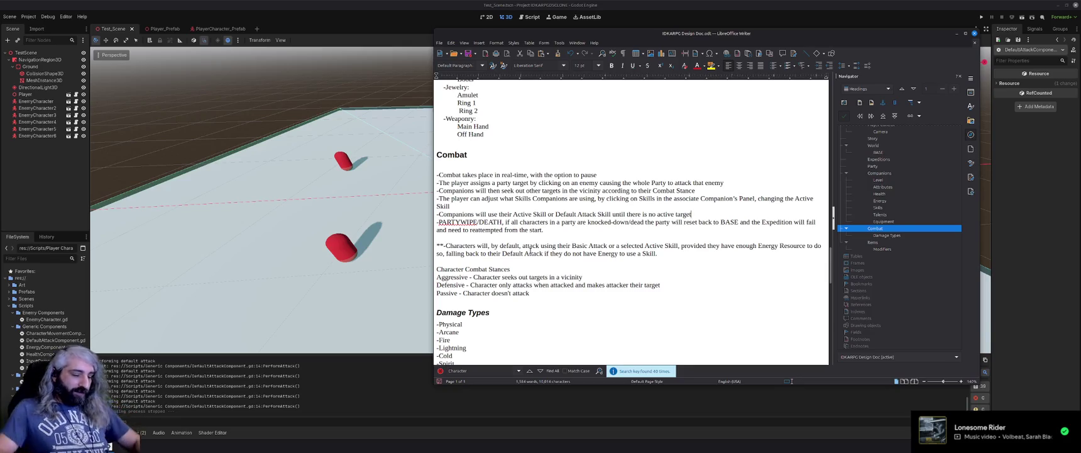
Delete the empty line directly below the Combat heading.
left_click(472, 167)
key("BackSpace")
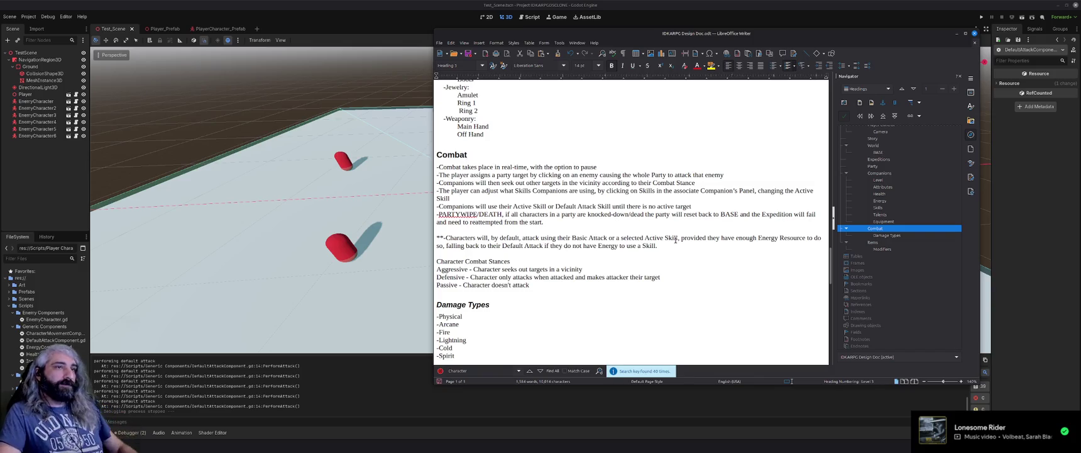
Fix 'associate' to 'associated' in the Combat line about Companion's Panel skills.
left_click(702, 191)
type("d")
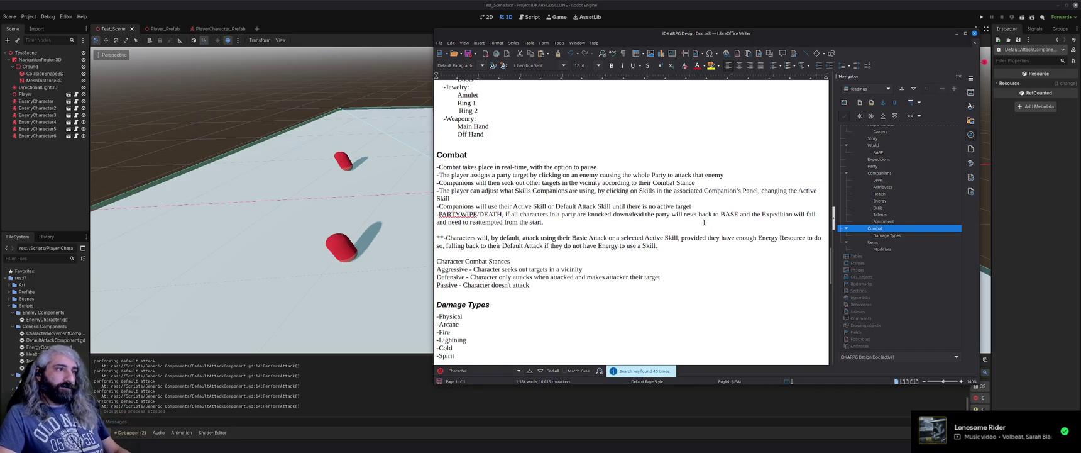
left_click(704, 222)
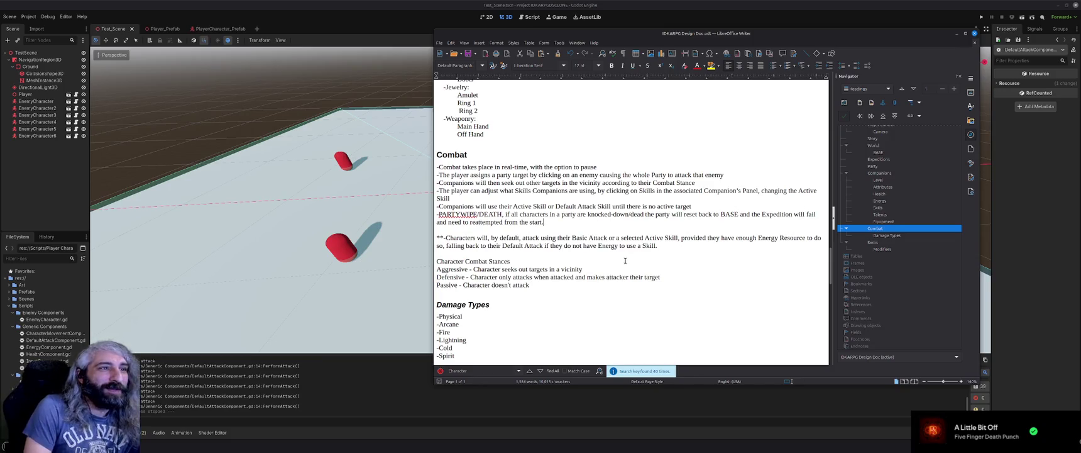
scroll(626, 260, "down", 1)
scroll(625, 260, "up", 2)
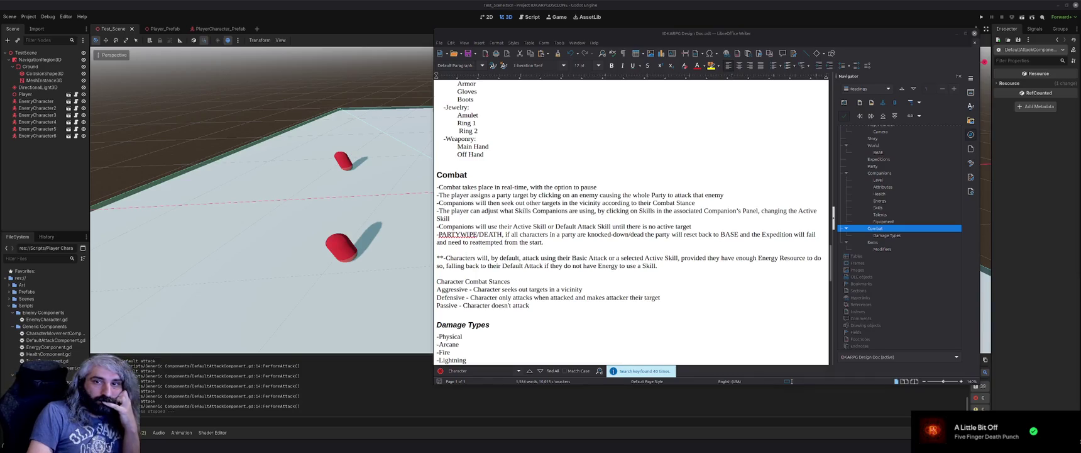
left_click(631, 250)
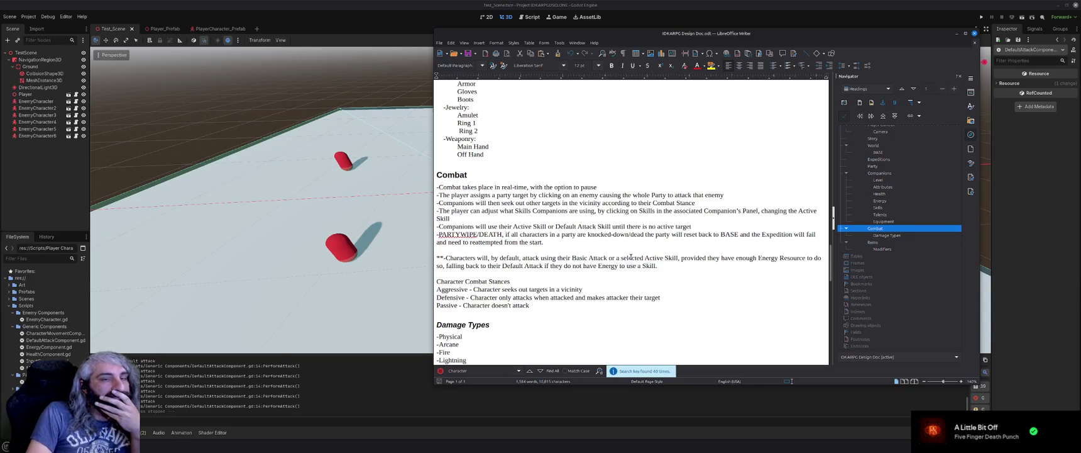
scroll(631, 257, "down", 2)
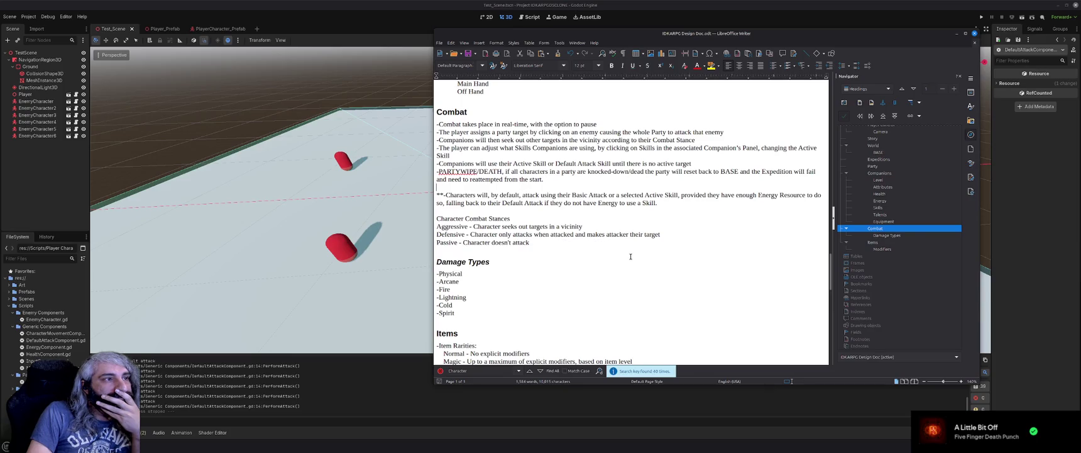
scroll(630, 257, "up", 2)
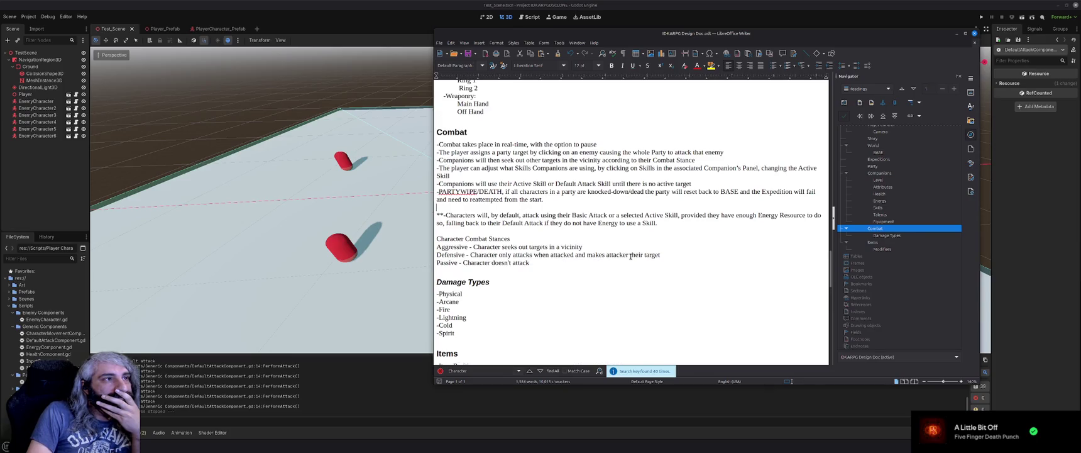
scroll(631, 256, "up", 1)
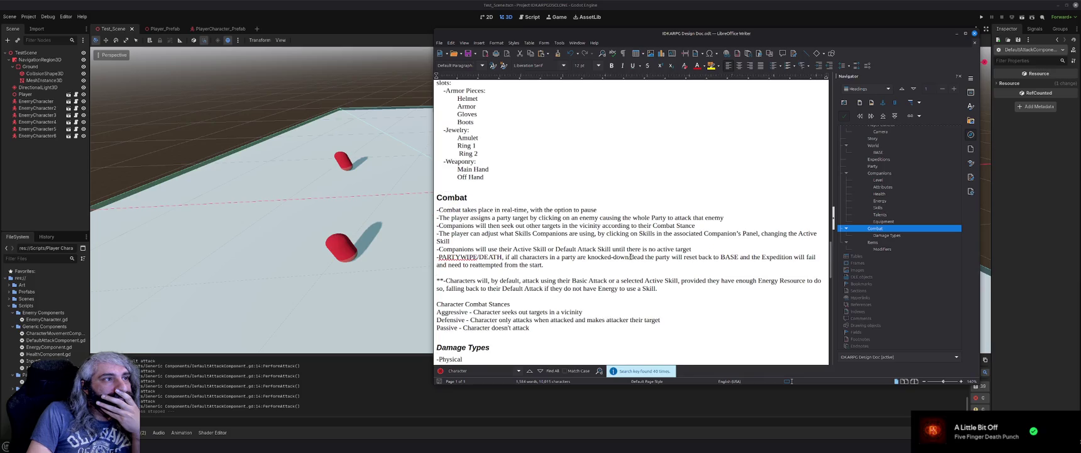
scroll(630, 256, "down", 20)
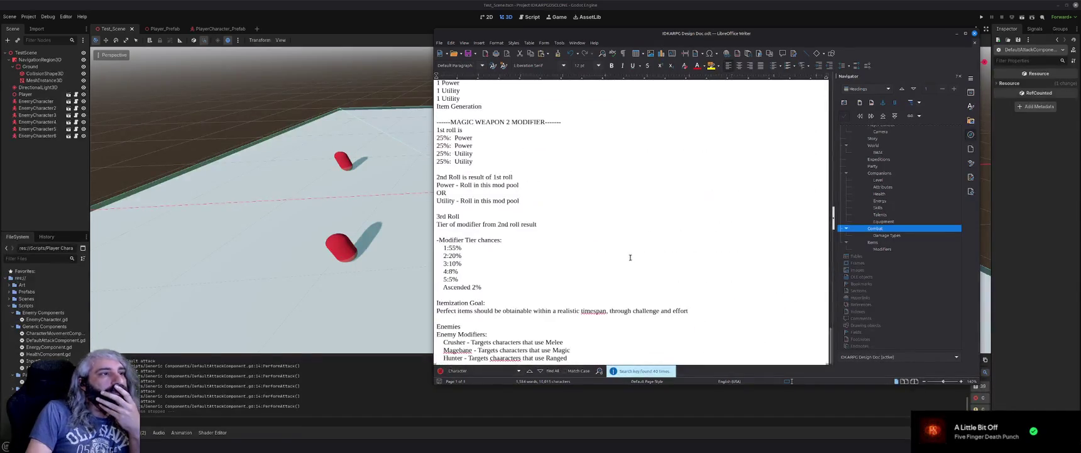
scroll(618, 263, "up", 20)
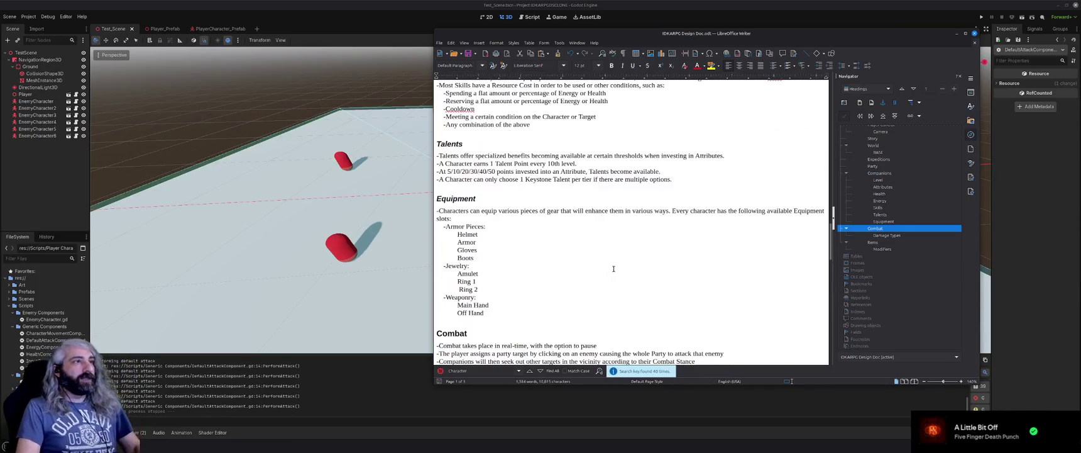
scroll(613, 269, "up", 2)
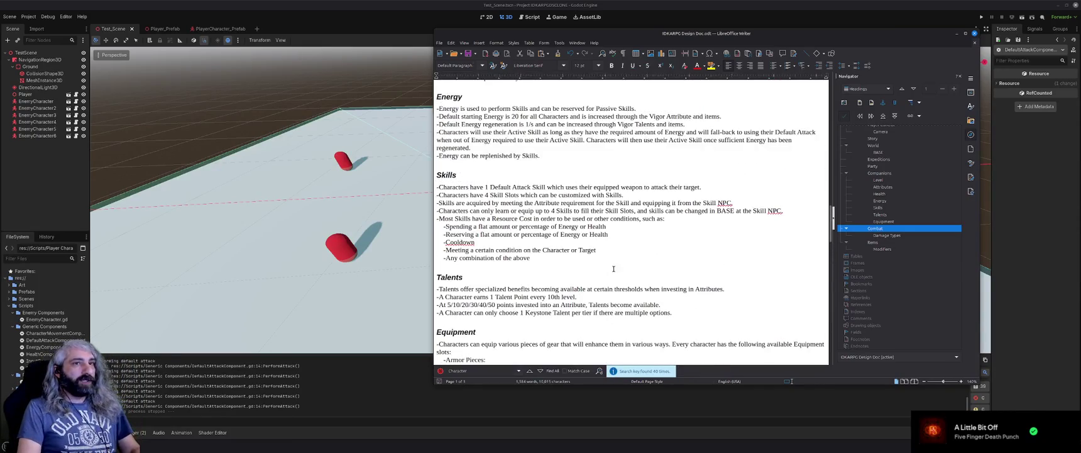
double_click(883, 194)
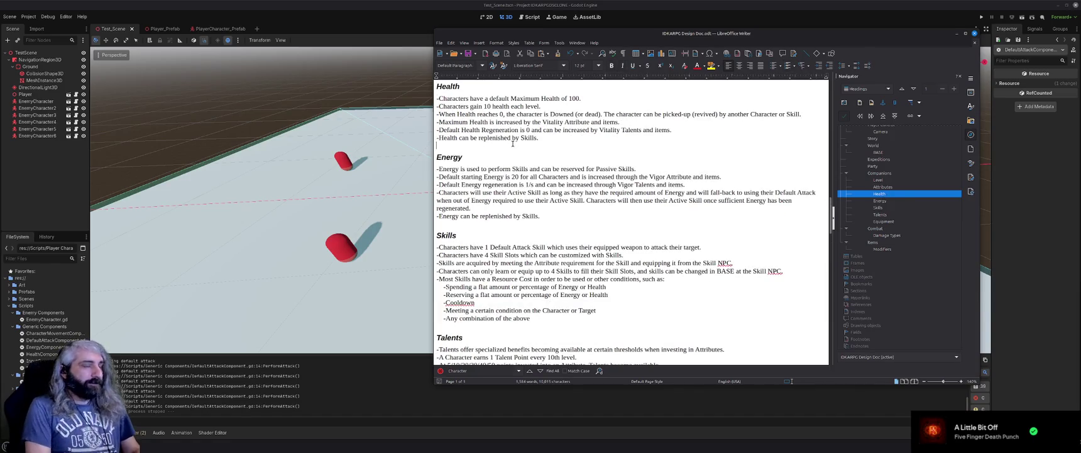
Add a Healing list with 'Health Regen/sec' and 'A Skill that heals an amount' entries.
key("Return")
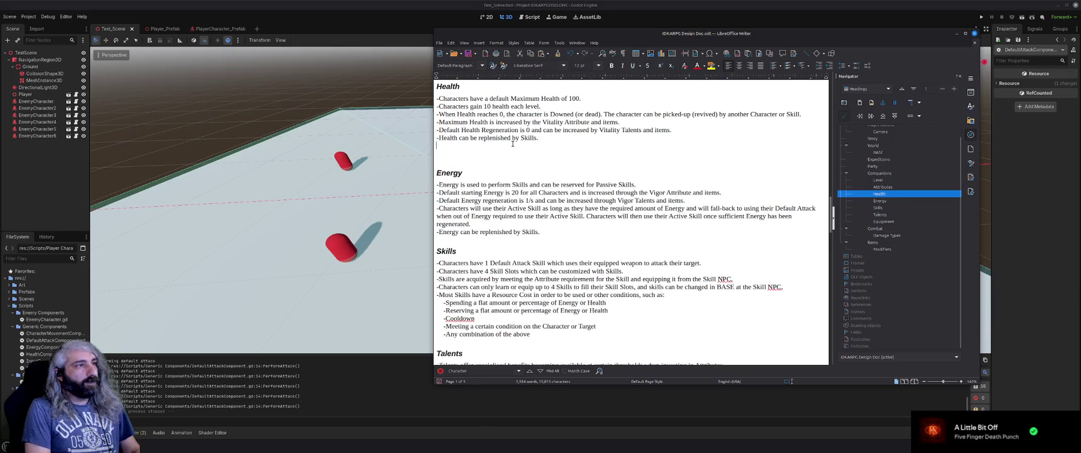
type("Healing")
key("Return")
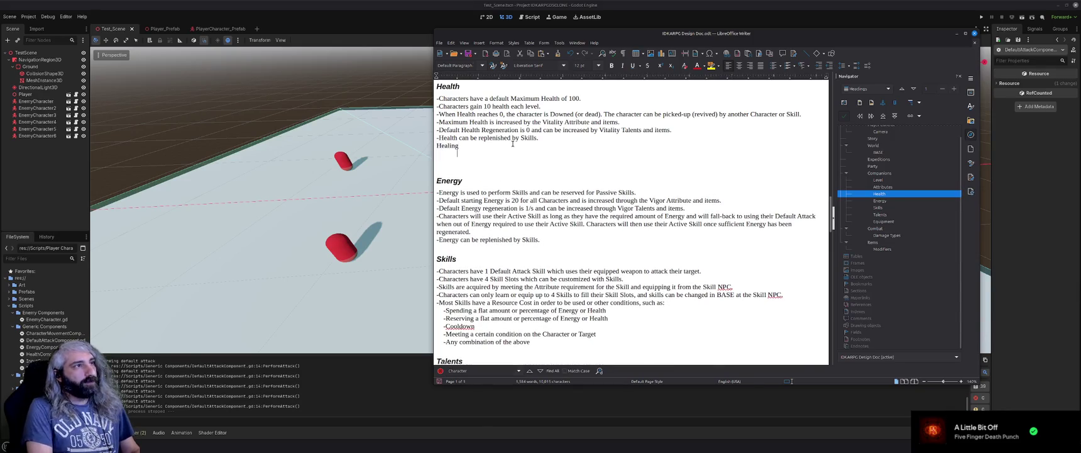
type("Health Regen")
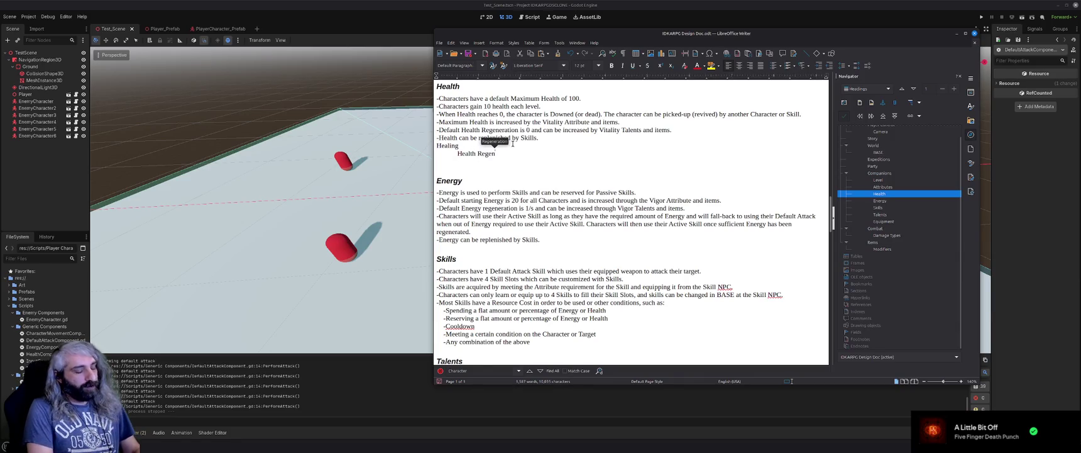
type("/sec")
key("Return")
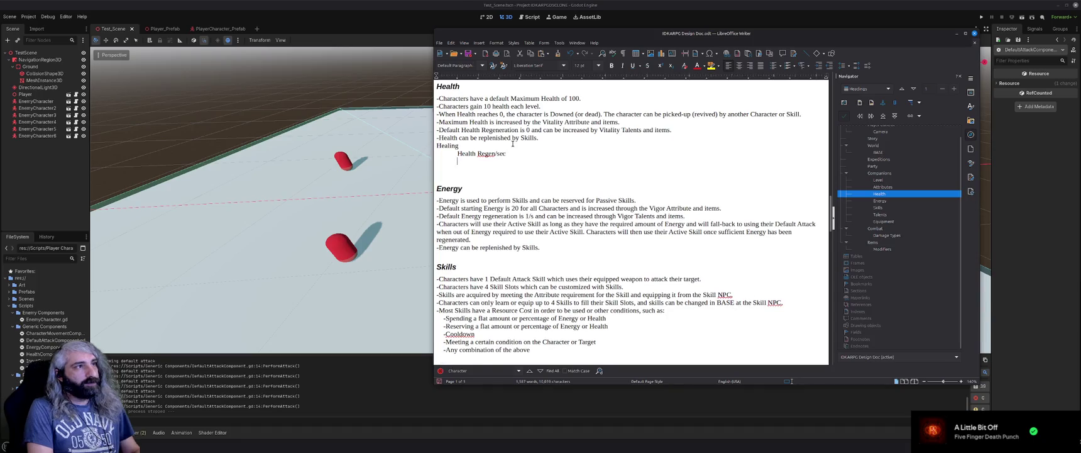
type("A")
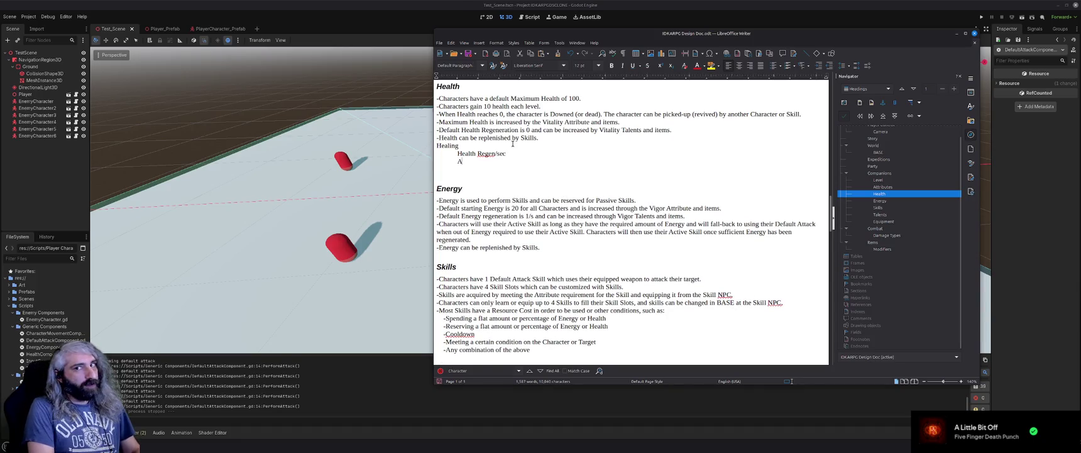
type(" Skill that heals")
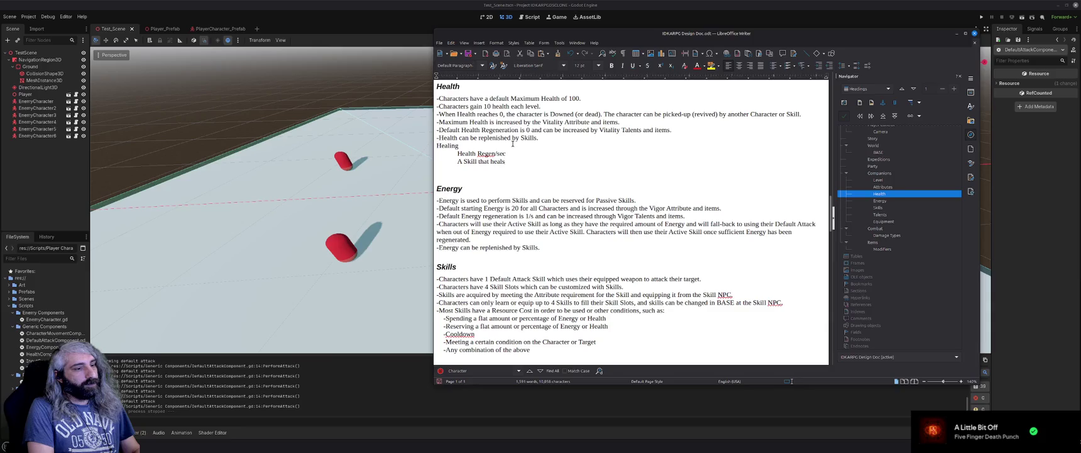
type(" an amount")
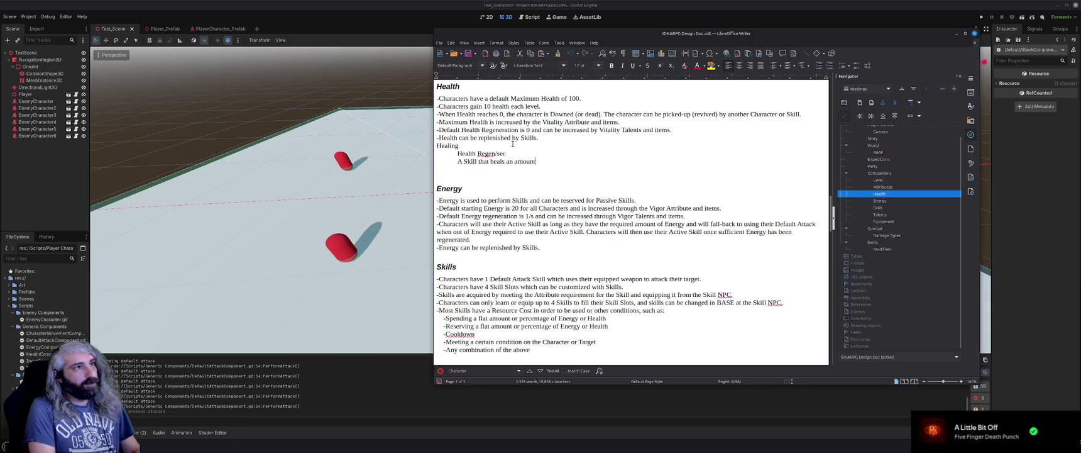
Add entries for a heal-over-time buff skill, 'Leech/Health on Hit' and 'health on Kill'.
key("Return")
type("A Skill")
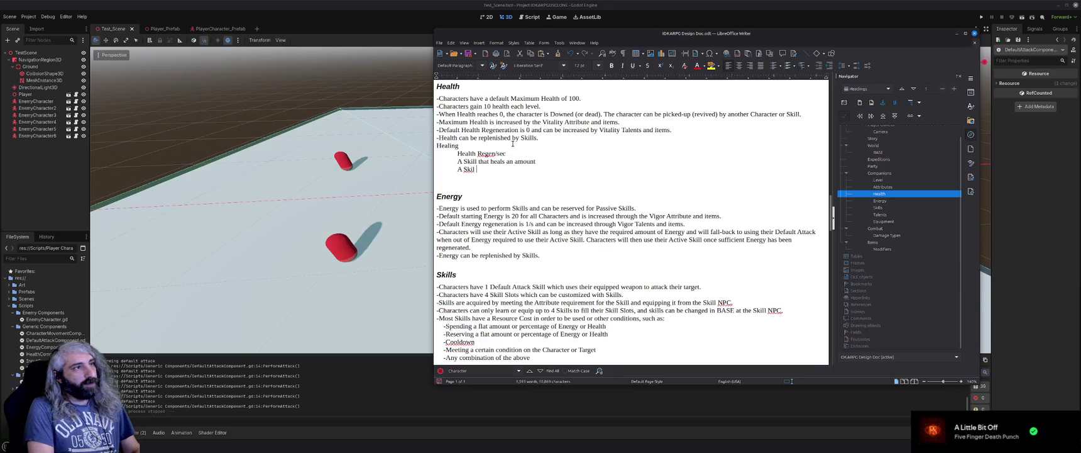
type(" that applie")
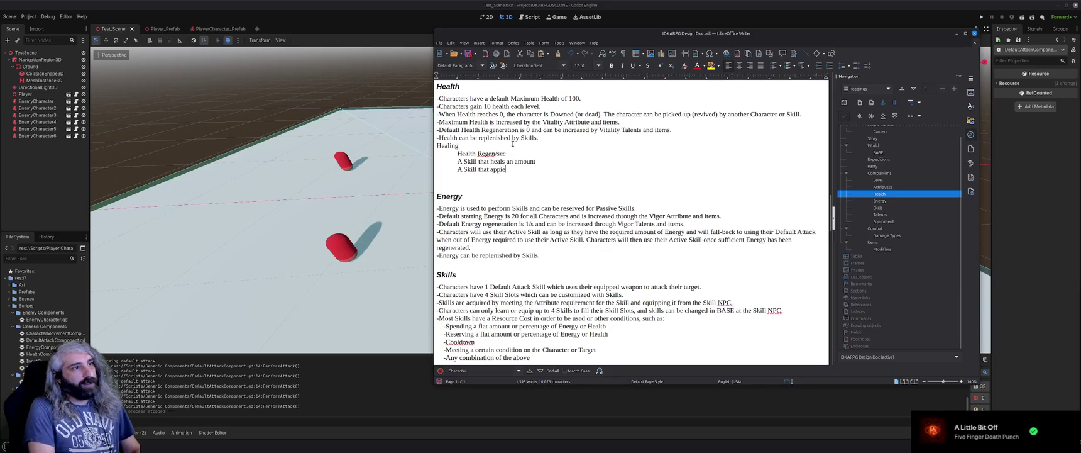
type("s a buff ")
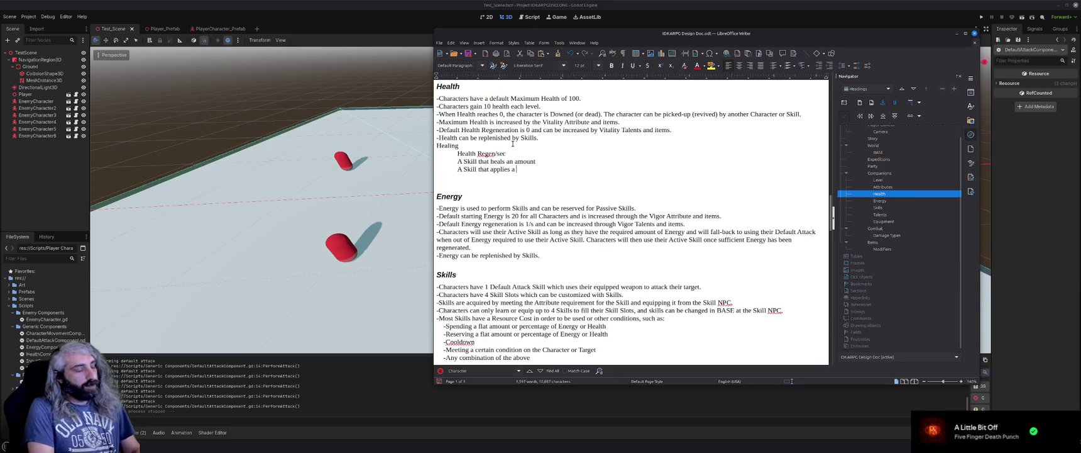
type("that heals")
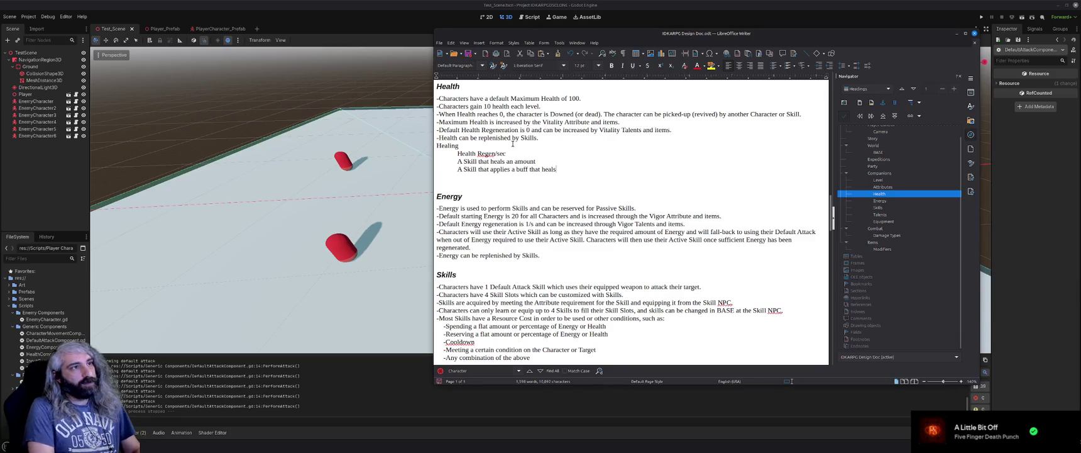
type(" over time")
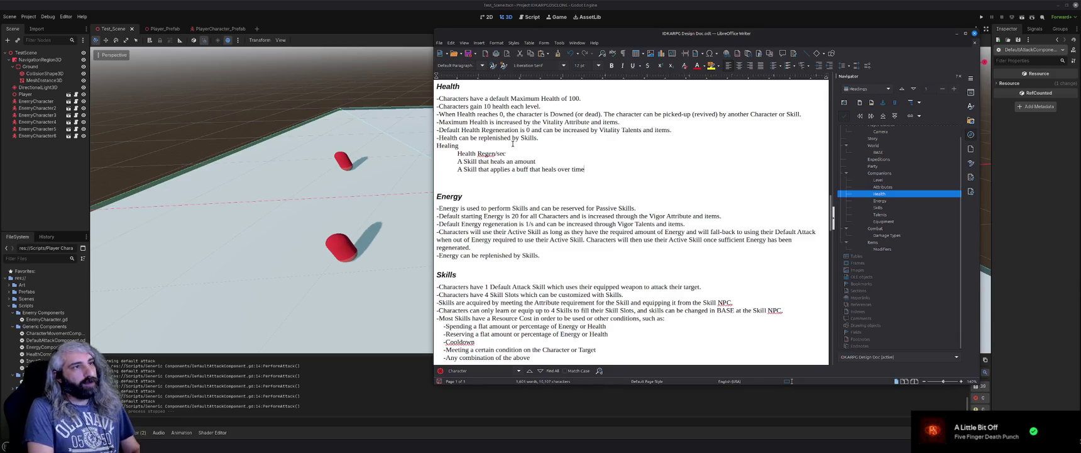
key("Return")
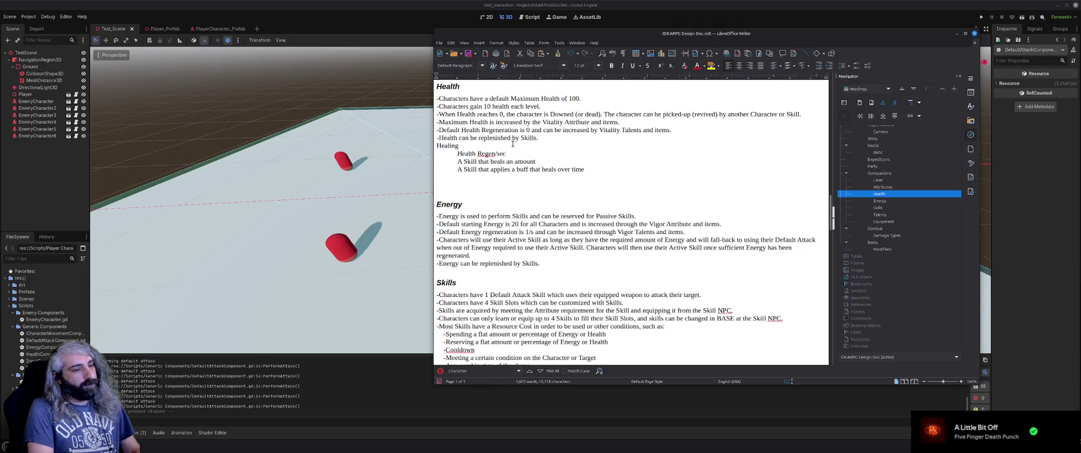
type("Leech")
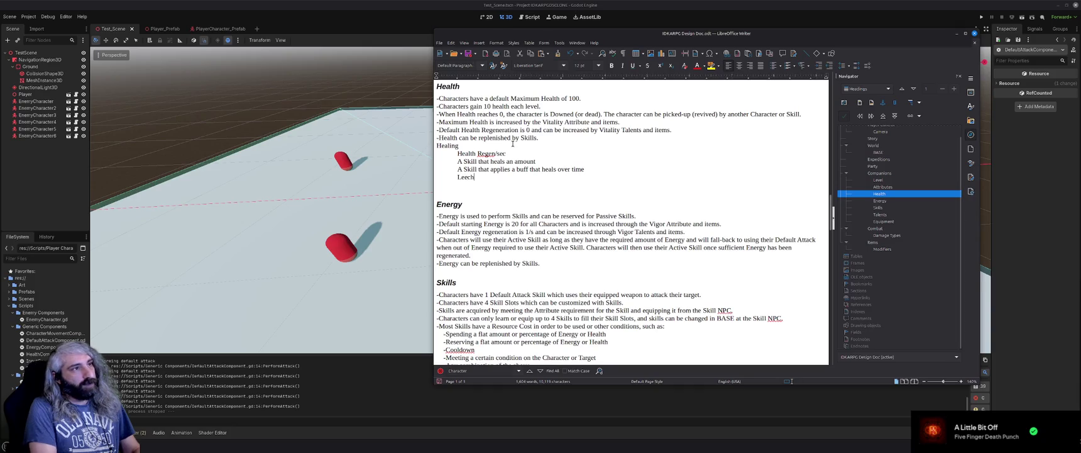
type("/")
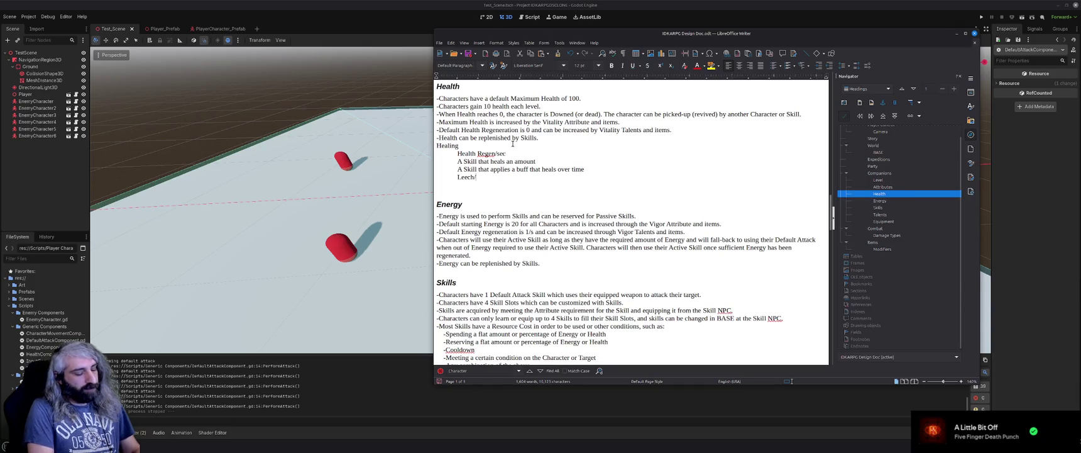
type("Health on Hit")
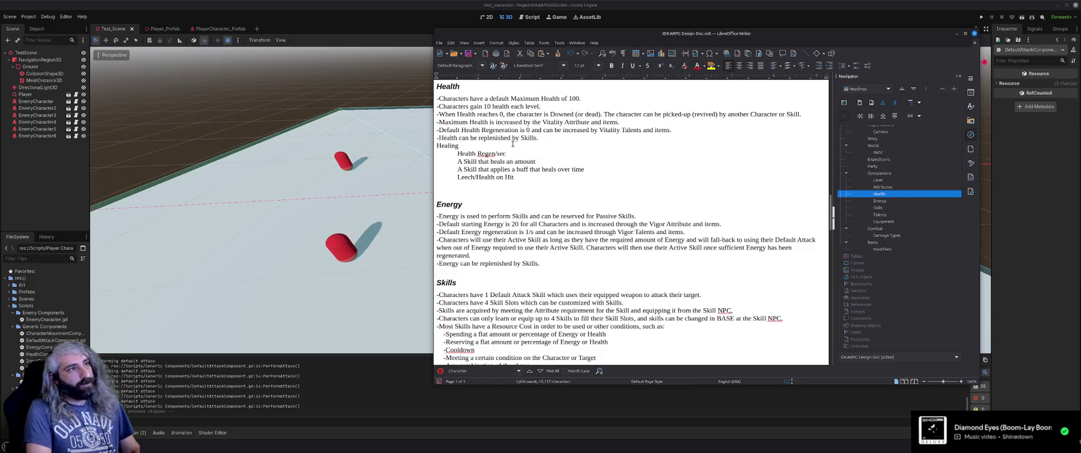
key("Return")
type("he")
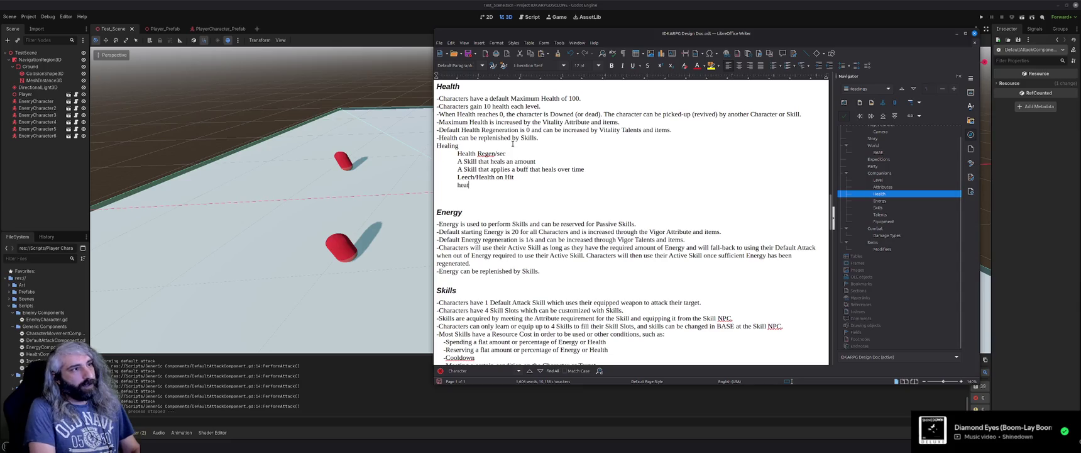
type("alt")
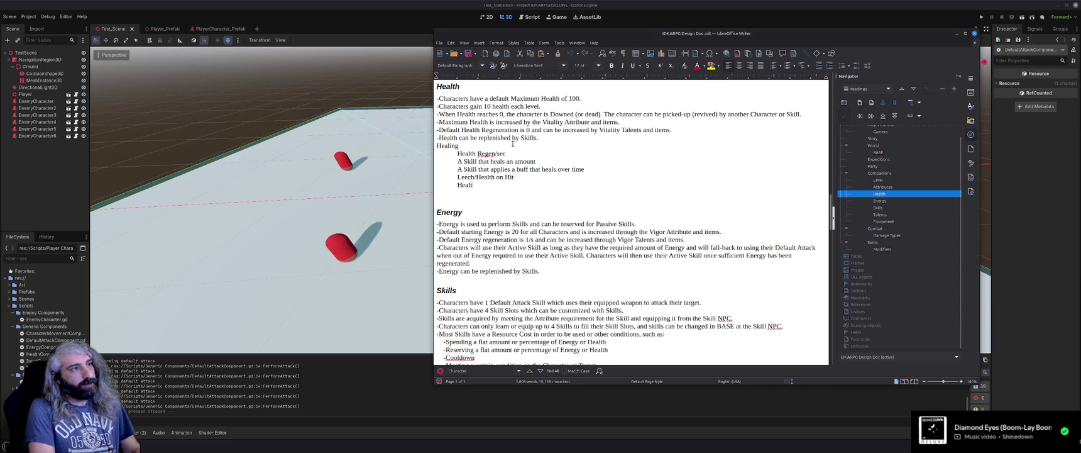
type("h on Kill")
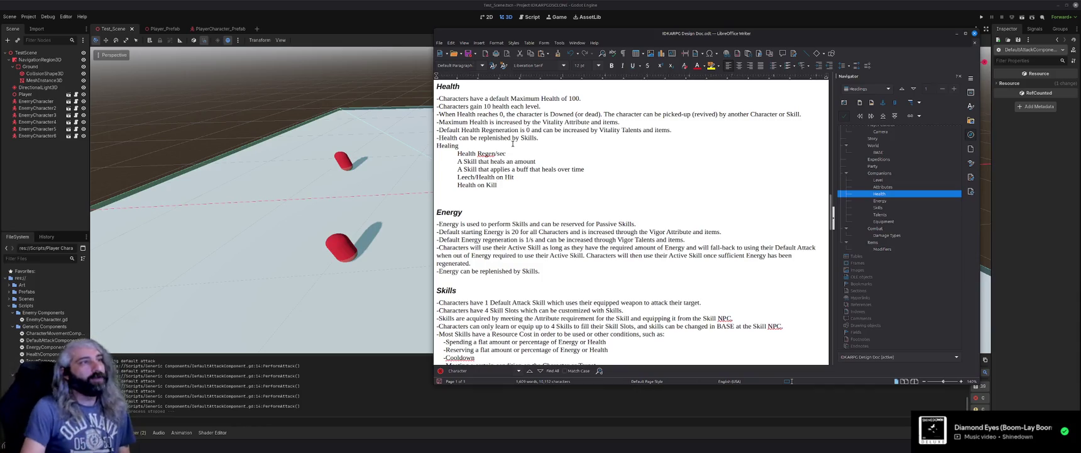
left_click_drag(536, 162, 447, 162)
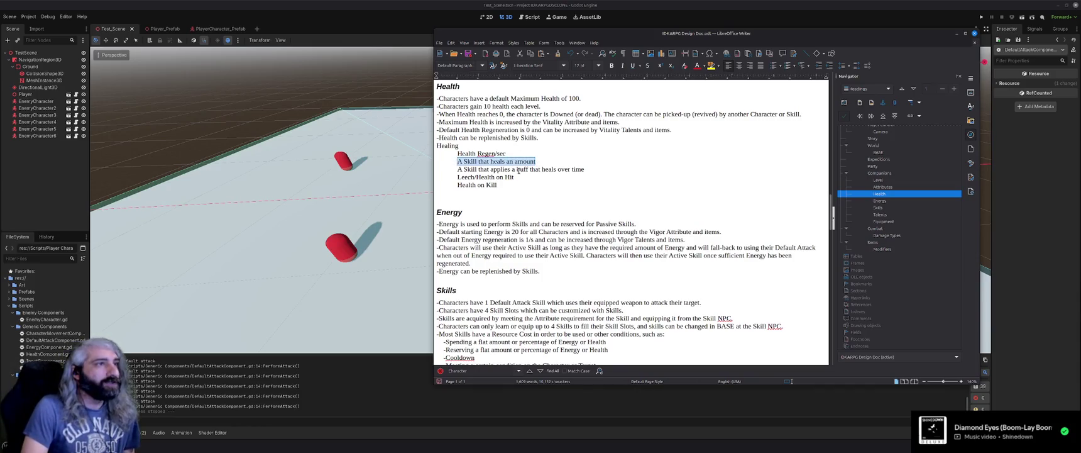
left_click_drag(586, 170, 456, 170)
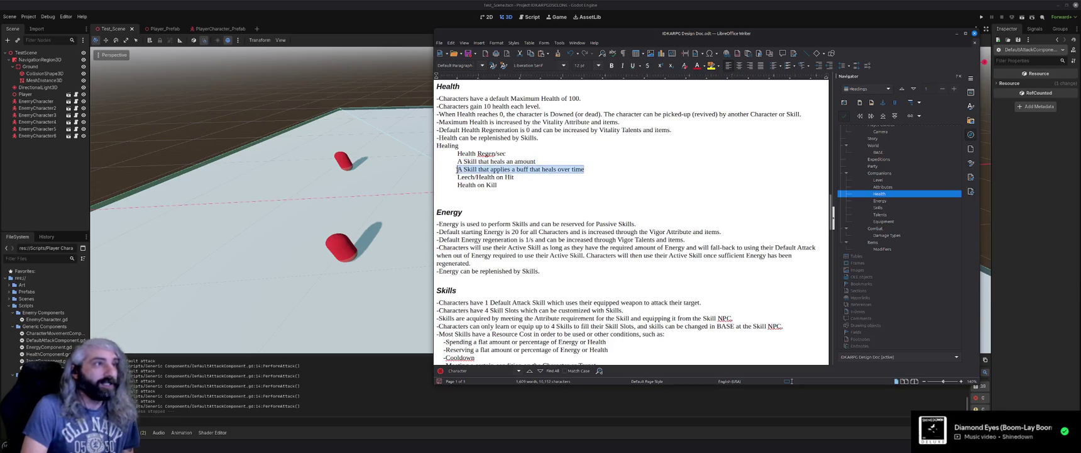
left_click_drag(544, 161, 457, 162)
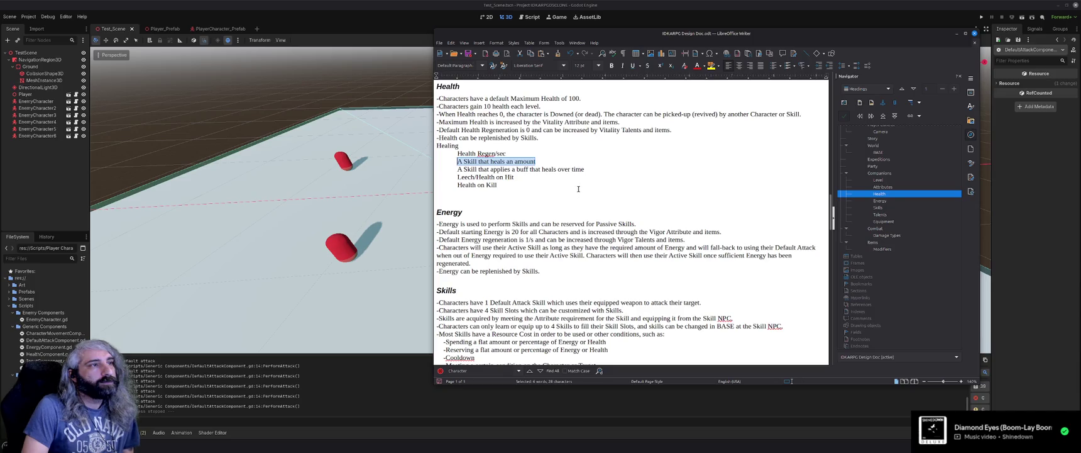
left_click(578, 189)
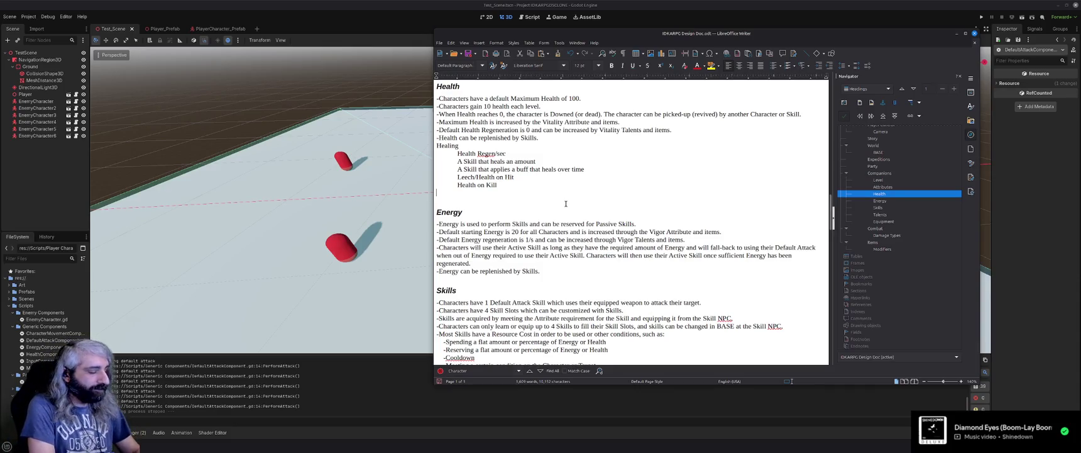
type("Char")
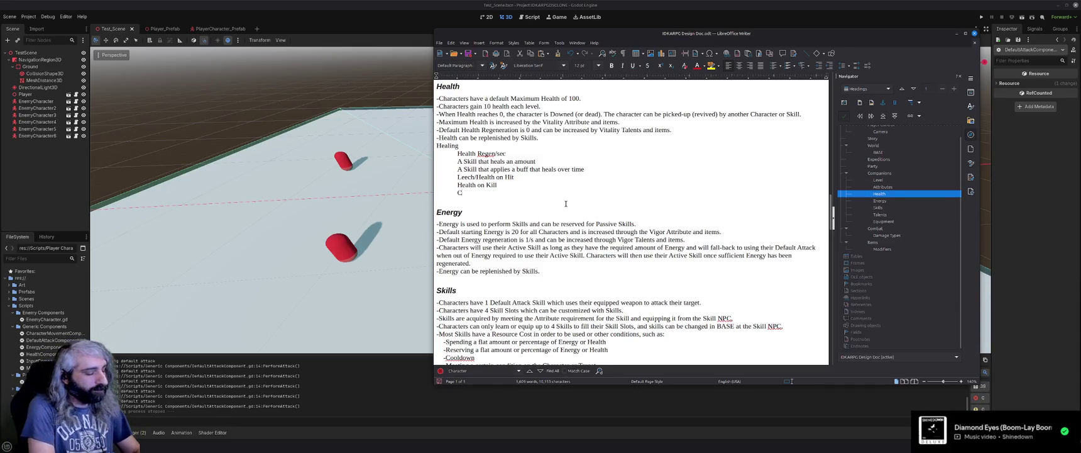
key("BackSpace")
key("BackSpace")
key("BackSpace")
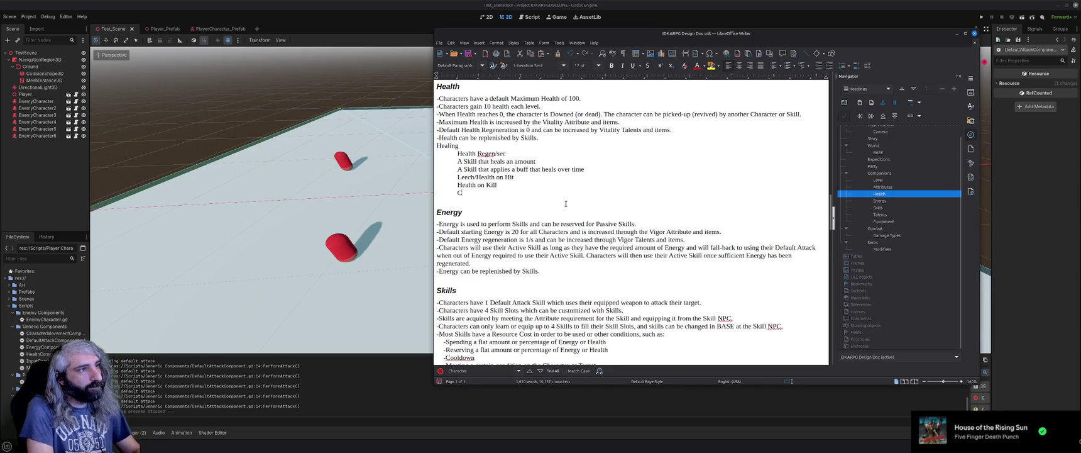
type("Potion bas")
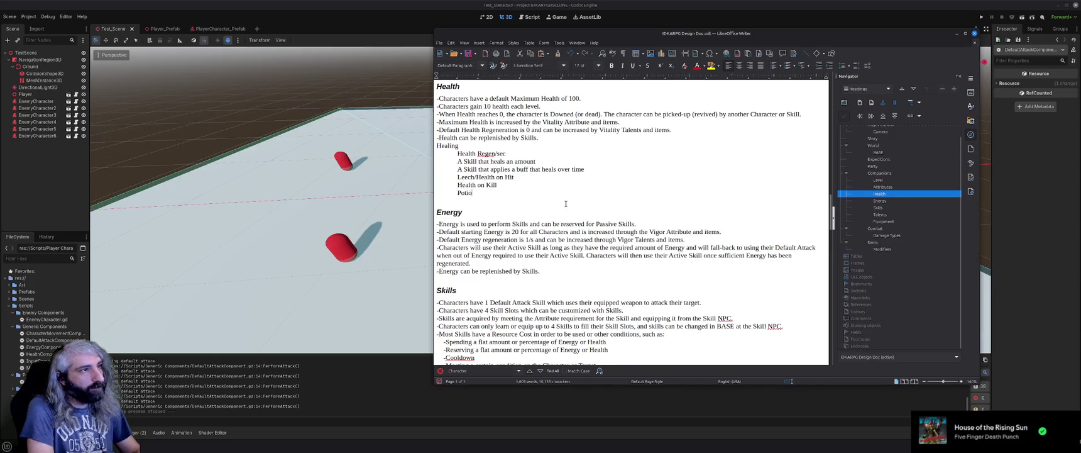
key("BackSpace")
key("BackSpace")
key("BackSpace")
type("hea")
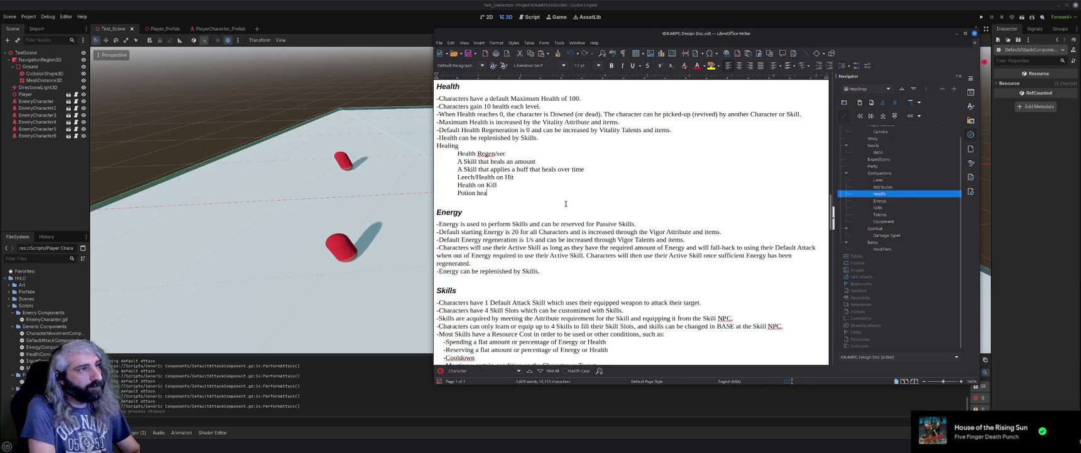
type("ling, with ch")
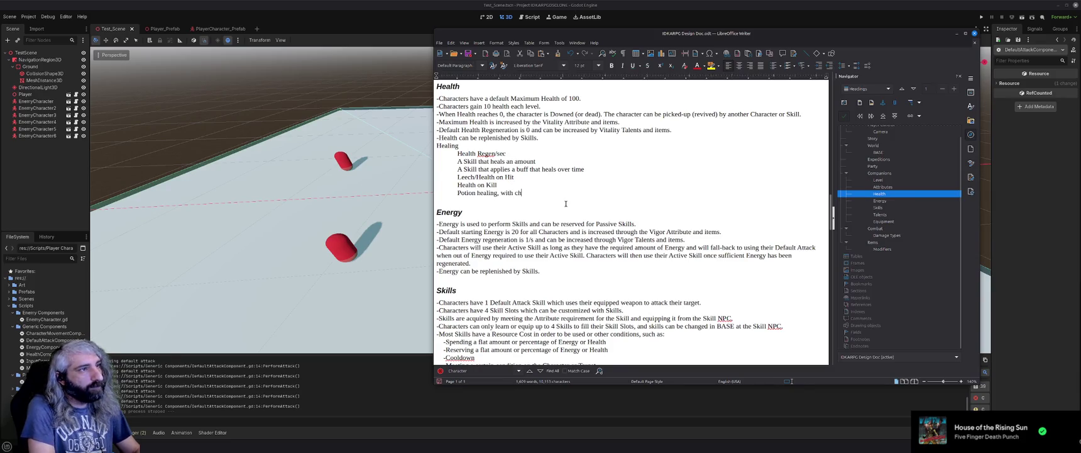
type("arges")
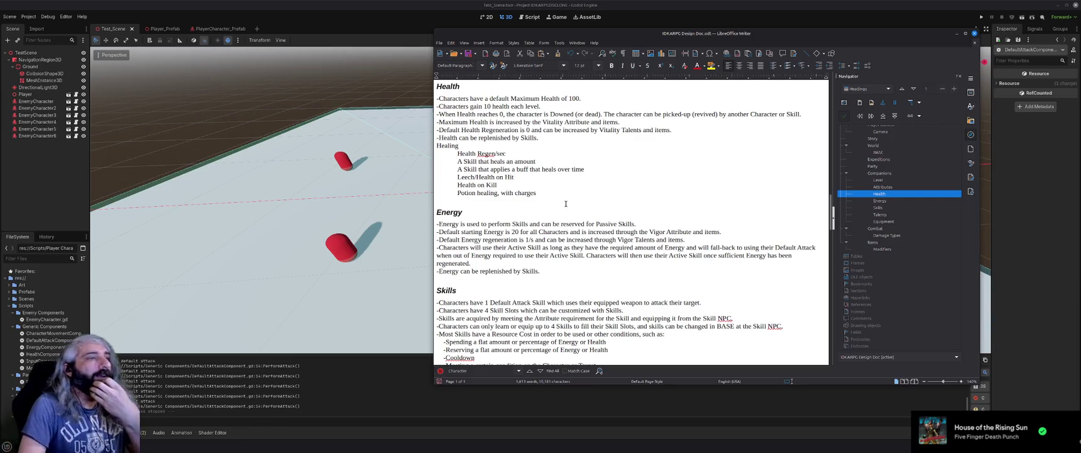
scroll(565, 246, "down", 2)
scroll(565, 246, "down", 1)
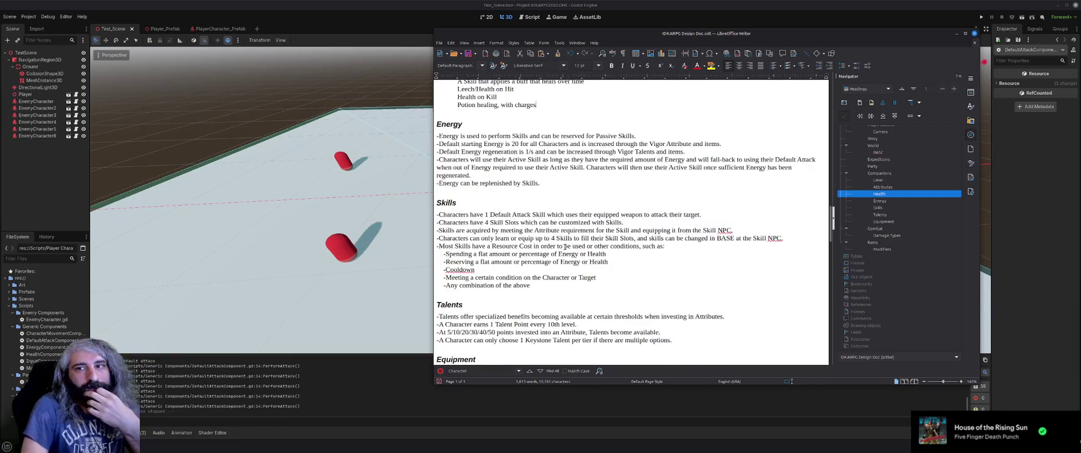
scroll(564, 247, "up", 1)
scroll(564, 246, "up", 7)
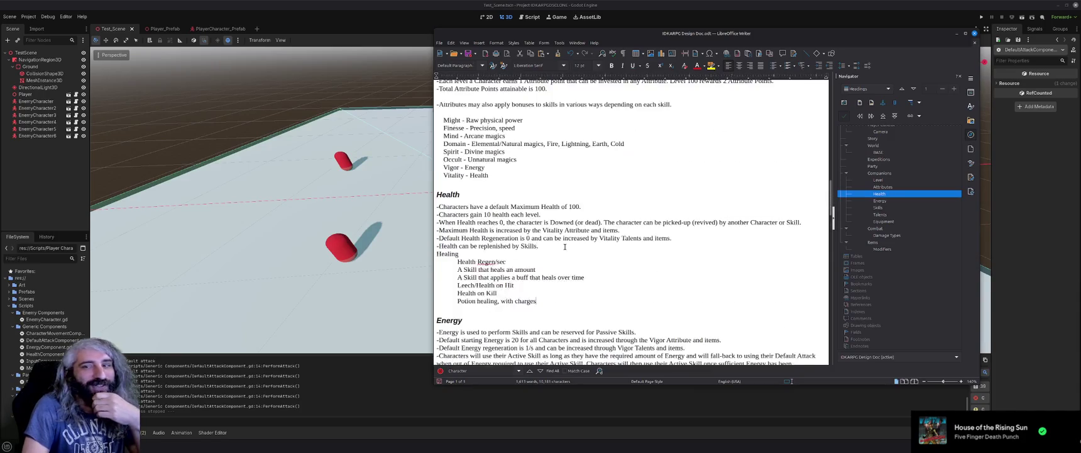
scroll(564, 247, "up", 5)
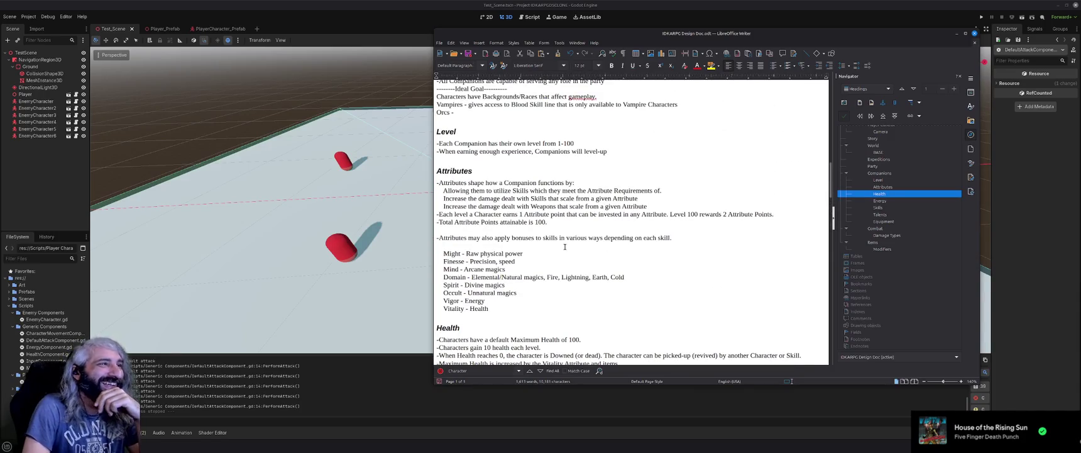
scroll(564, 246, "up", 8)
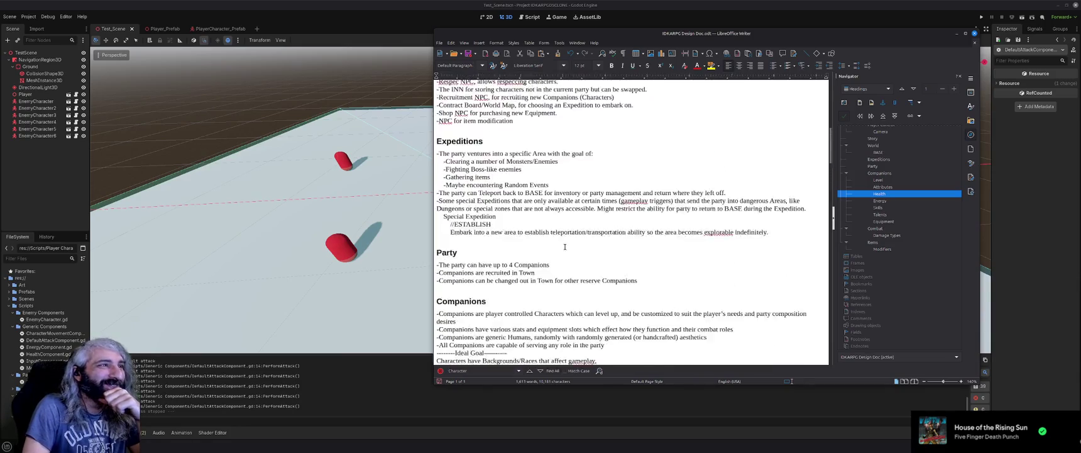
scroll(565, 247, "up", 5)
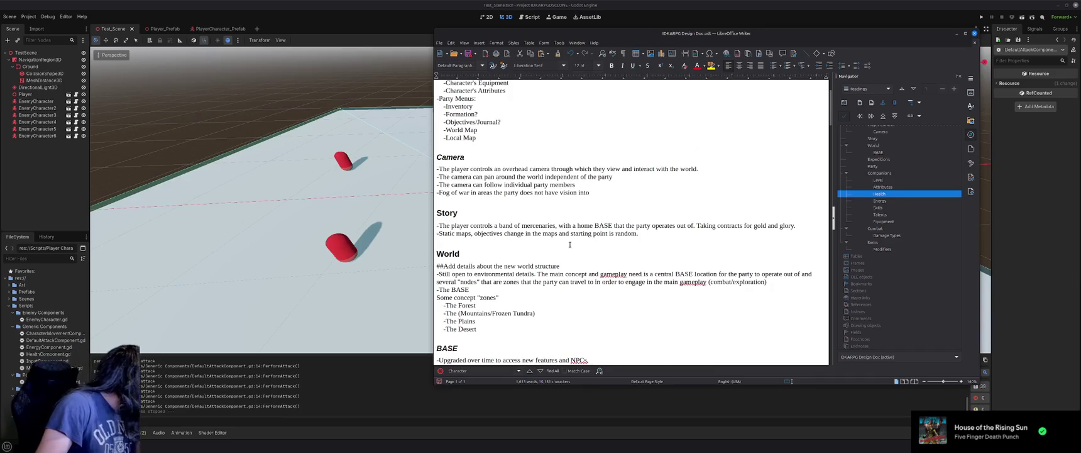
scroll(570, 245, "down", 7)
scroll(567, 240, "down", 13)
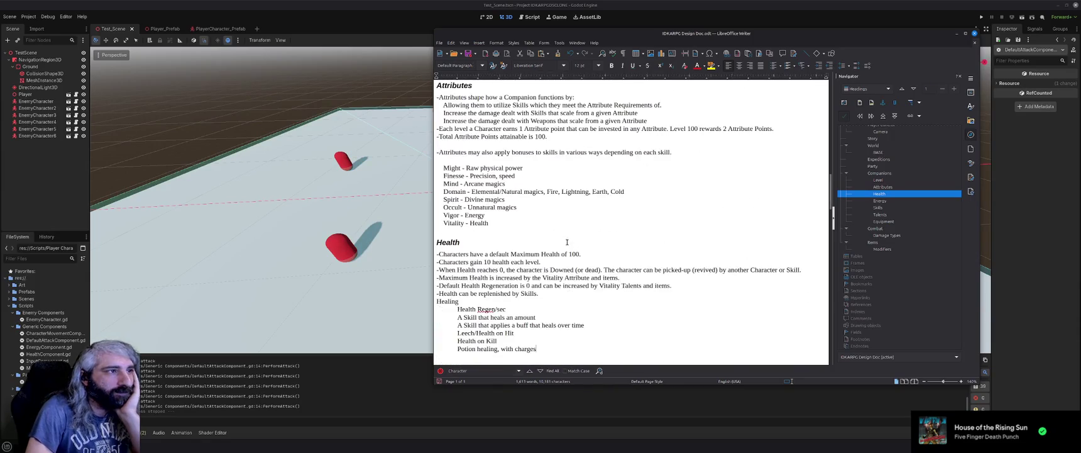
scroll(567, 242, "down", 7)
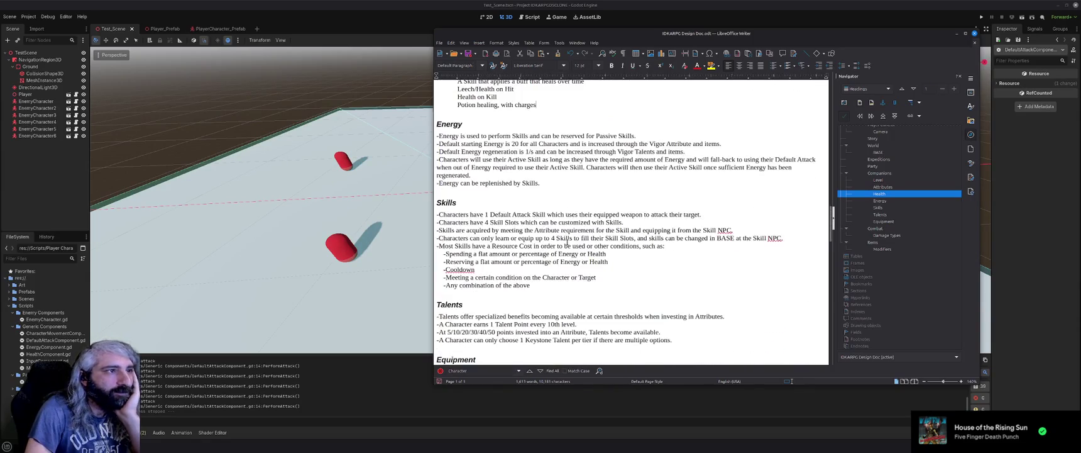
scroll(568, 242, "up", 4)
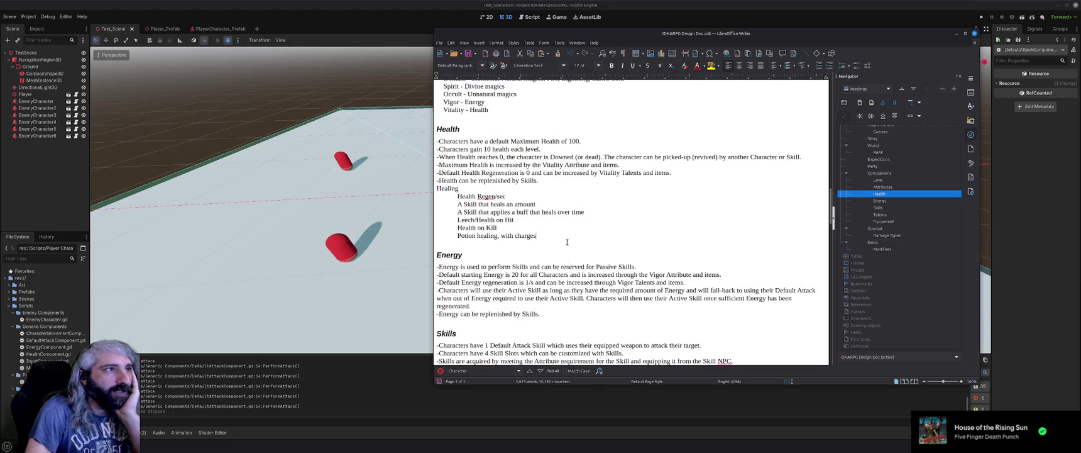
scroll(568, 242, "up", 1)
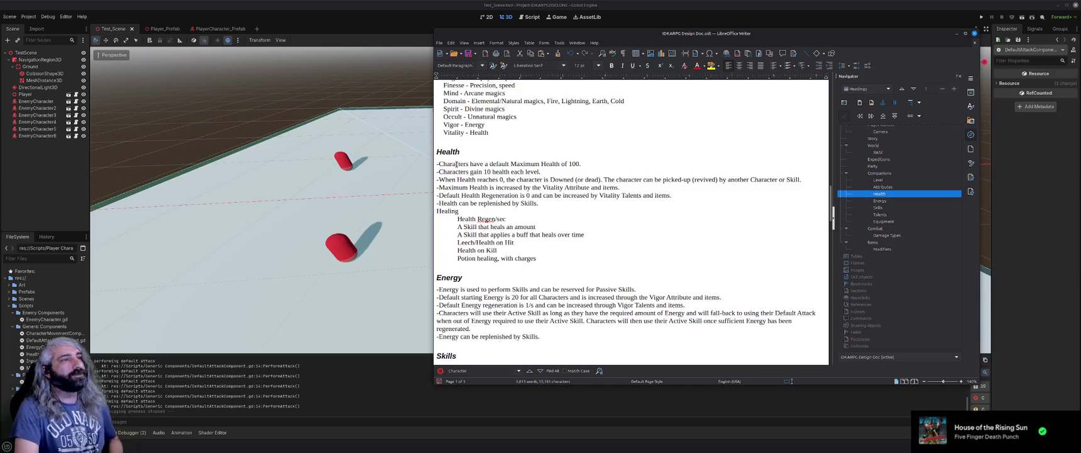
double_click(456, 164)
Replace both 'Characters' words in the Health rules with 'Companions'.
type("Copma")
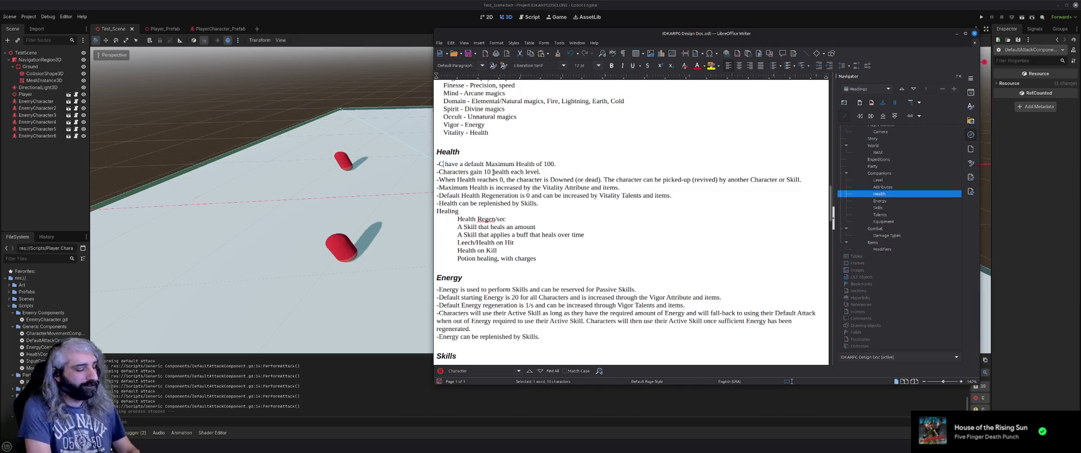
key("BackSpace")
key("BackSpace")
key("BackSpace")
type("mpanions")
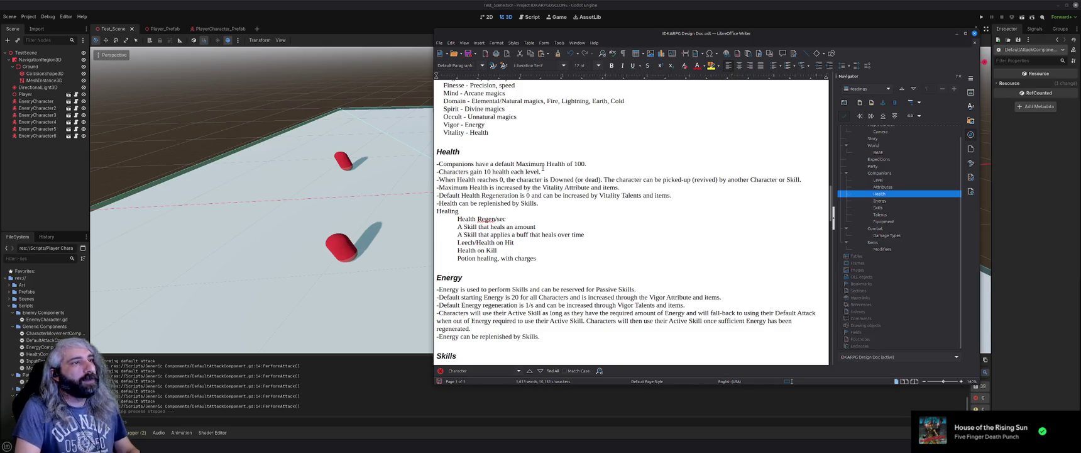
double_click(455, 171)
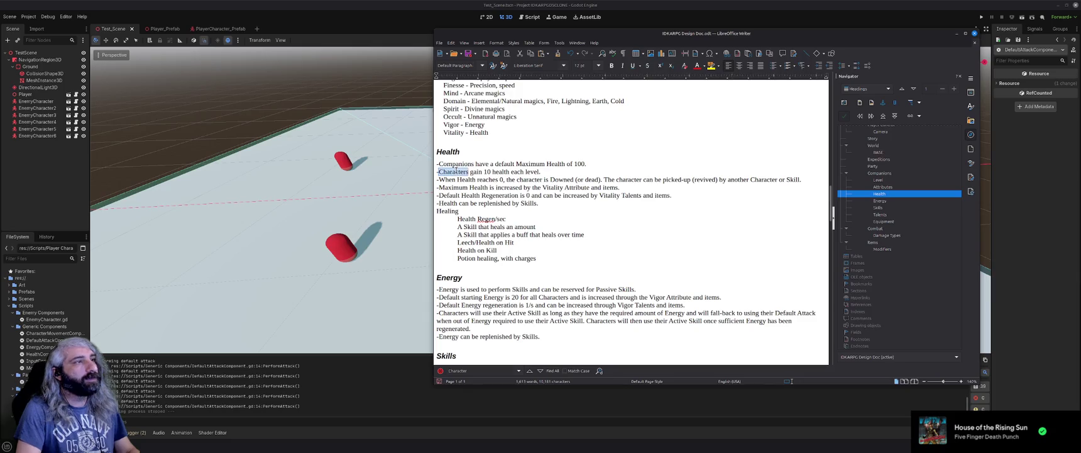
type("Copm")
key("BackSpace")
key("BackSpace")
type("mpanions")
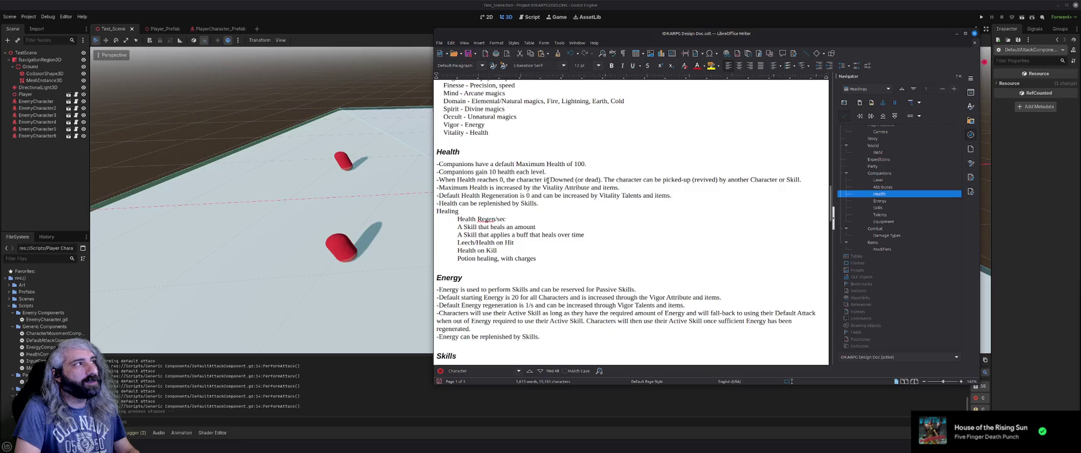
Reword the rule to 'When Health reaches 0, the Companion is Dead', removing '(or dead)'.
double_click(562, 179)
type("Dead")
left_click_drag(592, 179, 565, 179)
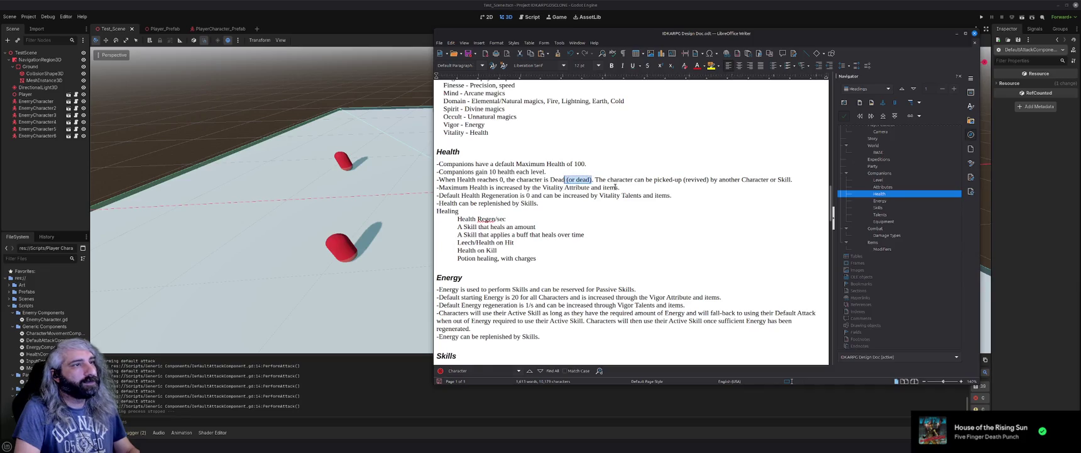
key("Delete")
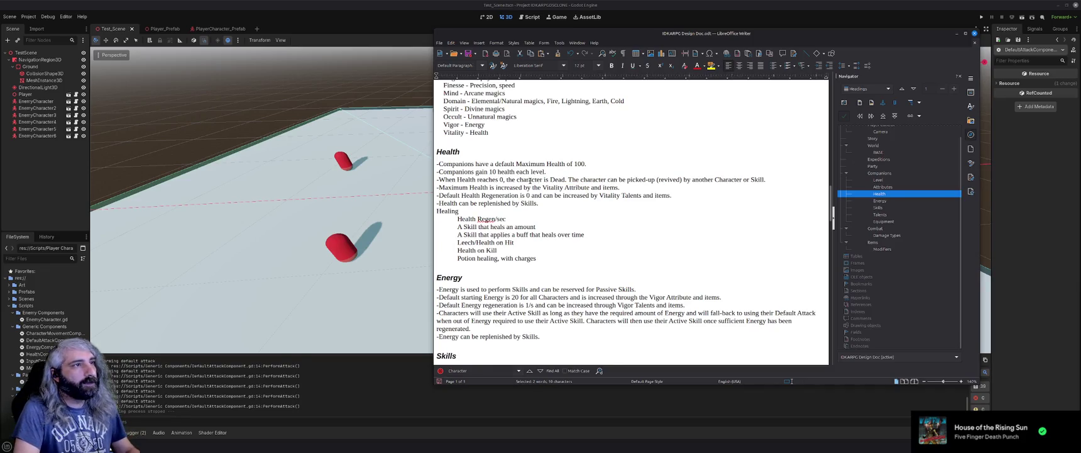
double_click(530, 181)
type("Compan")
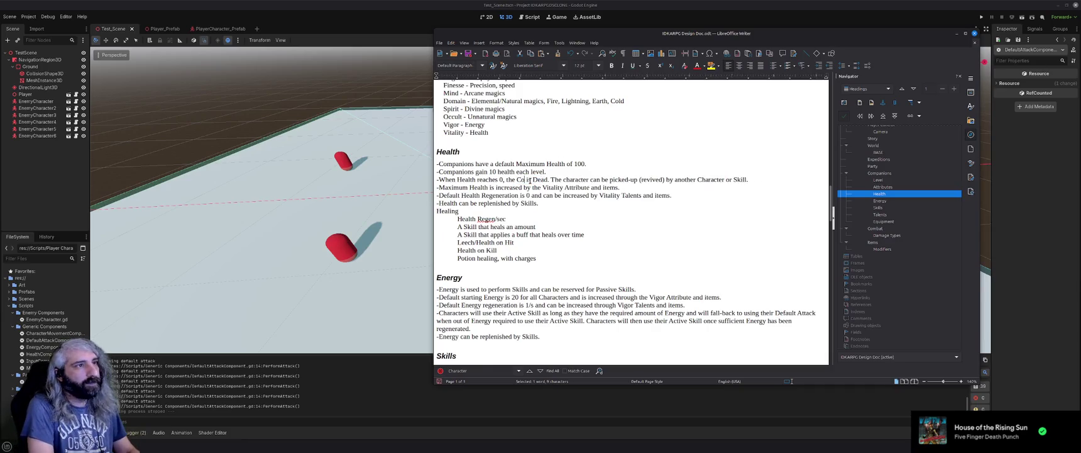
type("ion")
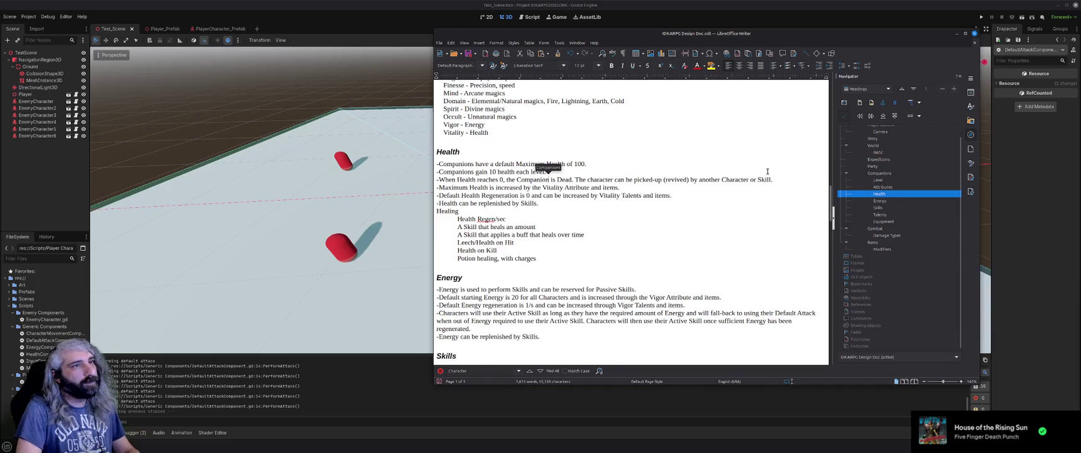
left_click_drag(772, 180, 574, 179)
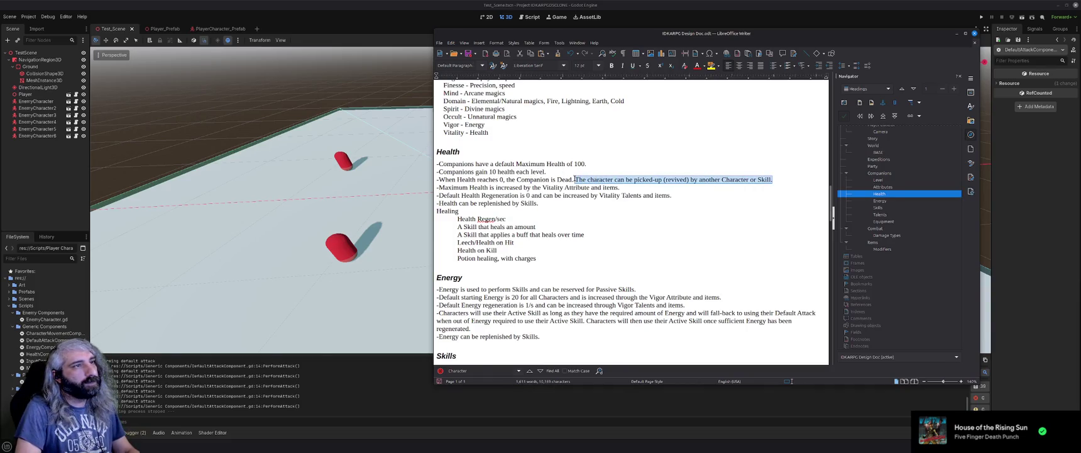
Replace the picked-up sentence with 'Dead companions will need to be revived through a Skill or a Resurrection Scroll.'.
left_click(576, 179)
type("Dead companions ")
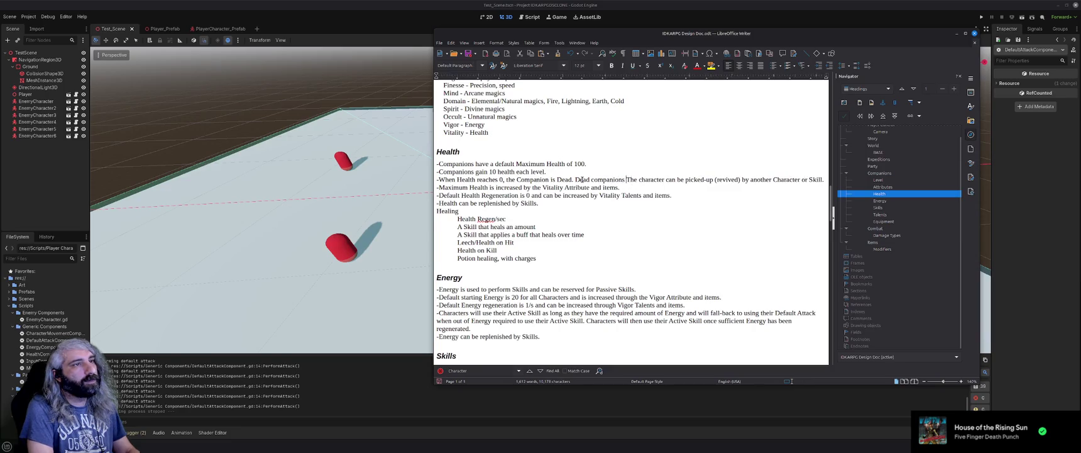
type("will need to be revived")
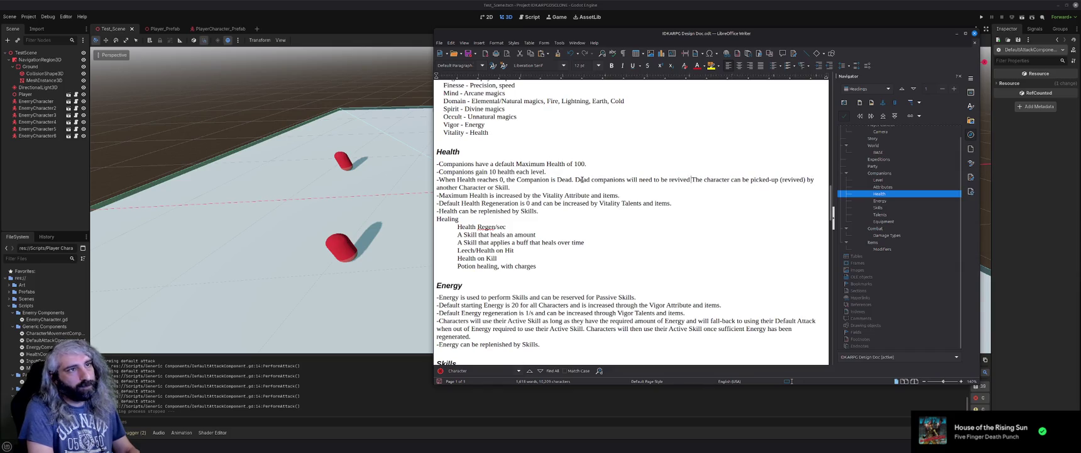
type("through a Sk")
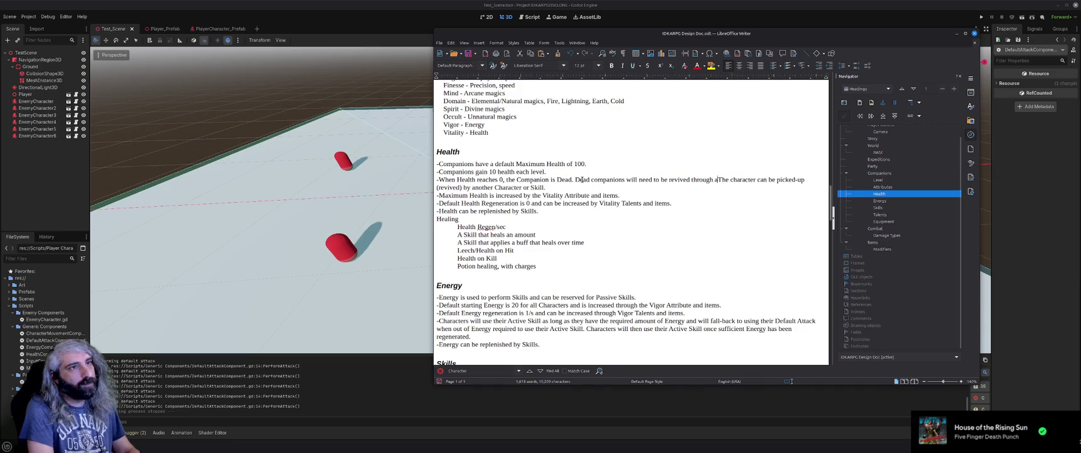
type("ill ")
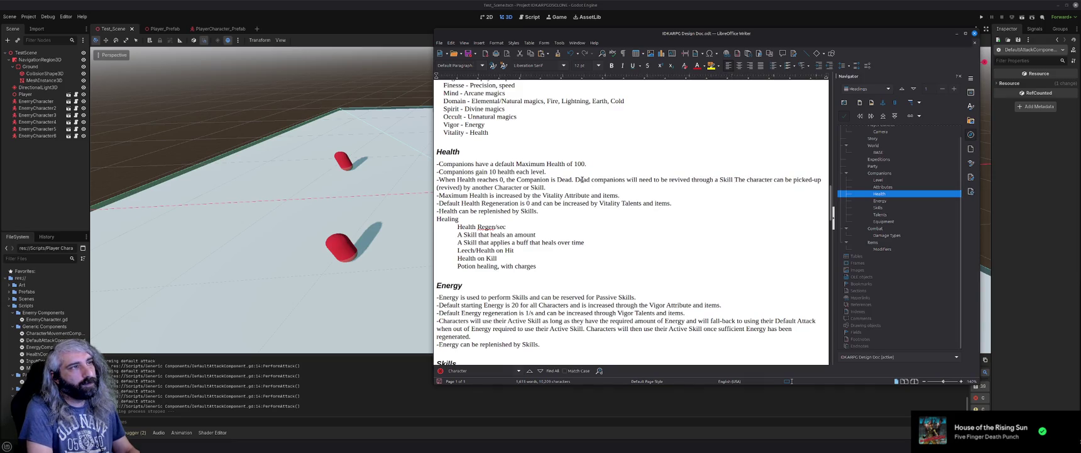
type("or a ")
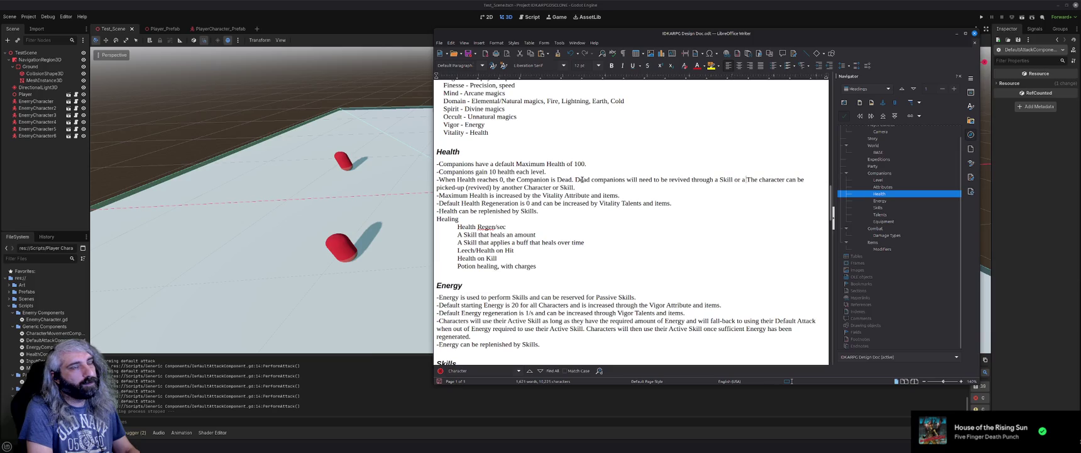
type("Resu")
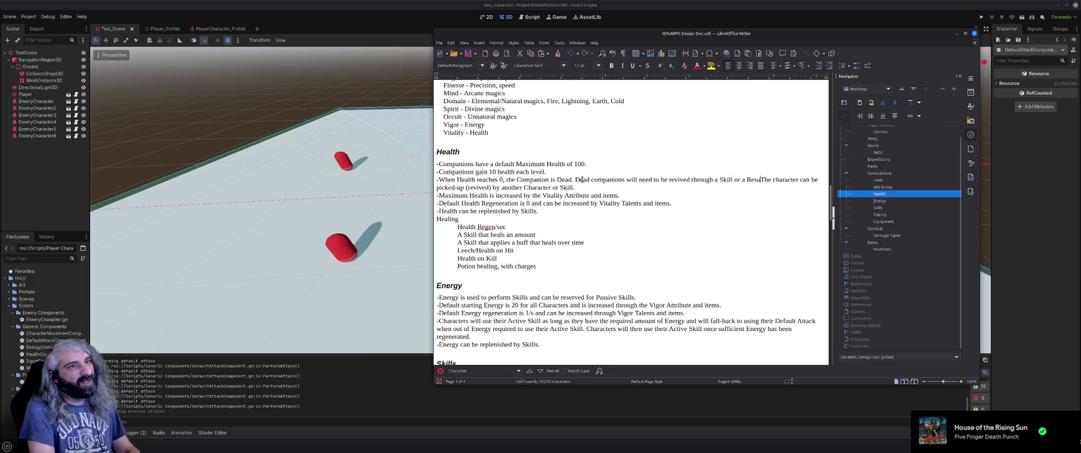
type("r")
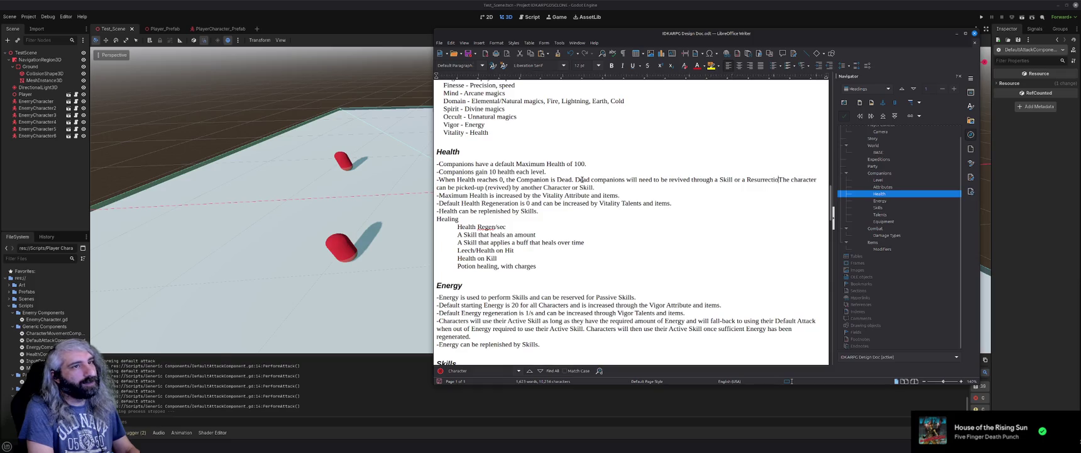
type("rection Scll.")
key("ctrl+Delete")
key("ctrl+Delete")
key("ctrl+Delete")
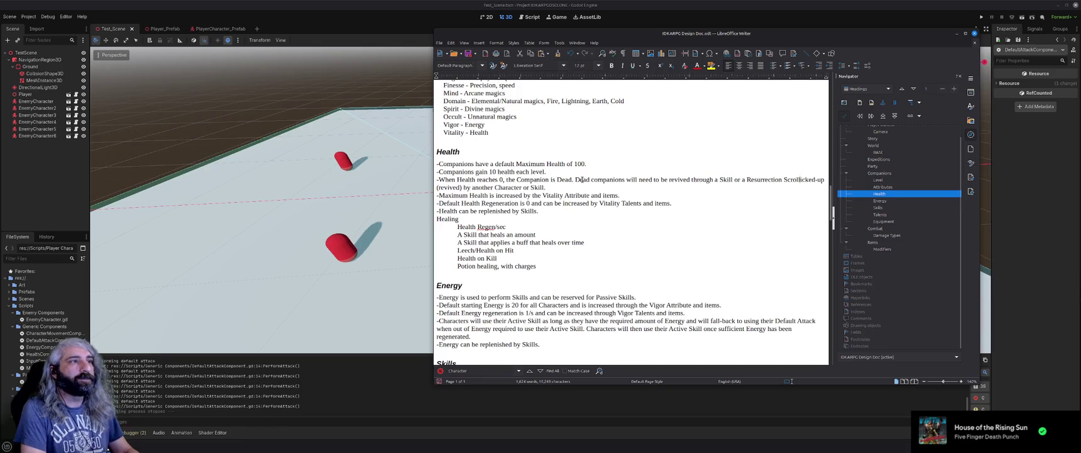
key("ctrl+Delete")
key("ctrl+Delete")
key("ctrl+Delete")
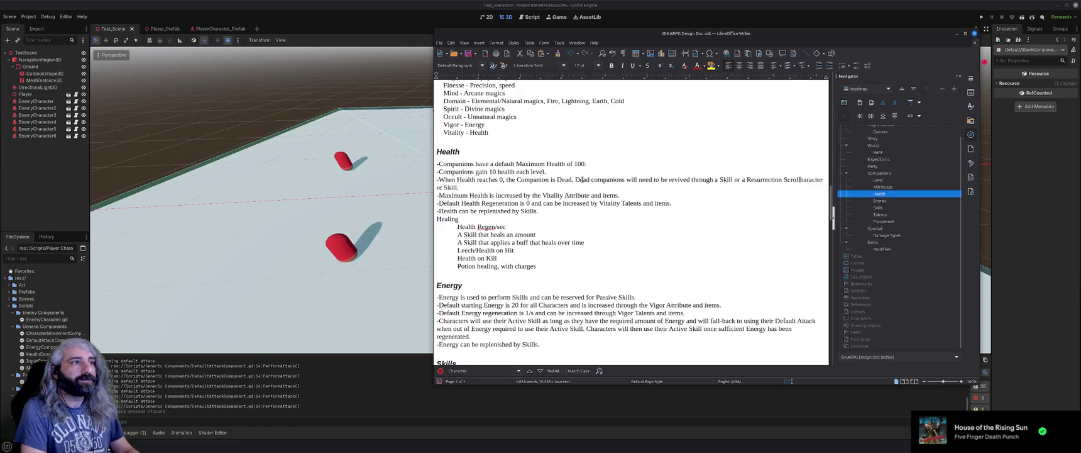
key("Return")
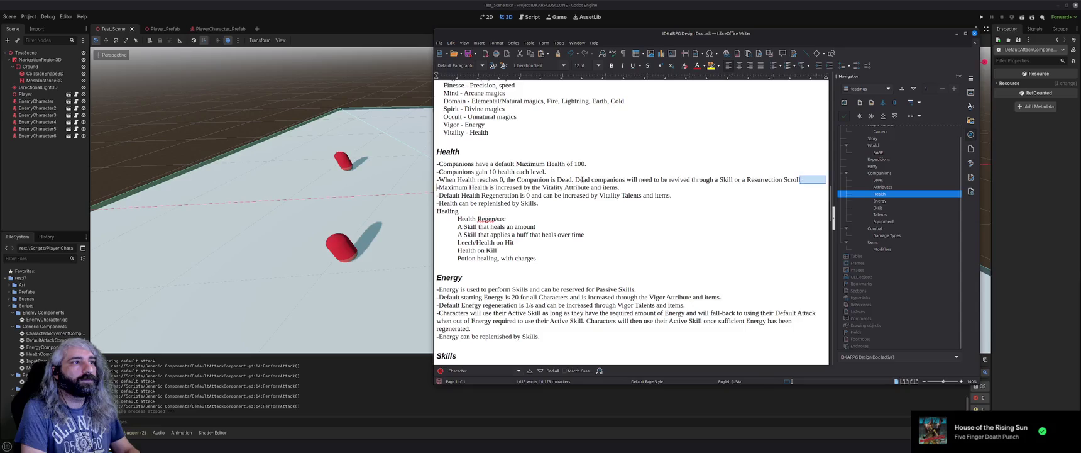
key("Left")
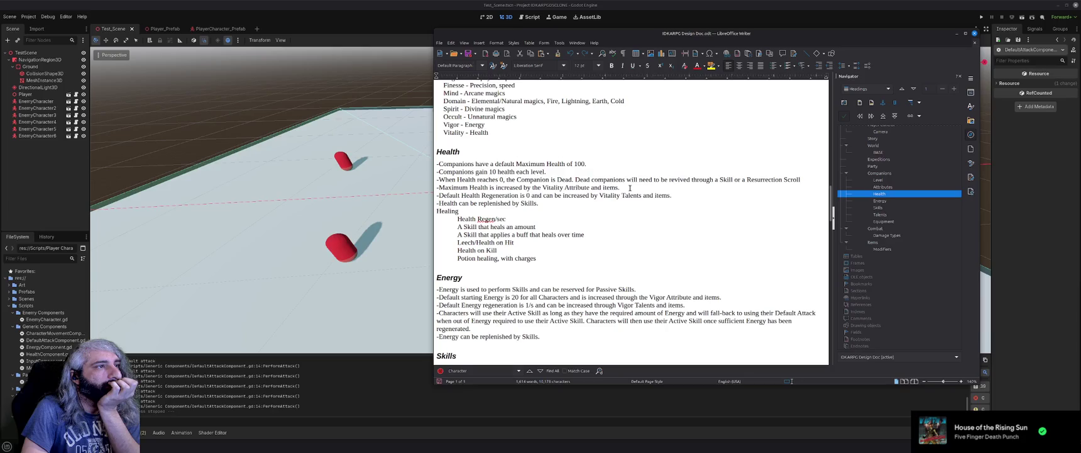
Reword the Maximum Health line to 'can be increased through the Vitality Attribute or items'.
left_click_drag(630, 188, 489, 188)
type("can be increas")
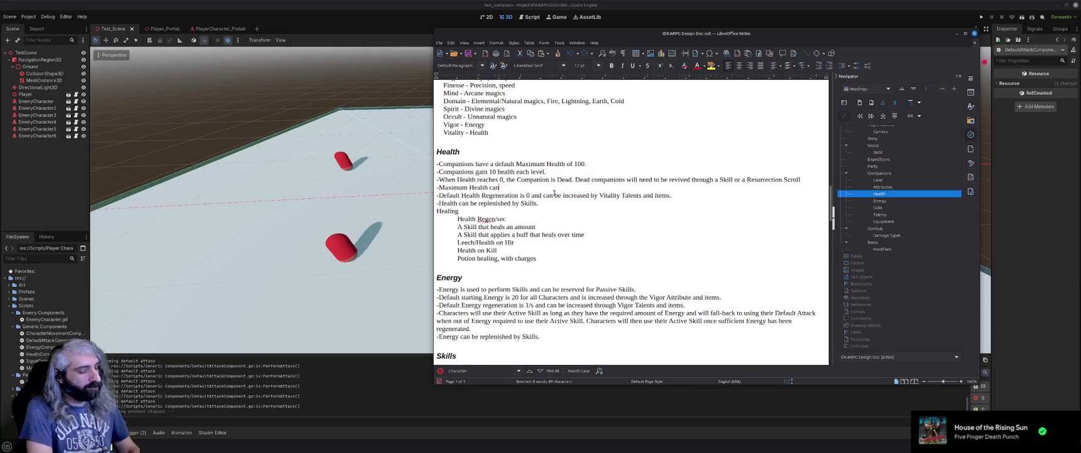
key("Return")
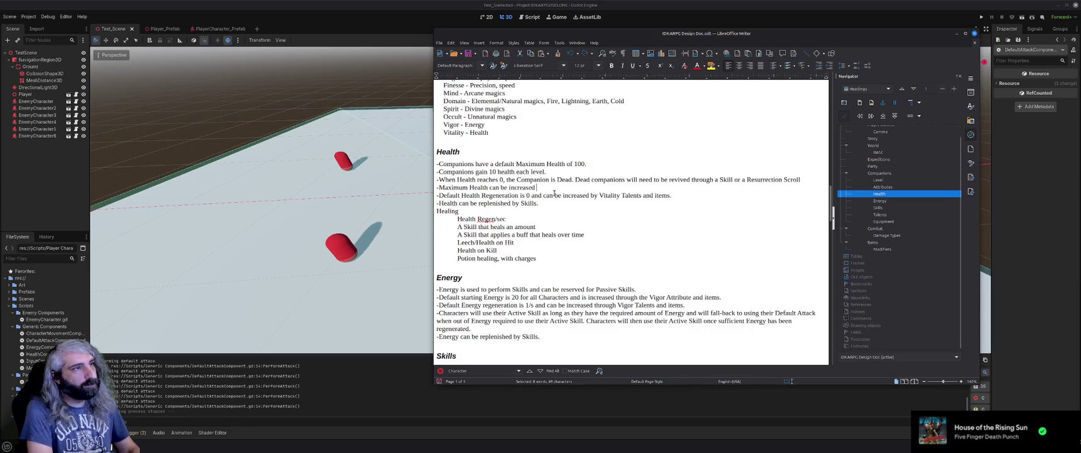
type("thro")
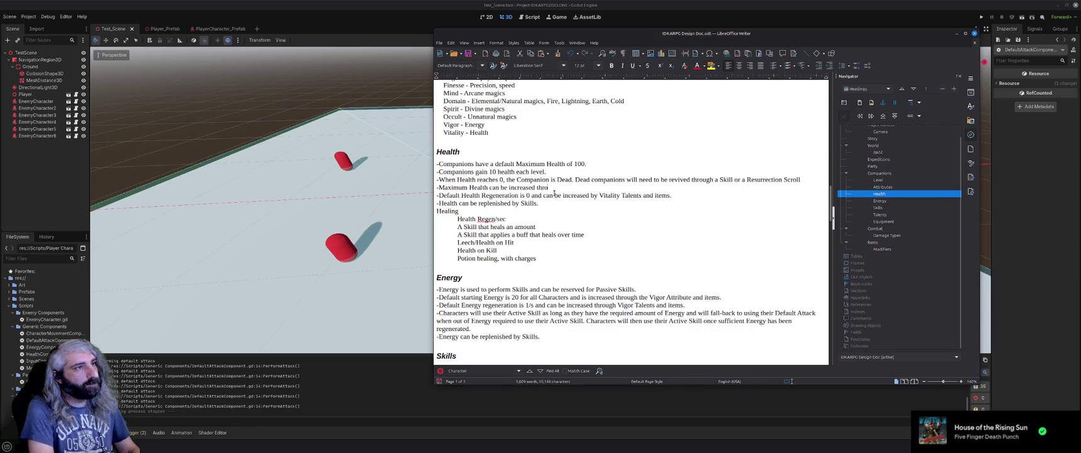
type("ugh Vitali")
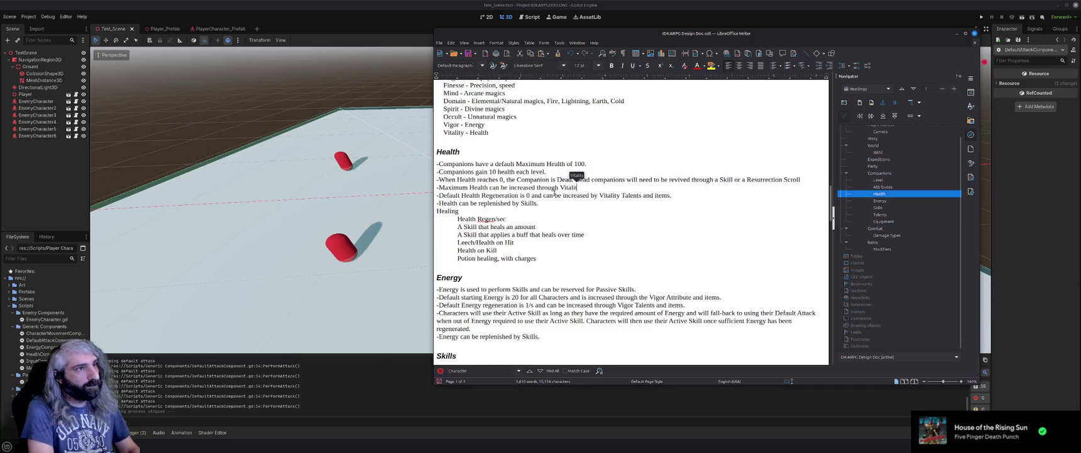
key("Return")
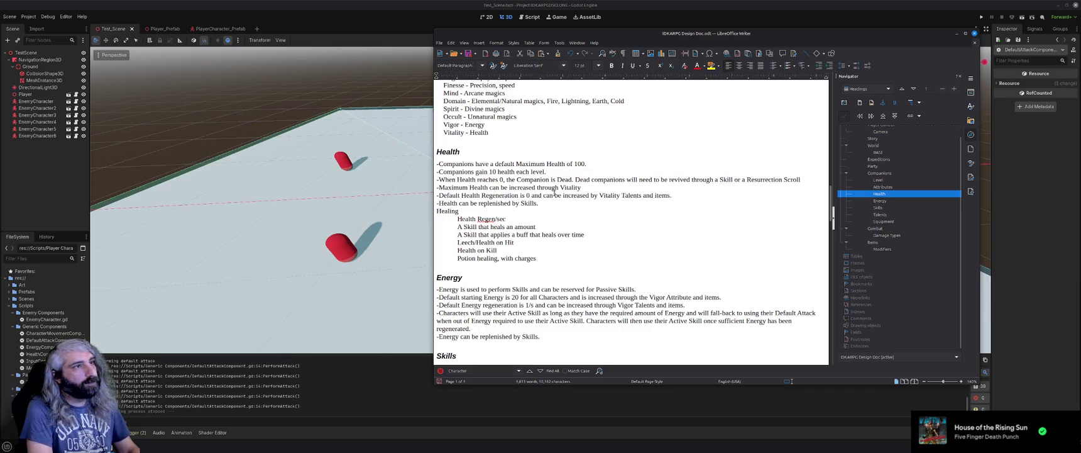
key("ctrl+BackSpace")
type("the Vitality")
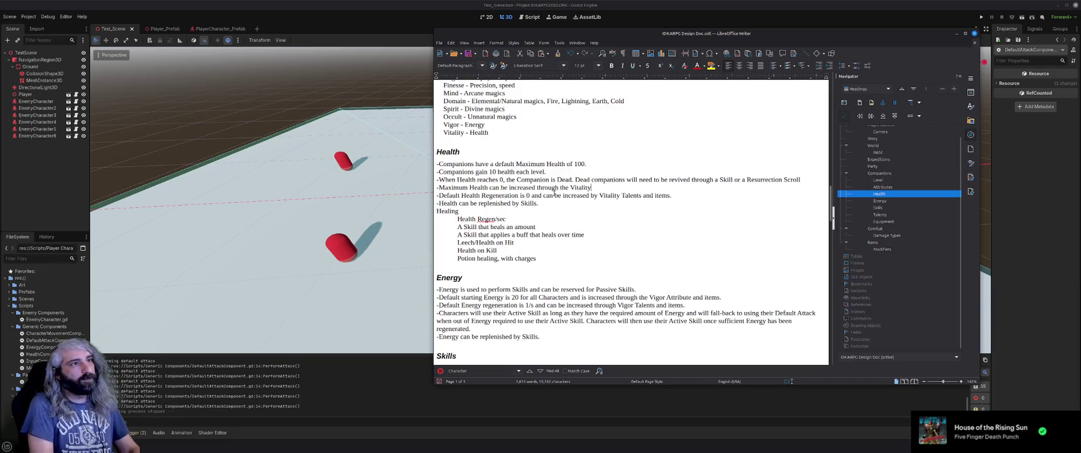
type(" Attribute")
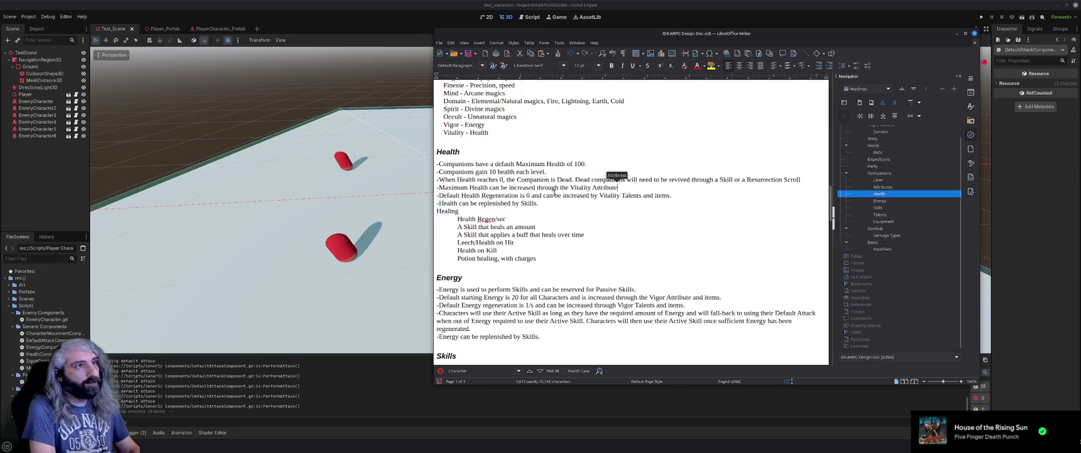
type(" or items.")
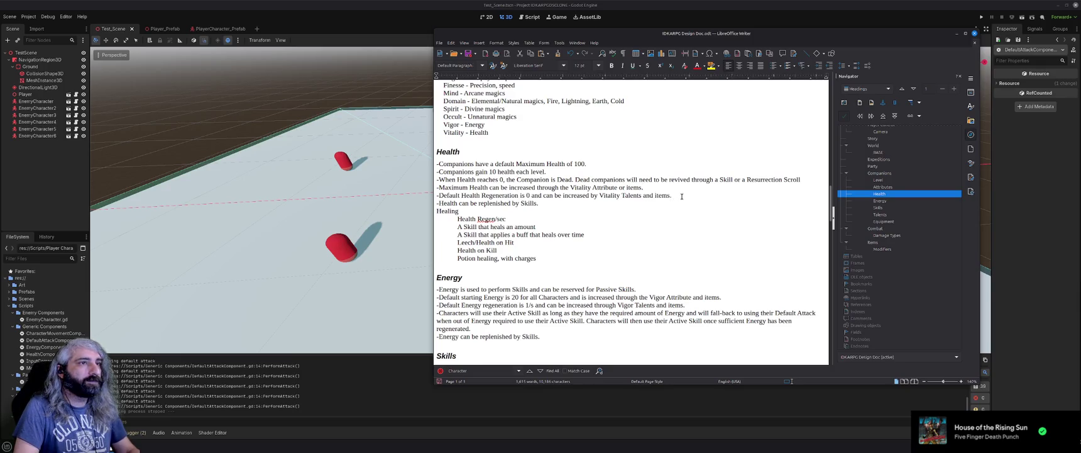
Change 'Default' to 'Base' in the regeneration rule and 'or' to 'and' in the Maximum Health rule.
double_click(456, 195)
type("Base")
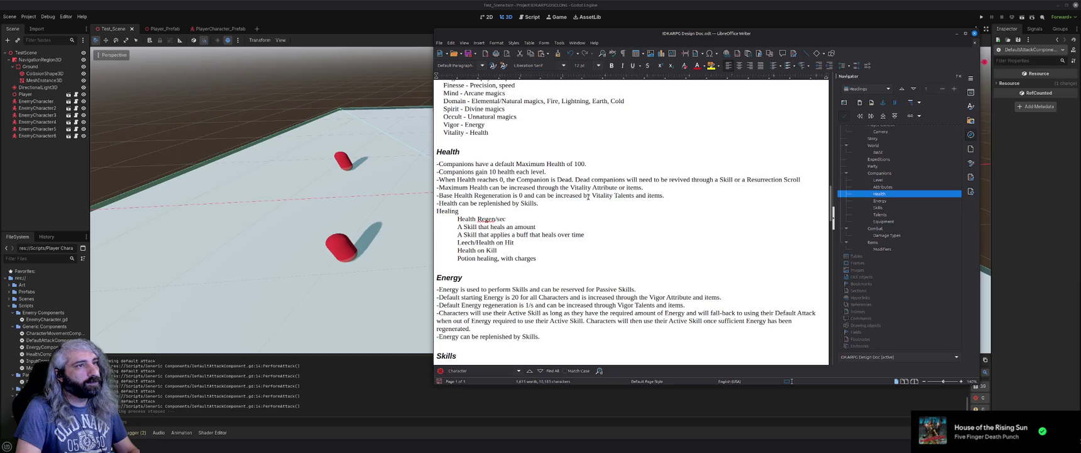
left_click(625, 187)
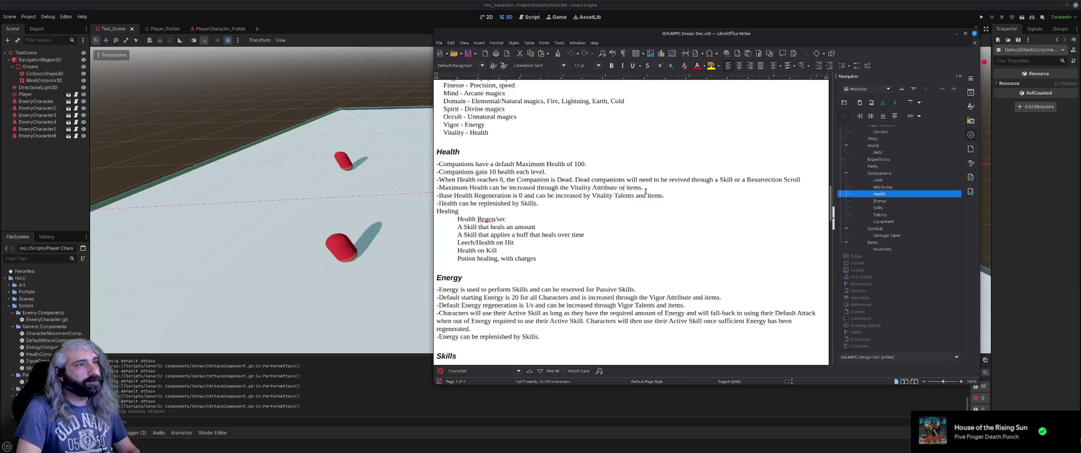
key("BackSpace")
key("BackSpace")
type("and")
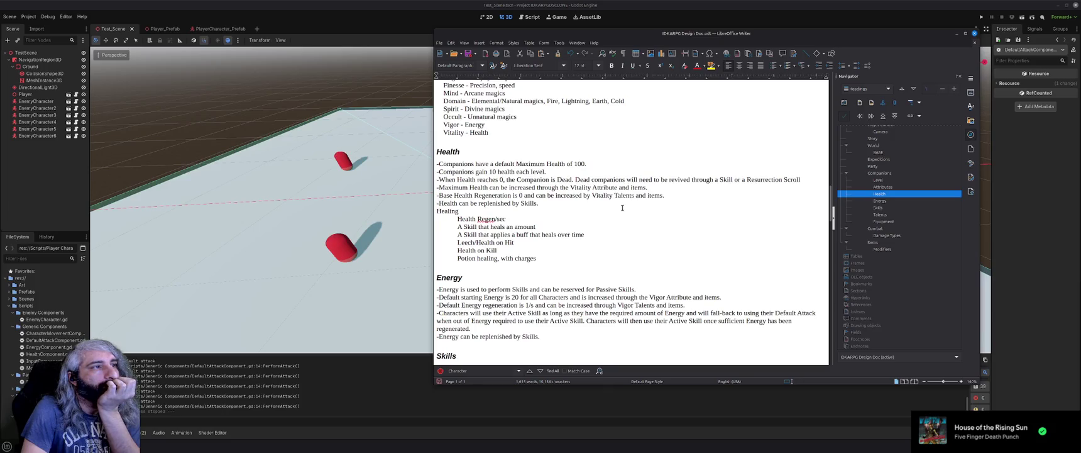
Delete the '-Health can be replenished by Skills.' line.
left_click_drag(545, 203, 436, 203)
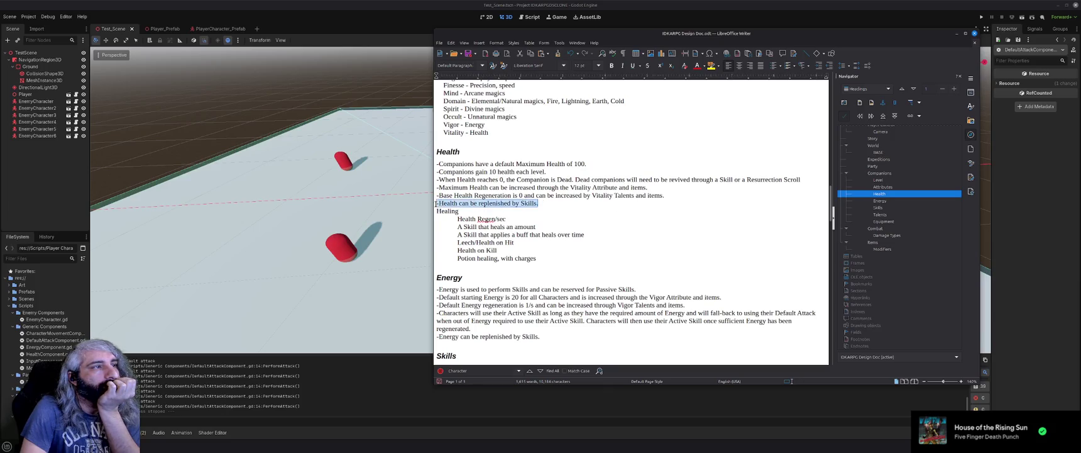
key("BackSpace")
key("BackSpace")
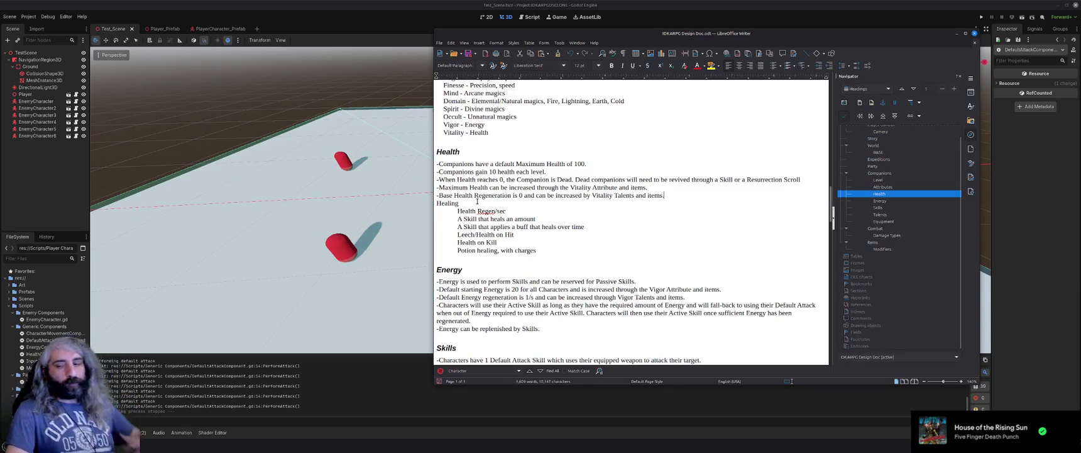
Retitle the Healing list heading as '-Healing Options'.
scroll(574, 232, "down", 1)
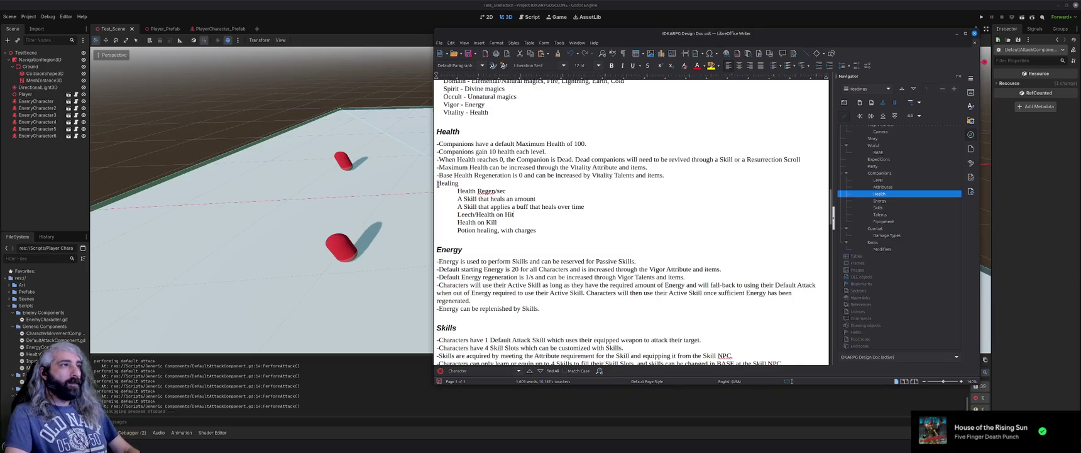
type("-")
key("End")
type("OP")
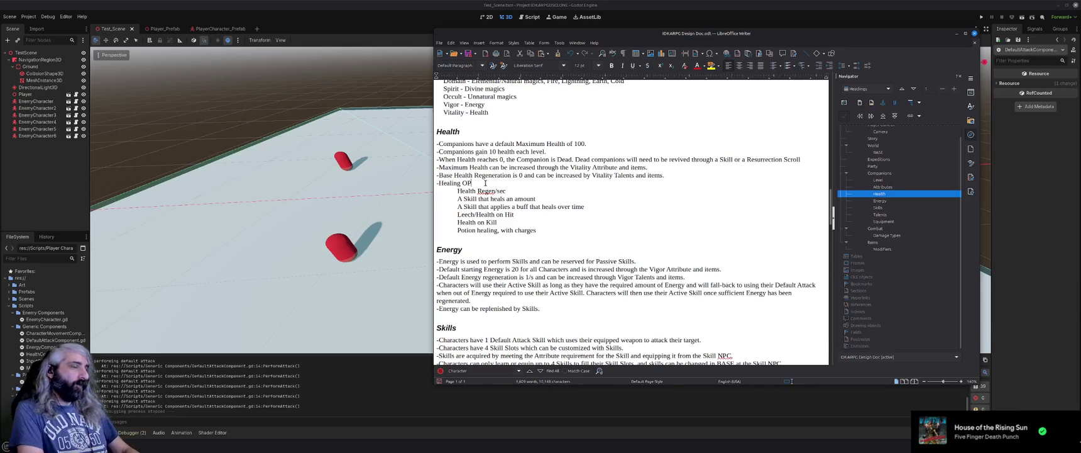
key("BackSpace")
type("ptions")
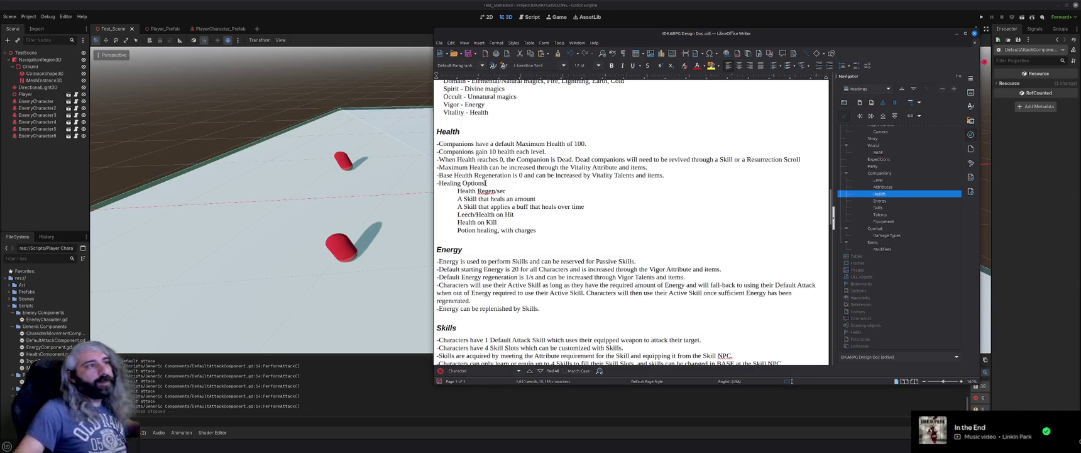
Change the first rule to a default Maximum Health of 100 at level 1.
scroll(541, 239, "down", 1)
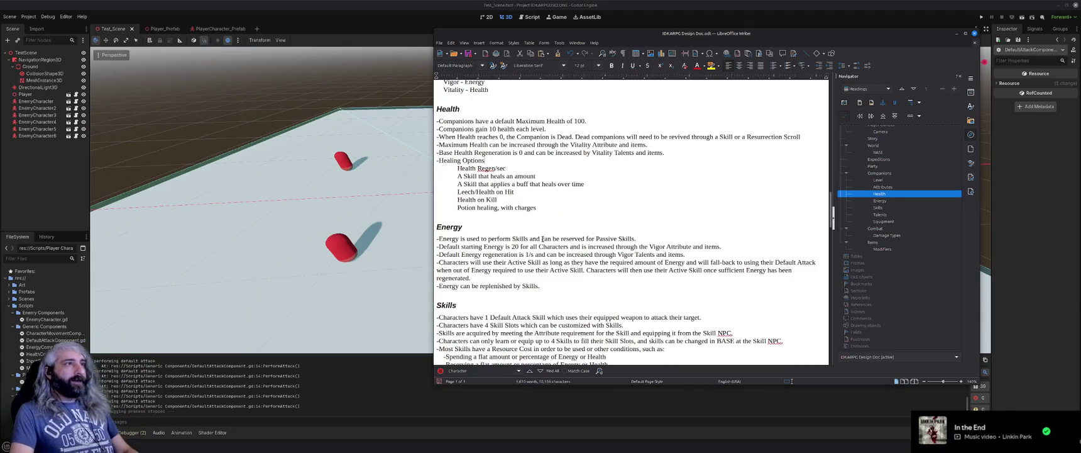
scroll(549, 249, "down", 1)
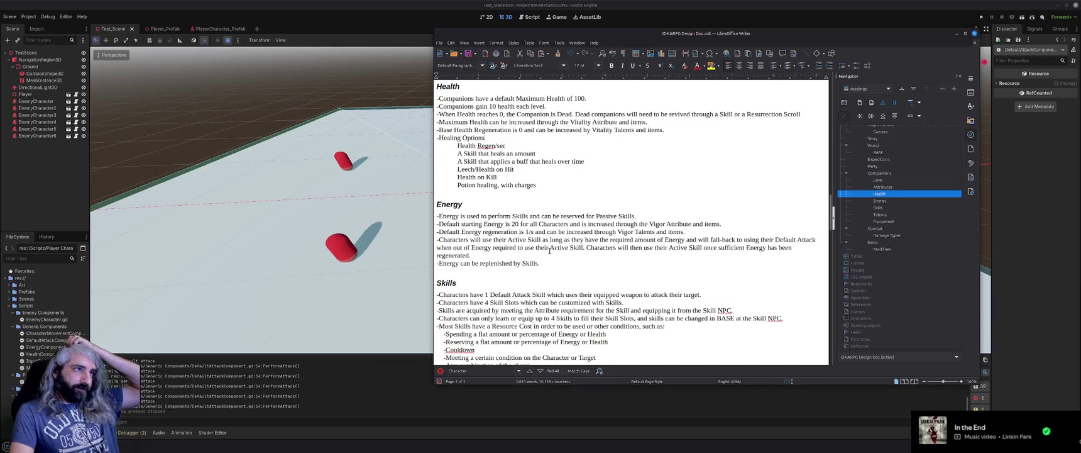
scroll(611, 164, "up", 2)
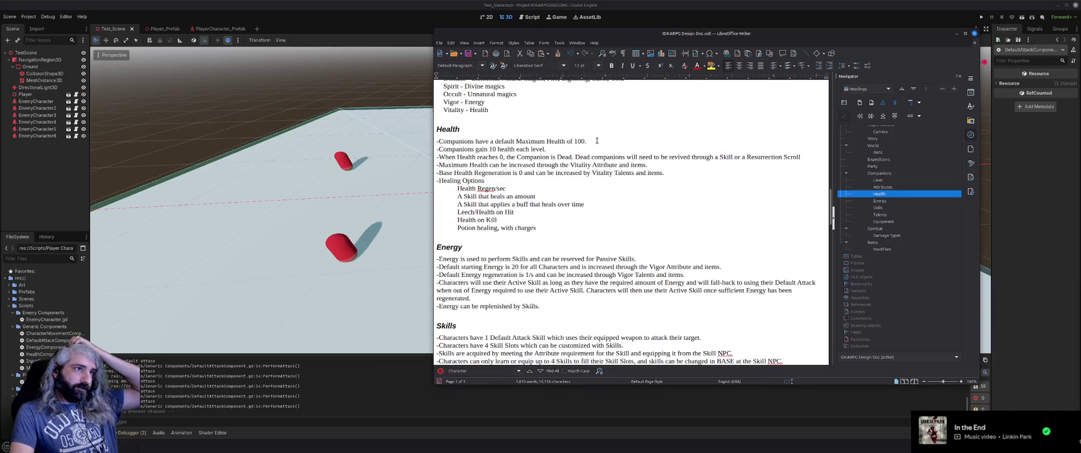
key("BackSpace")
type("at level 1")
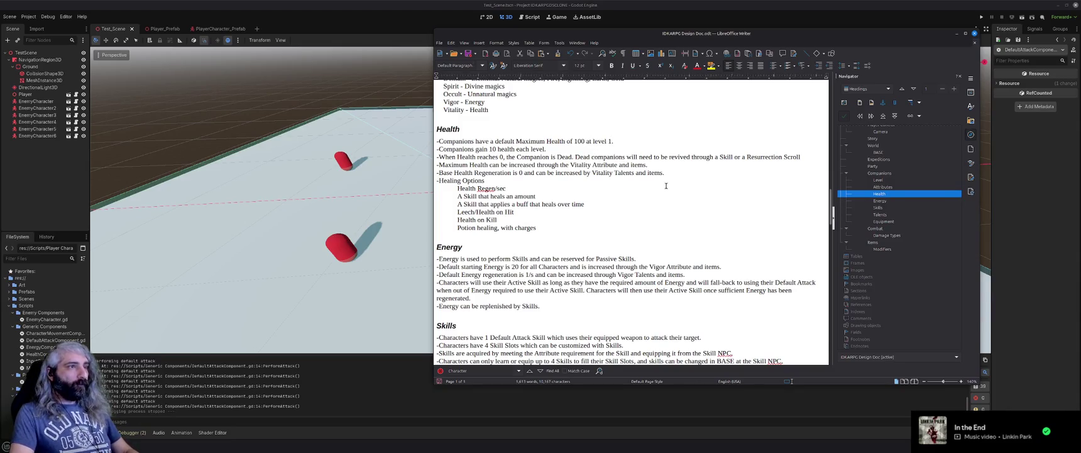
Scroll down through the design document to review it, stopping in the Combat section.
scroll(664, 185, "down", 2)
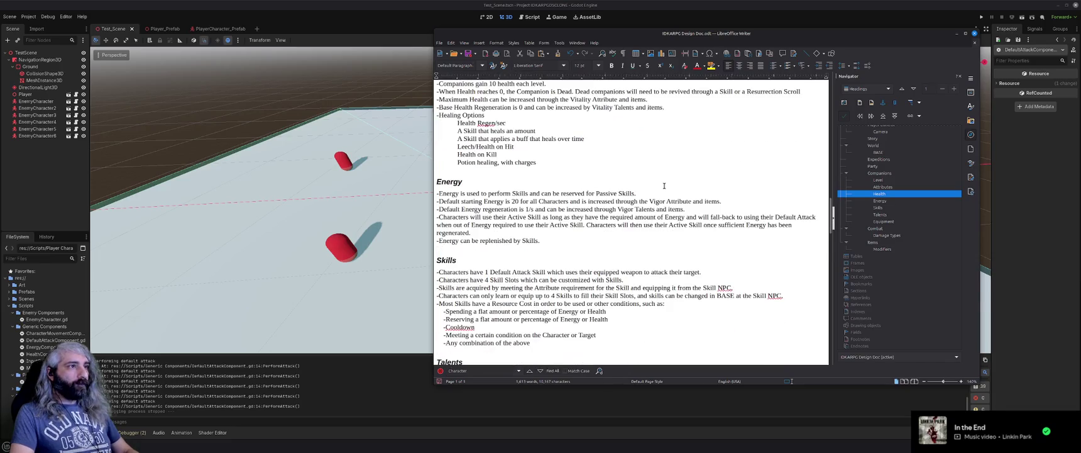
scroll(663, 185, "down", 2)
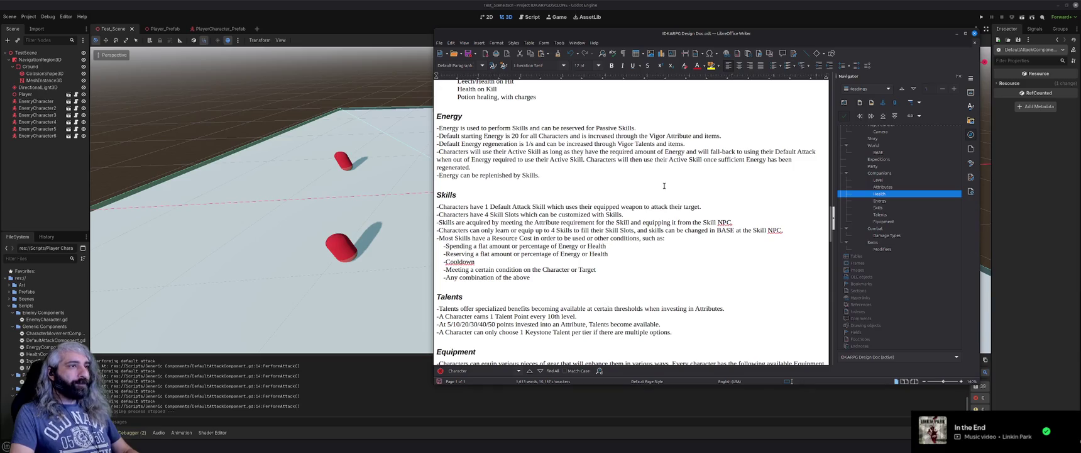
scroll(664, 185, "down", 4)
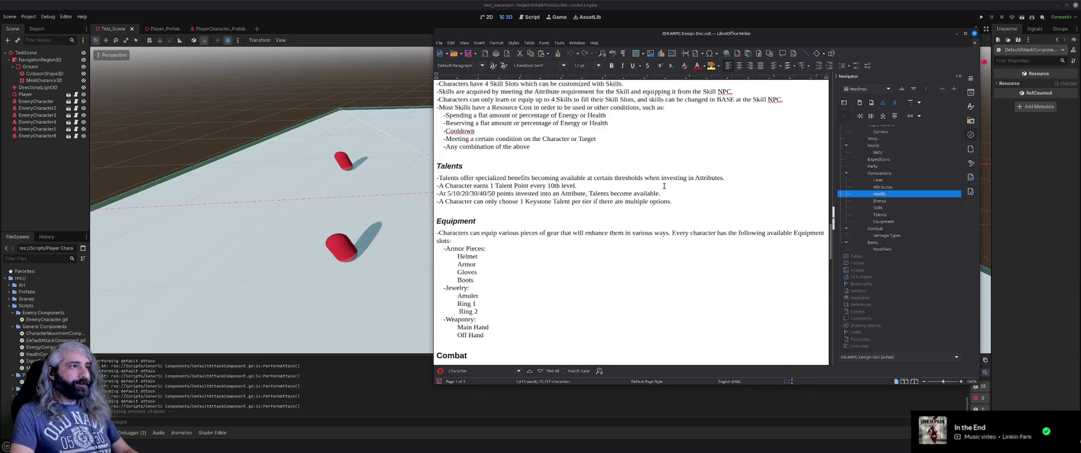
scroll(663, 185, "down", 5)
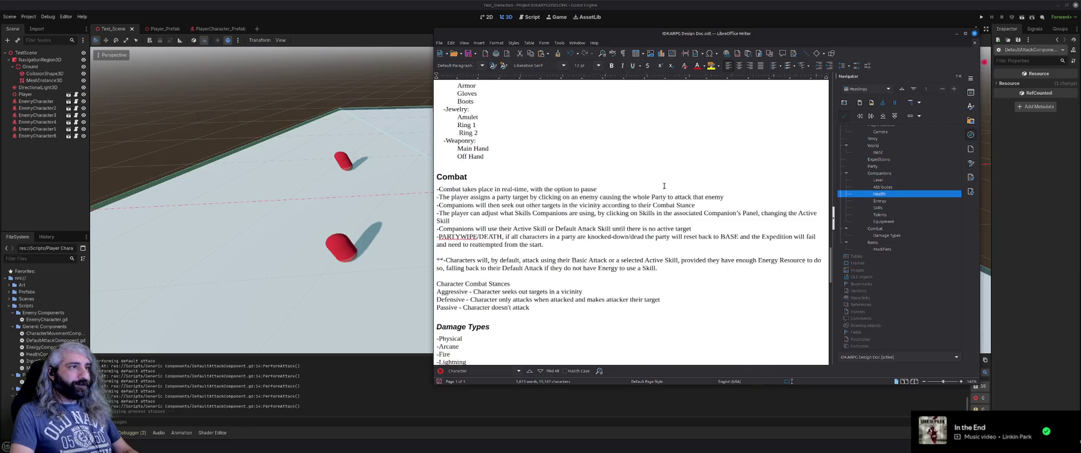
scroll(663, 186, "down", 1)
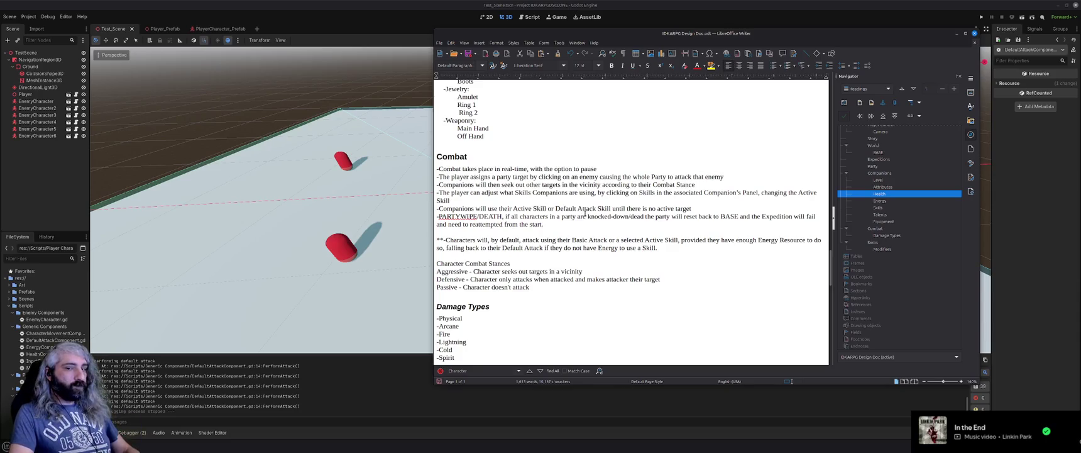
scroll(585, 213, "down", 1)
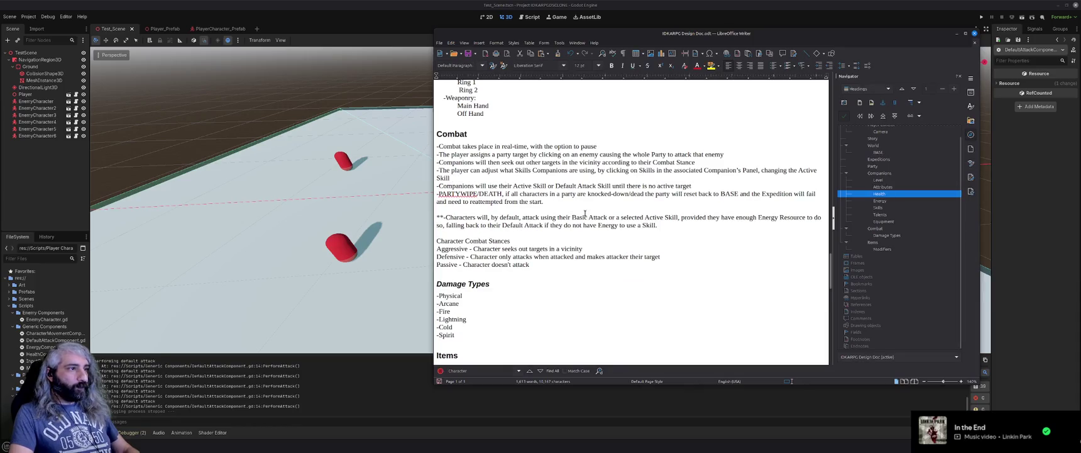
scroll(585, 214, "down", 2)
scroll(585, 213, "down", 1)
scroll(585, 213, "down", 4)
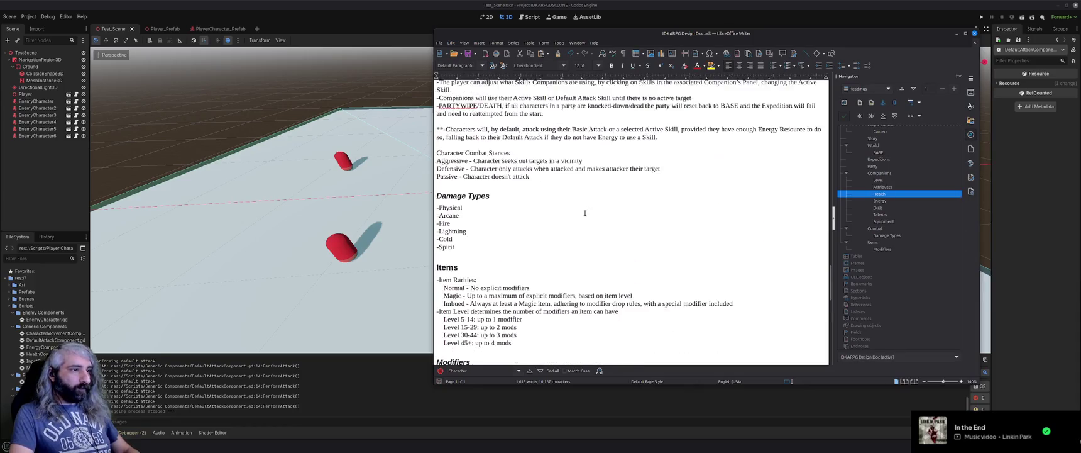
scroll(585, 213, "down", 5)
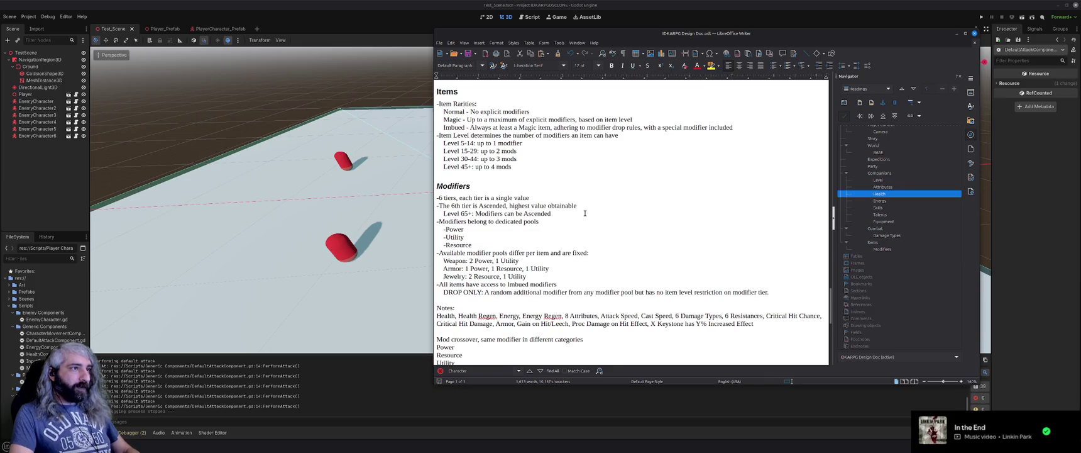
scroll(585, 213, "down", 4)
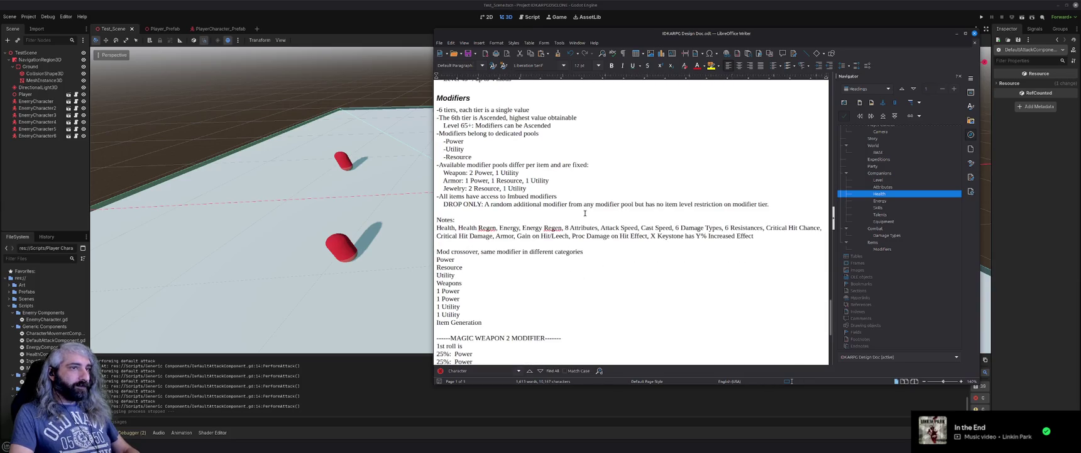
scroll(586, 213, "down", 2)
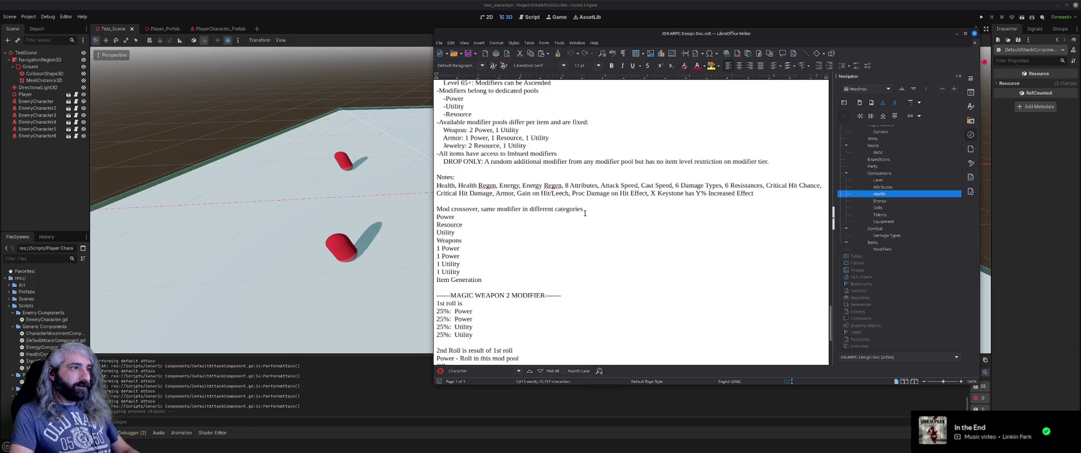
scroll(585, 213, "up", 20)
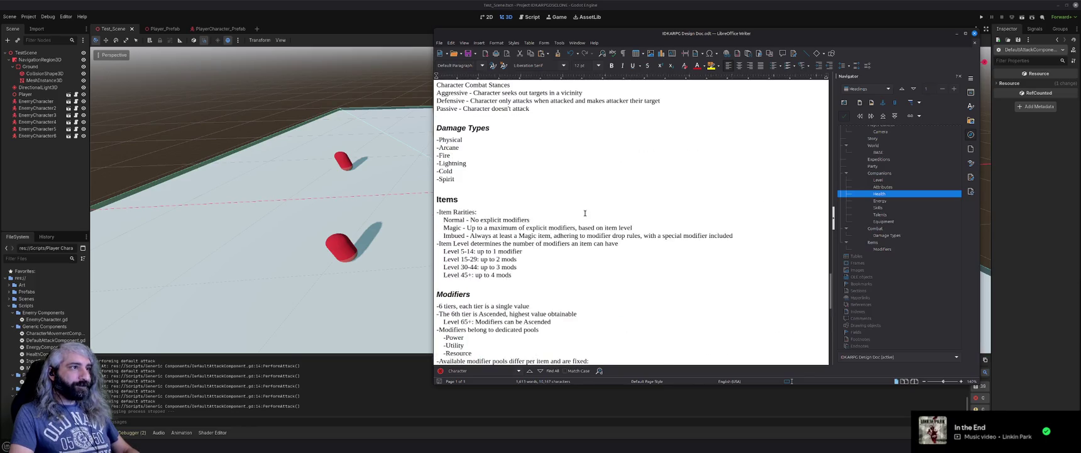
scroll(585, 213, "up", 5)
scroll(586, 213, "down", 9)
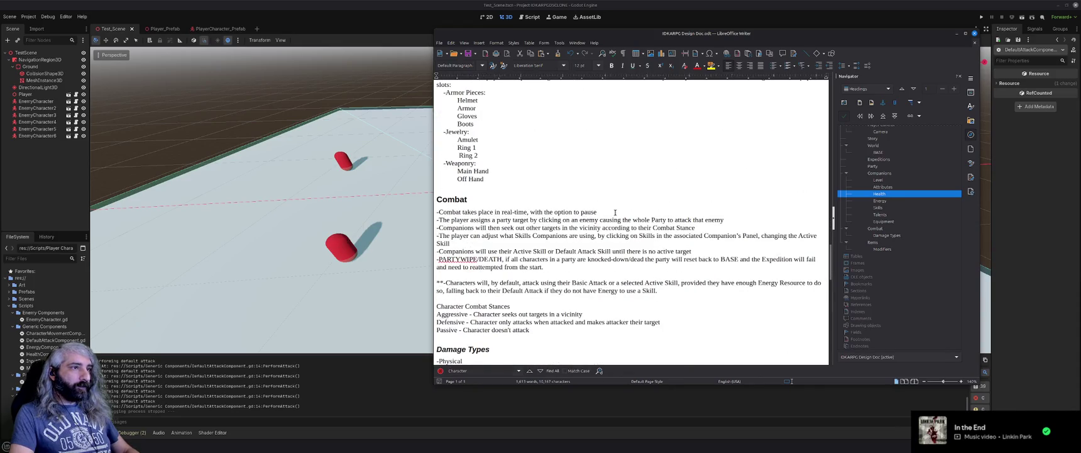
left_click(615, 212)
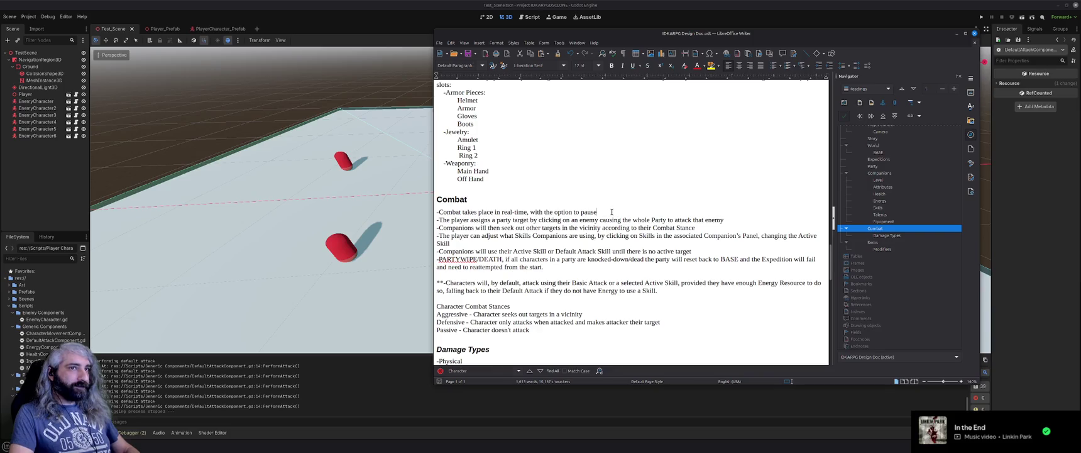
Scroll back up, then minimize Writer to reveal Godot's TestScene.
scroll(611, 212, "up", 4)
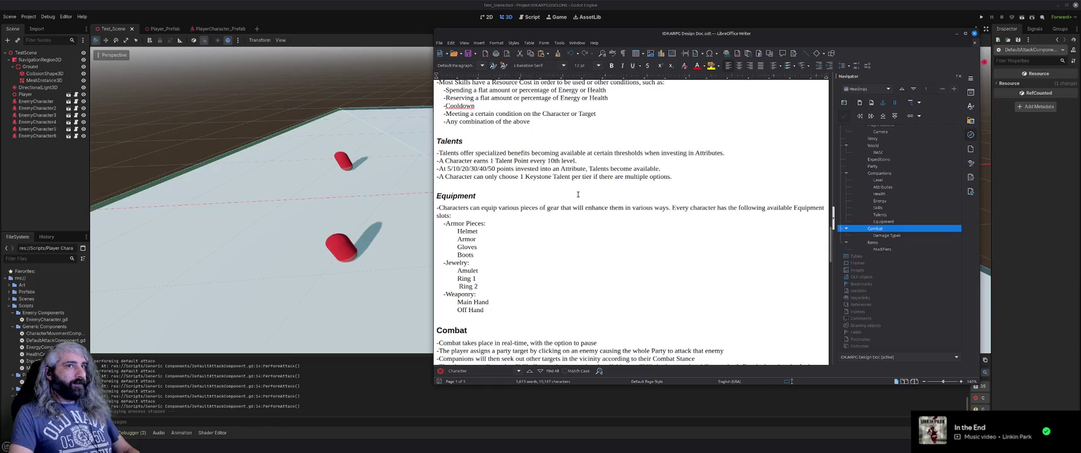
scroll(578, 194, "up", 4)
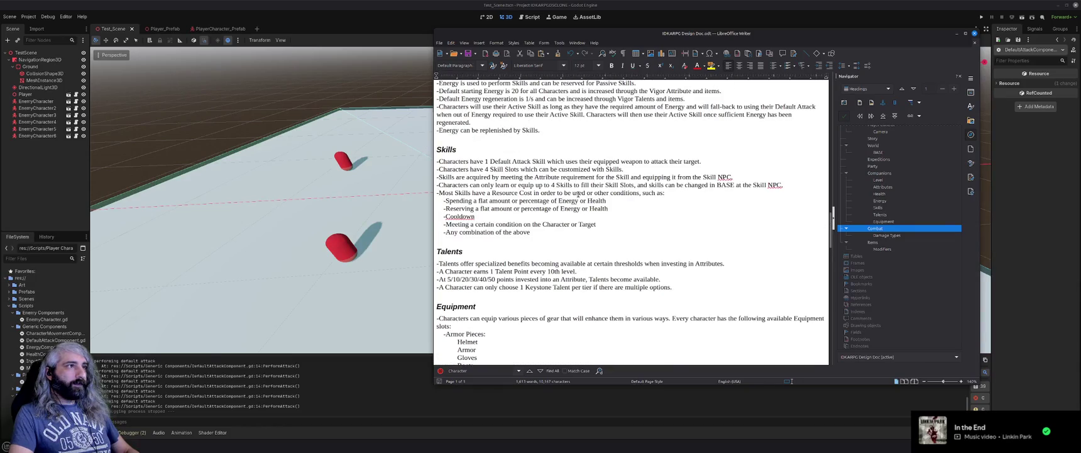
scroll(578, 194, "up", 2)
scroll(578, 195, "up", 4)
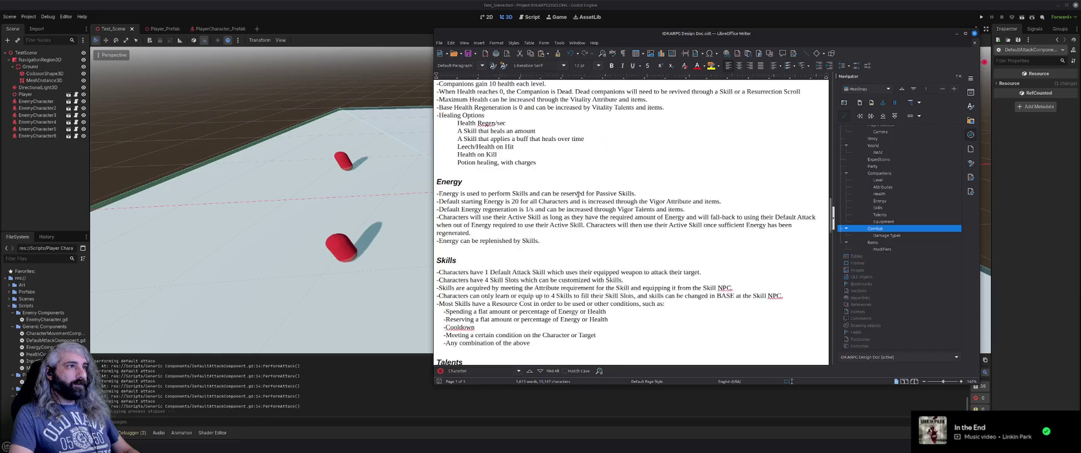
scroll(578, 195, "up", 2)
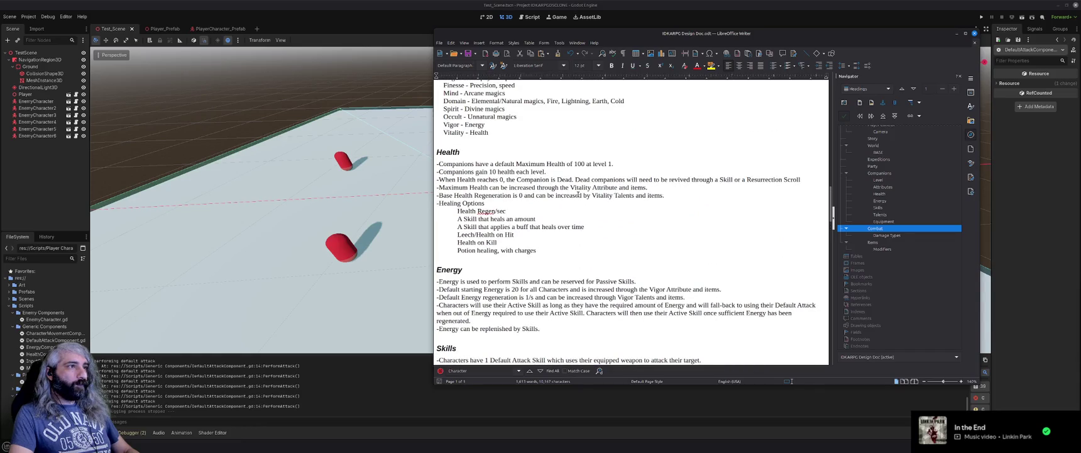
scroll(579, 194, "up", 15)
scroll(578, 194, "up", 15)
scroll(578, 194, "up", 7)
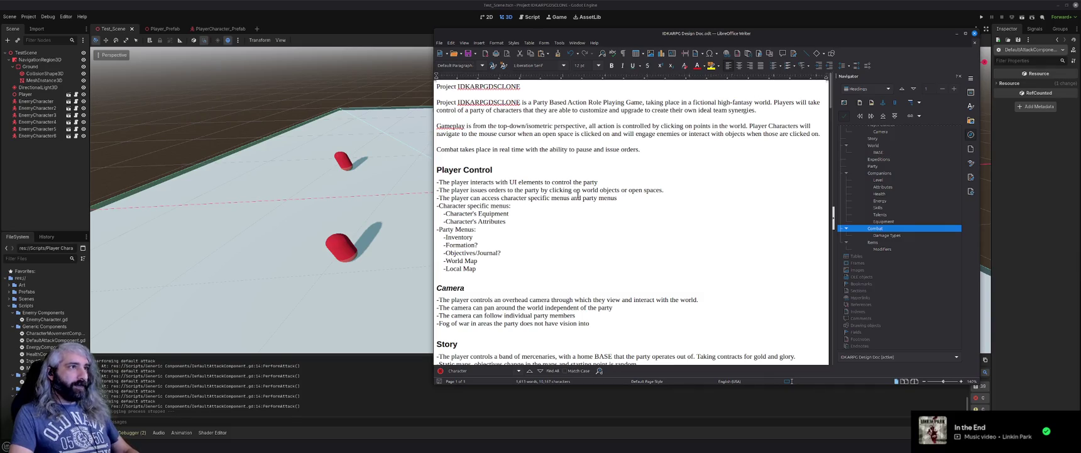
left_click(956, 34)
scroll(771, 200, "up", 2)
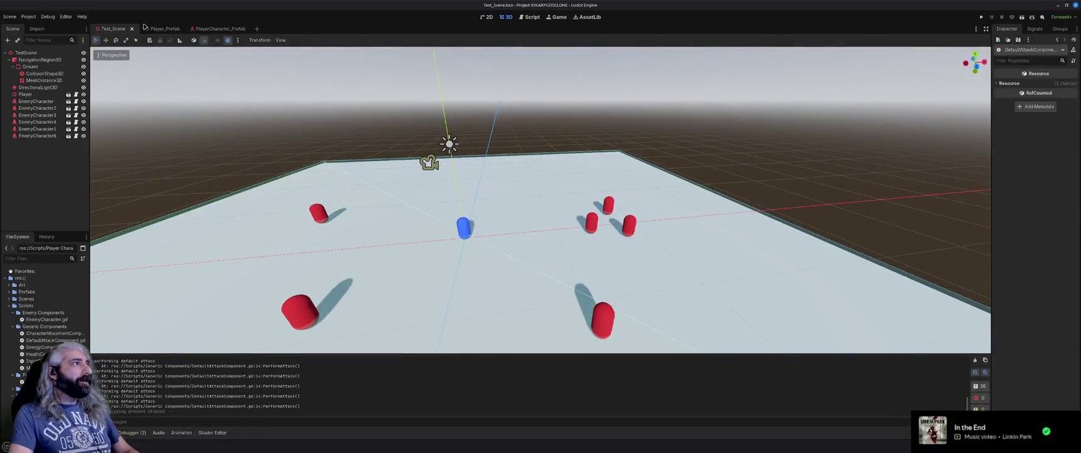
Open PartyManagerComponent.gd in the script editor and run the project with F5.
left_click(531, 17)
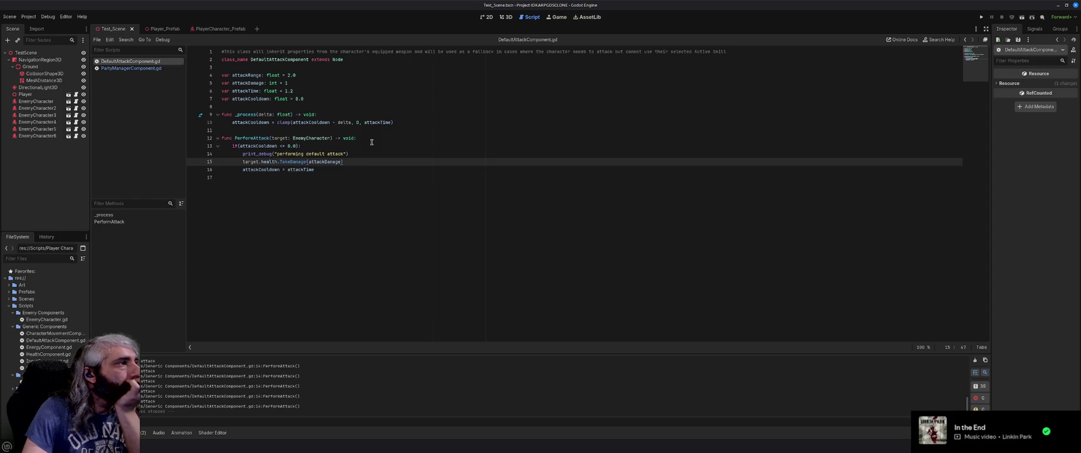
left_click(143, 70)
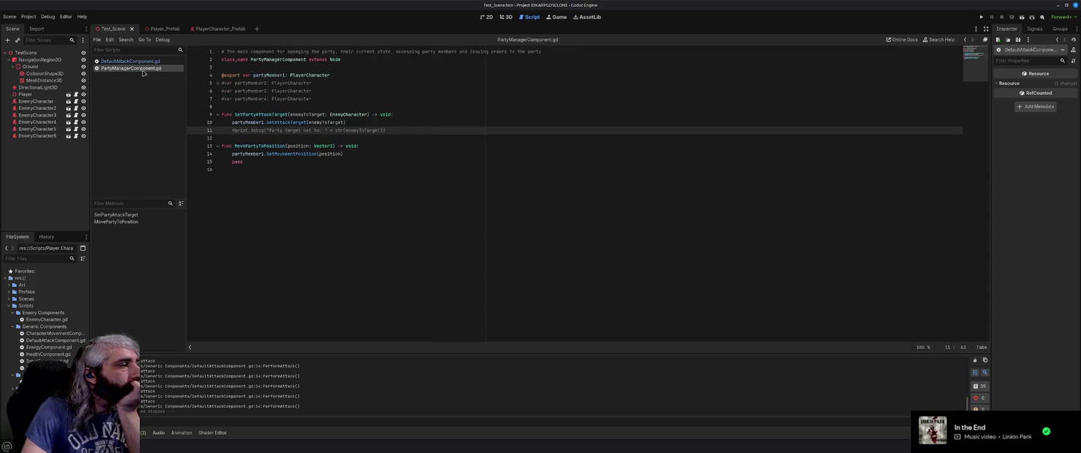
key("F5")
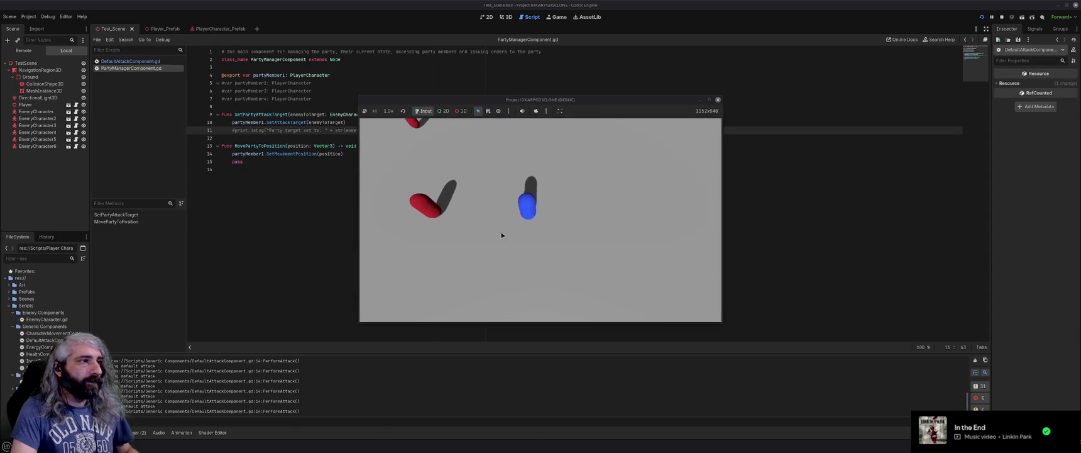
Send the blue character to five spots on the ground, then close the running game window.
left_click(599, 249)
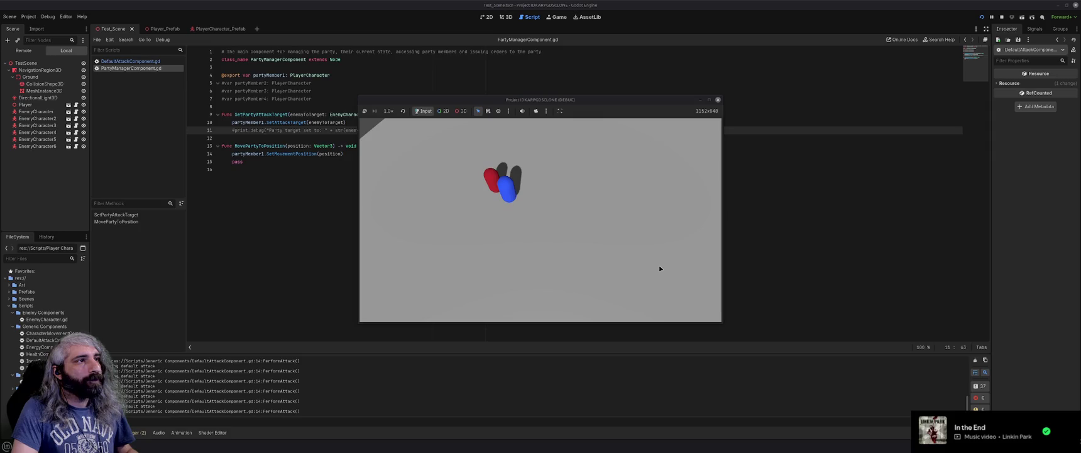
left_click(499, 258)
left_click(519, 165)
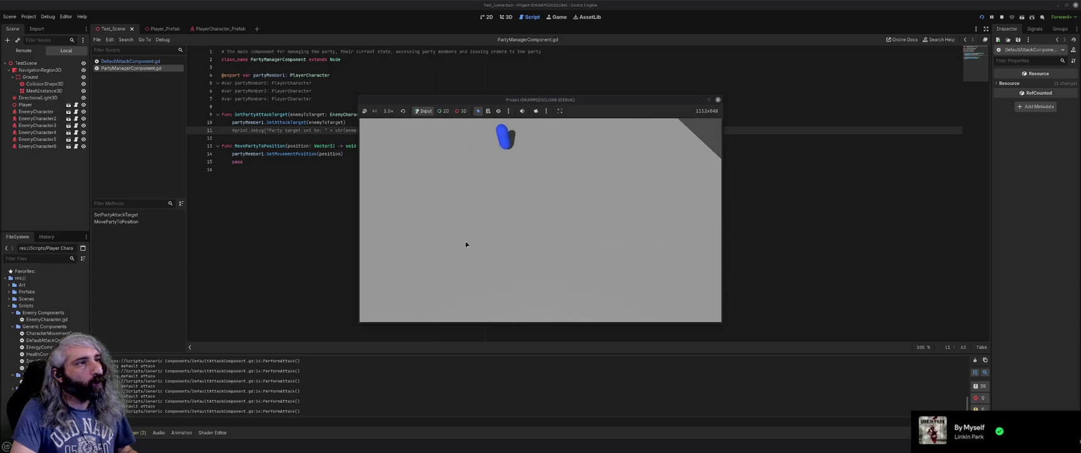
left_click(516, 254)
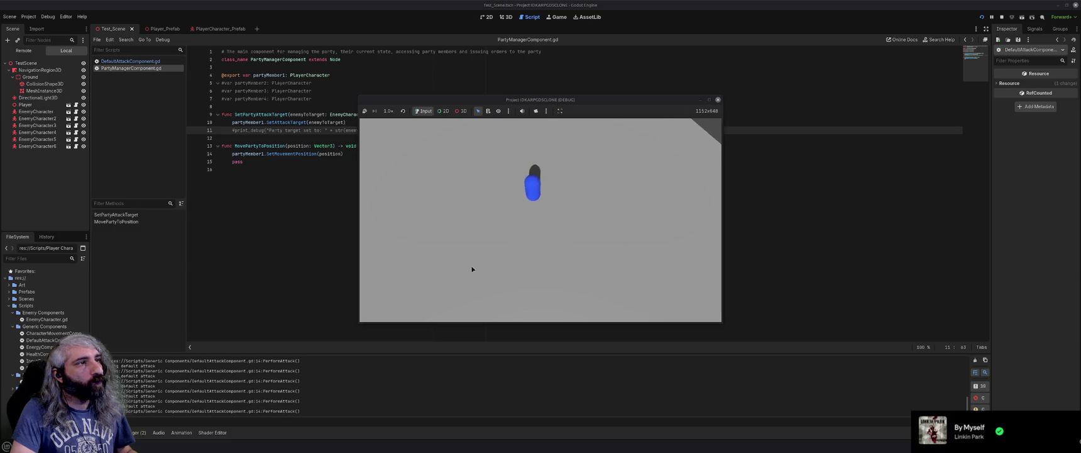
left_click(437, 238)
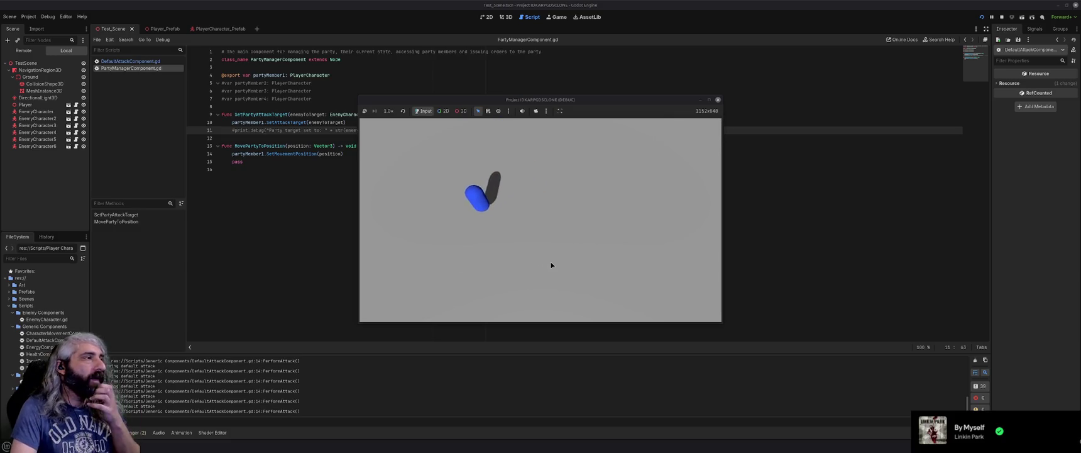
left_click(718, 100)
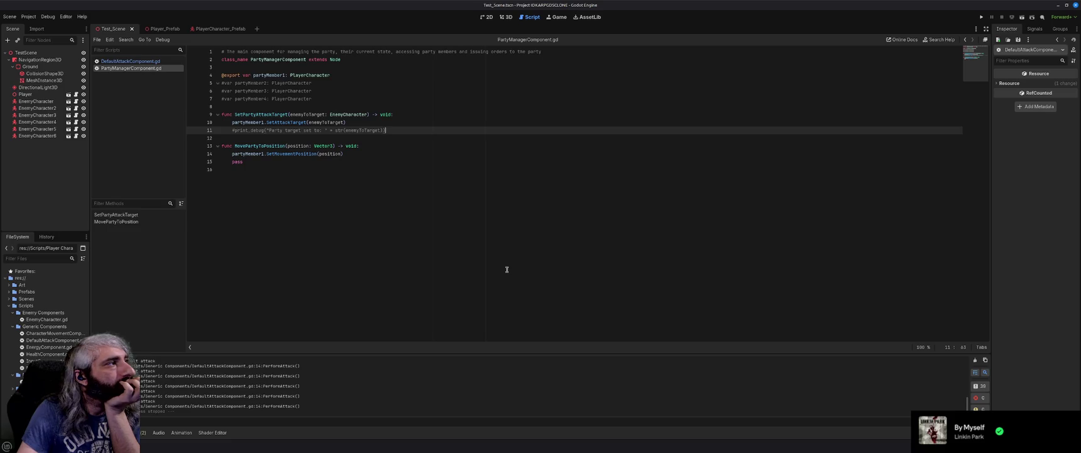
Create CompanionLevelComponent.gd extending Node in Generic Components and begin its class_name line.
left_click(409, 153)
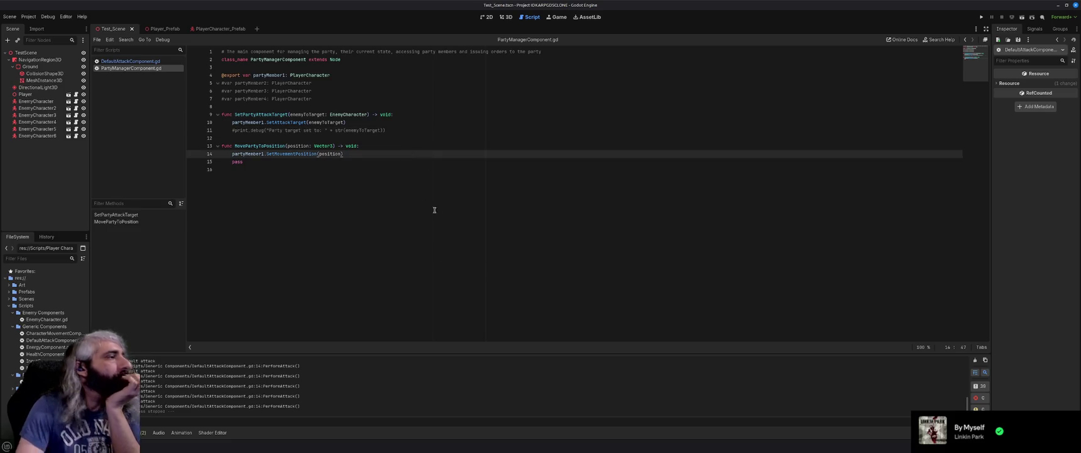
right_click(50, 327)
mouse_move(66, 328)
left_click(170, 344)
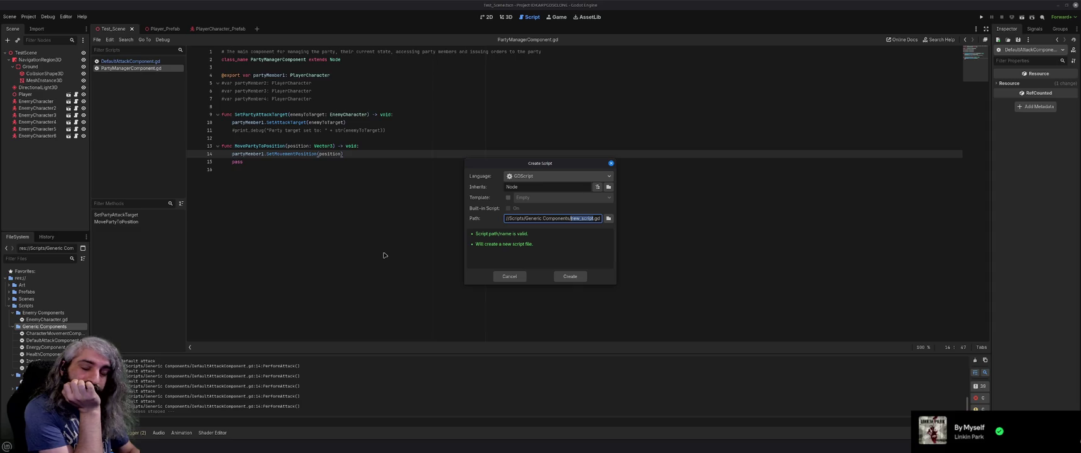
type("Co")
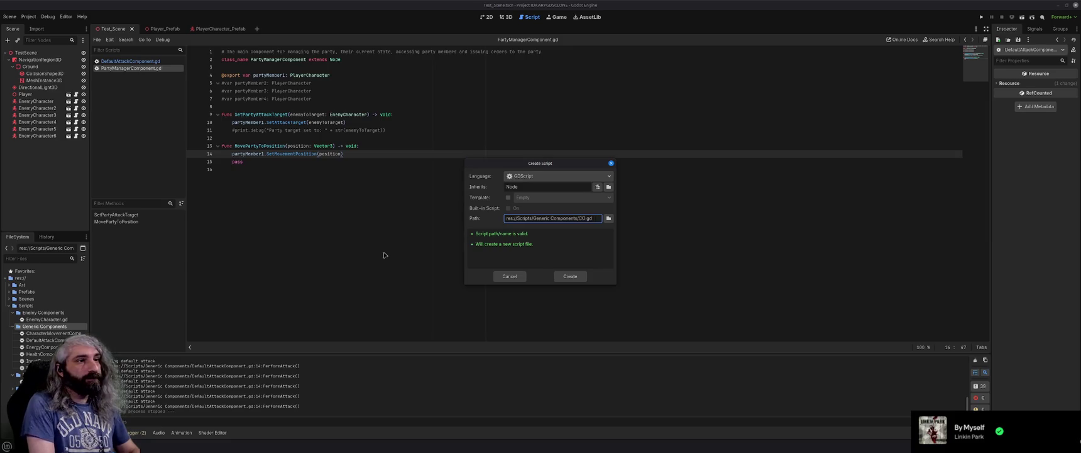
type("mpanionLevelComponent")
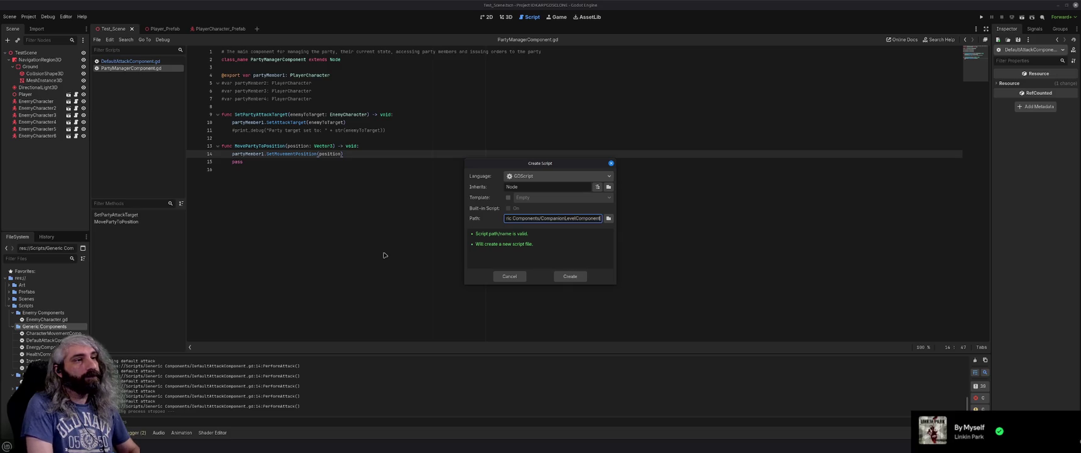
left_click(570, 276)
type("class_name")
key("BackSpace")
type("CompanionLevel")
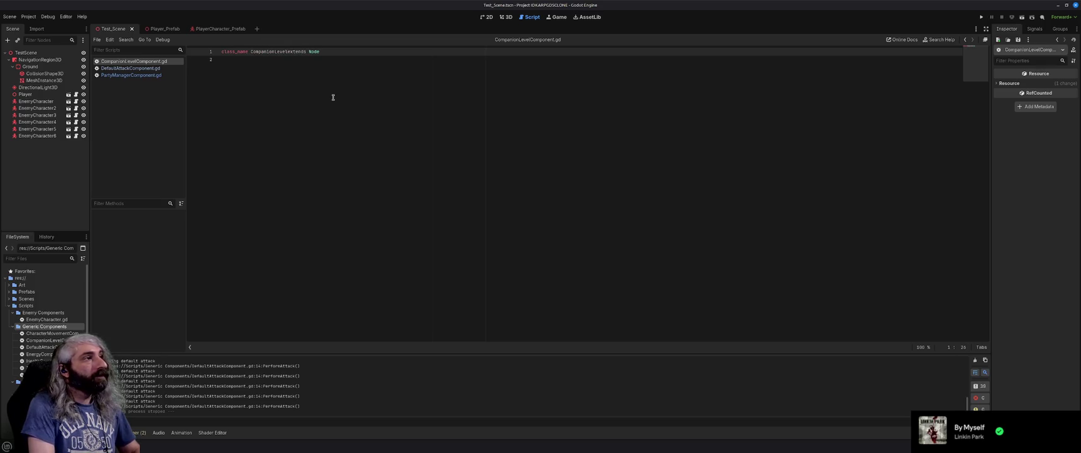
type("C")
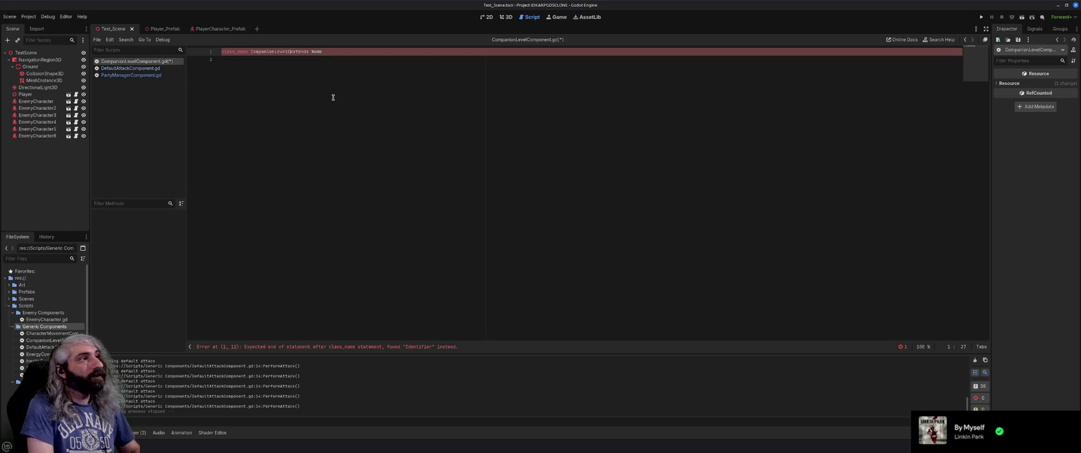
type("omponent")
Declare int variables currentLevel = 1, currentExperience = 0 and experienceToNextLevel = 0, then begin a func.
key("End")
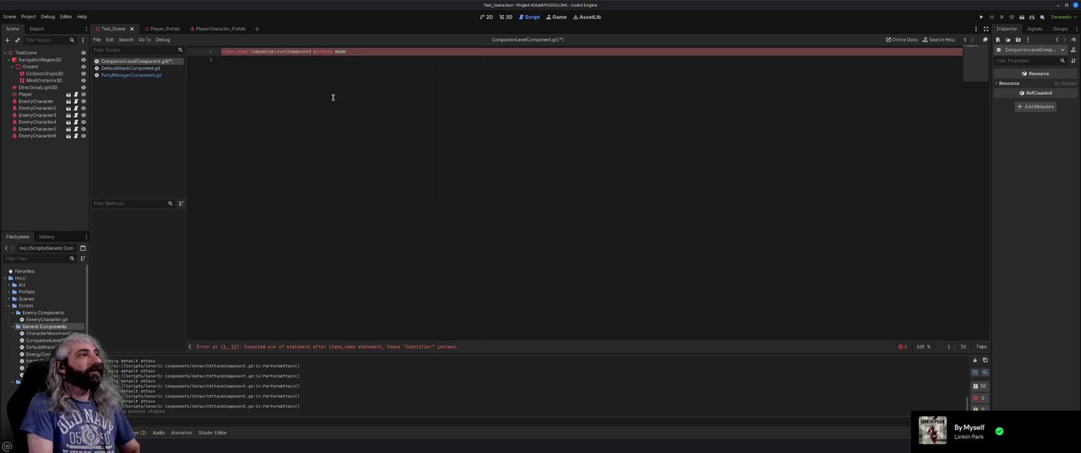
key("Return")
key("Return")
type("var currentL")
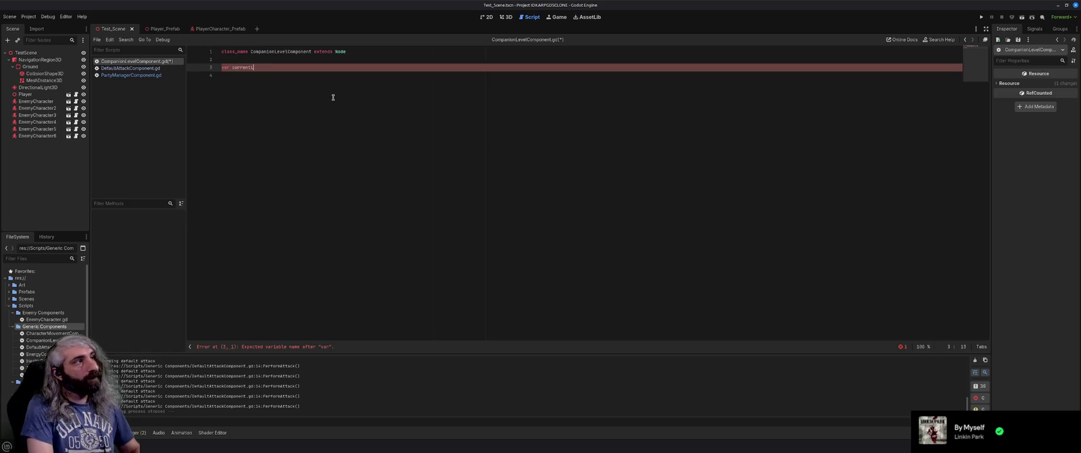
type("evel: int = ")
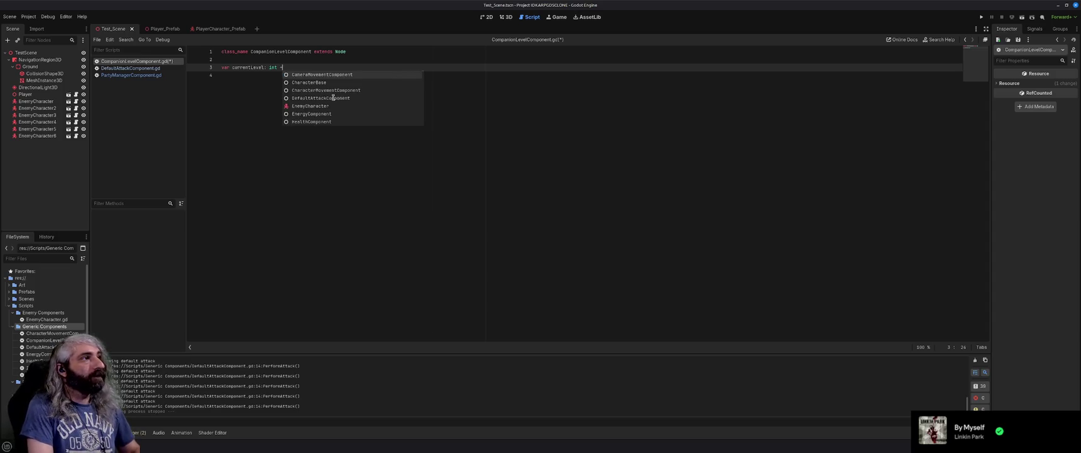
type("1")
key("Return")
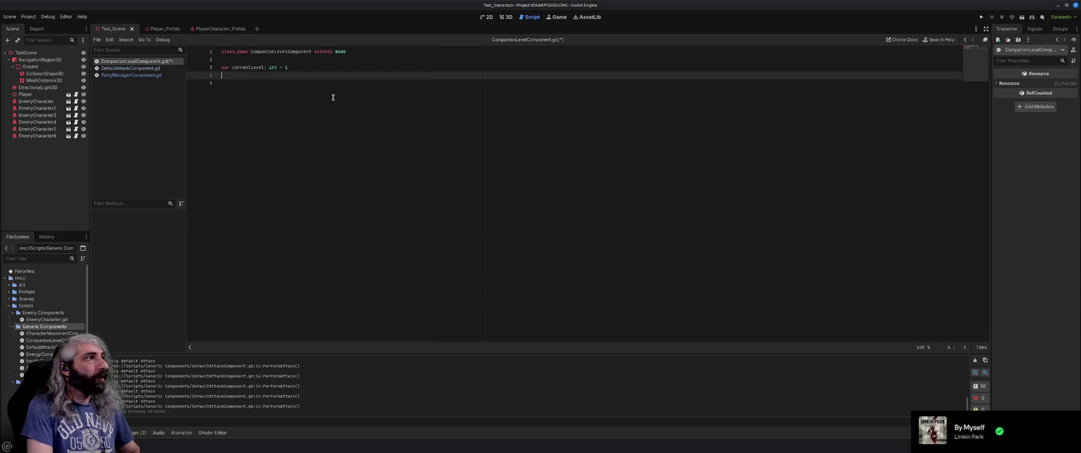
type("varcurrentExperience: ")
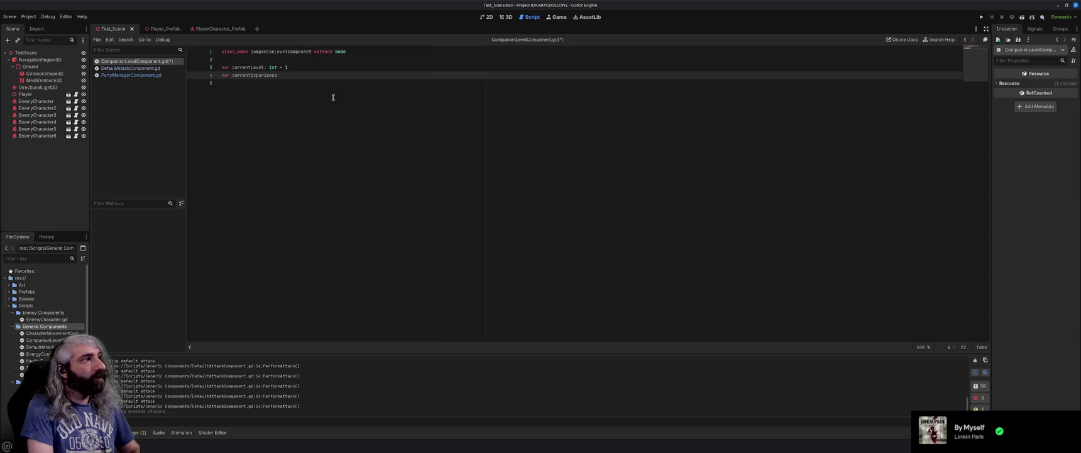
type("int = ")
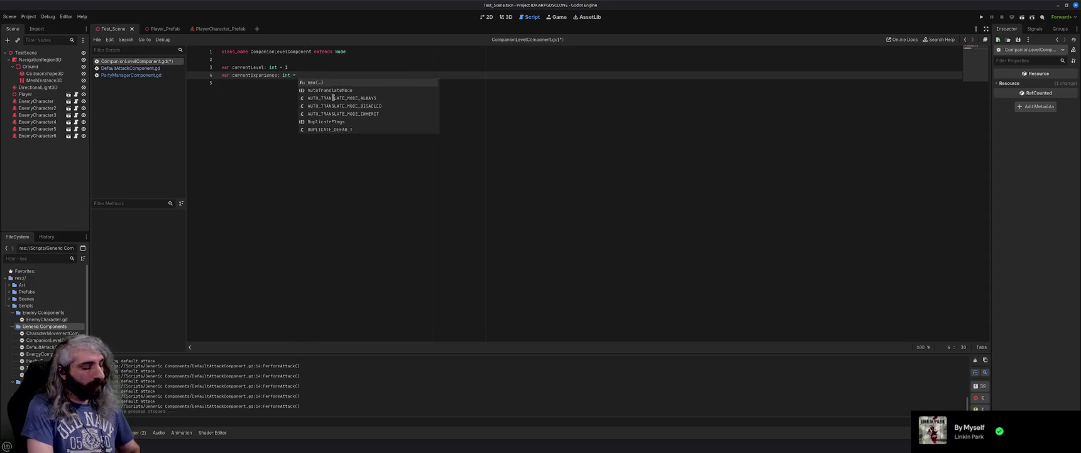
type("0")
key("Return")
type("var ")
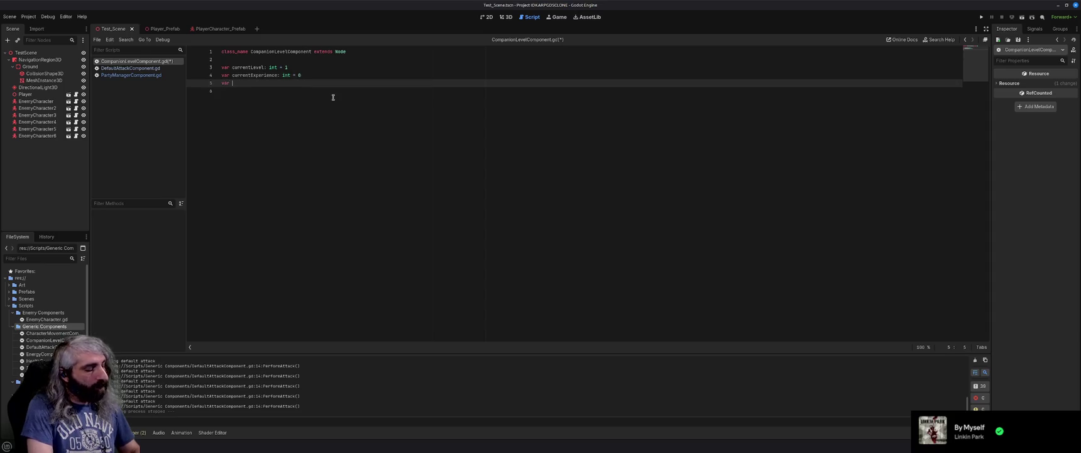
type("experience")
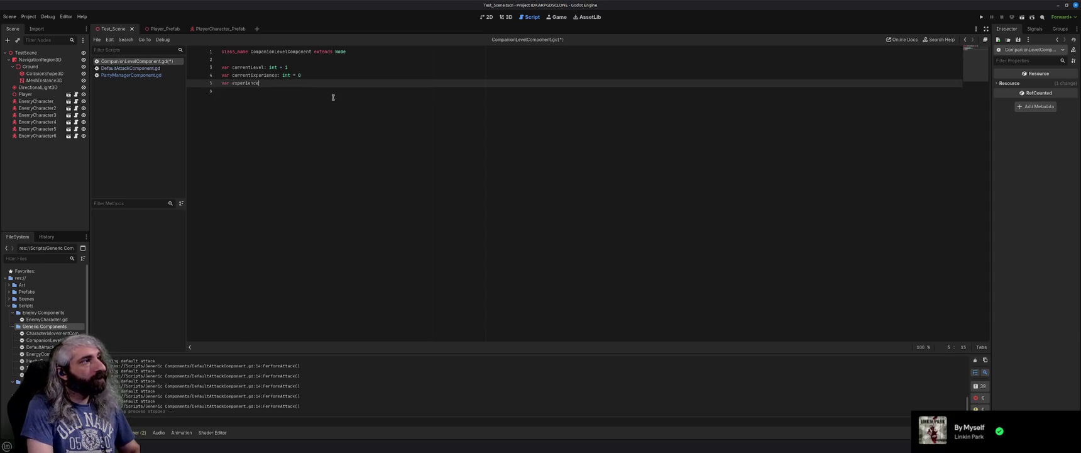
type("ToNextLevel: int =")
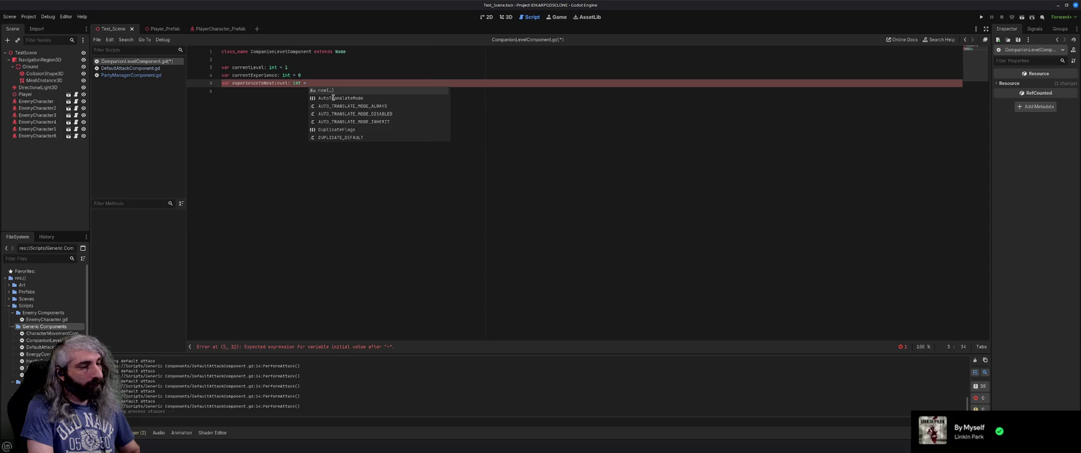
type("0-")
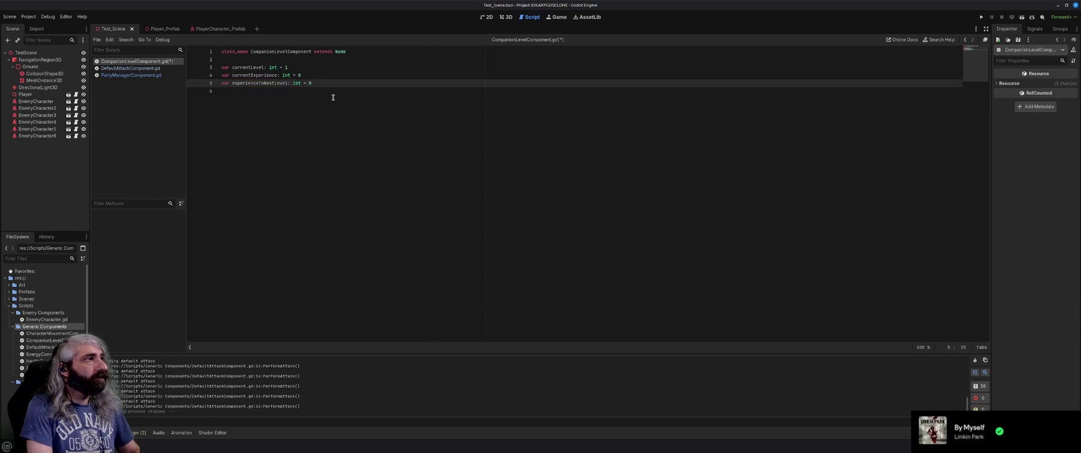
key("Return")
key("Return")
type("func A")
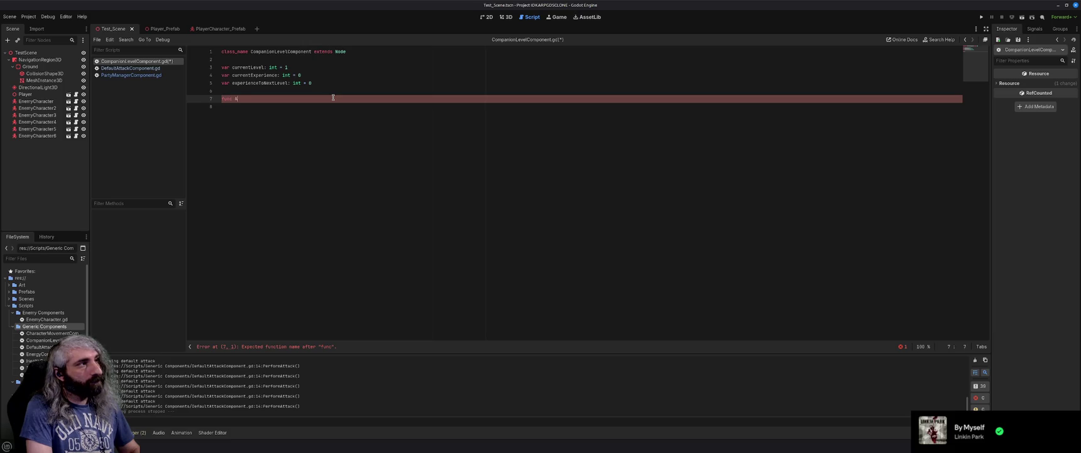
Declare AddExperience(experienceGained: int) -> void, adding experienceGained to currentExperience.
type("Expereince(")
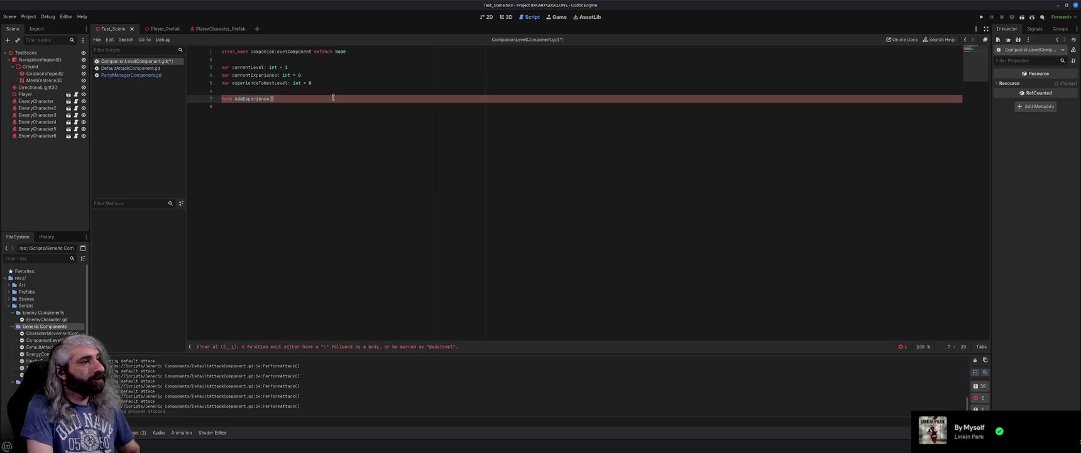
type("experi")
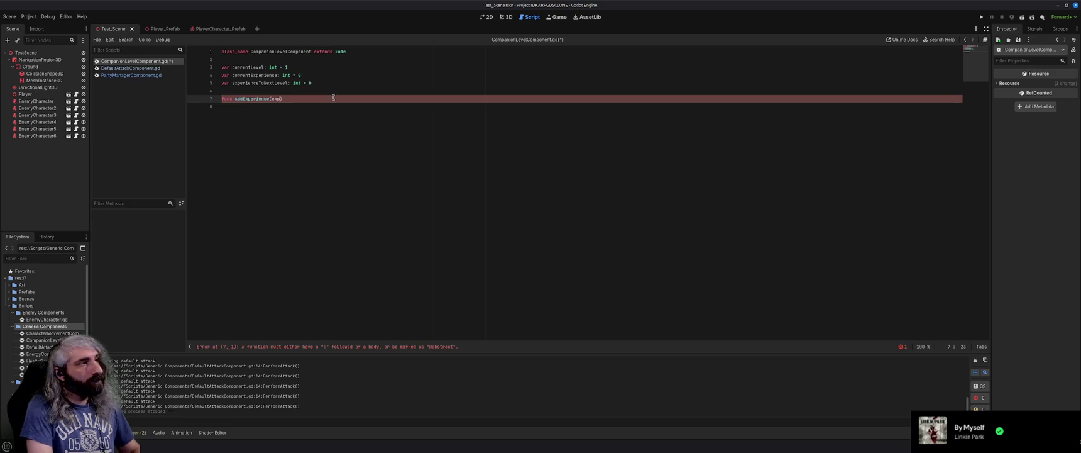
type("enceGa")
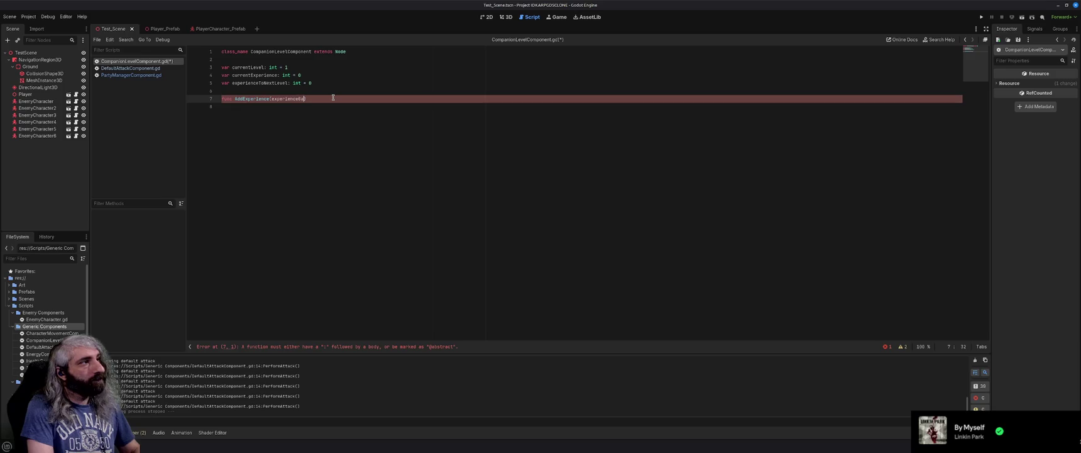
type("ined: int) -> ")
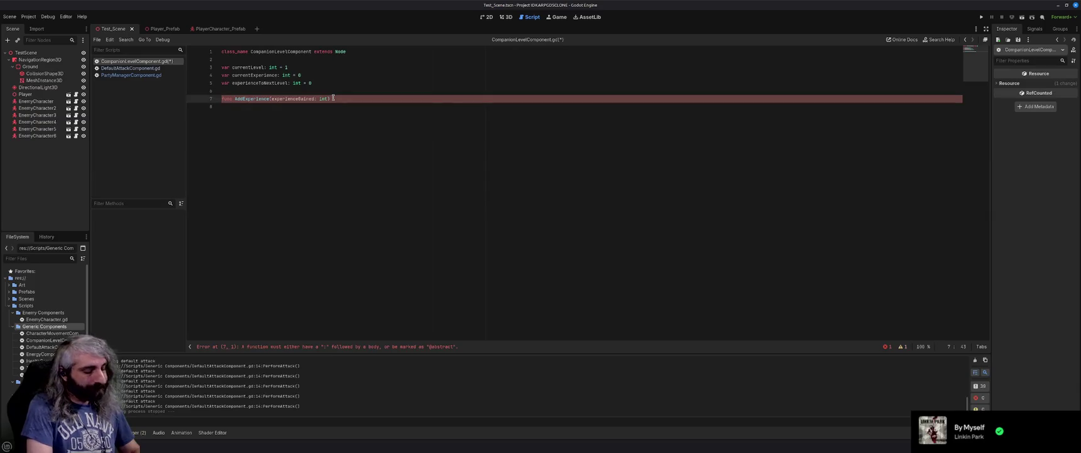
type("void:")
key("Return")
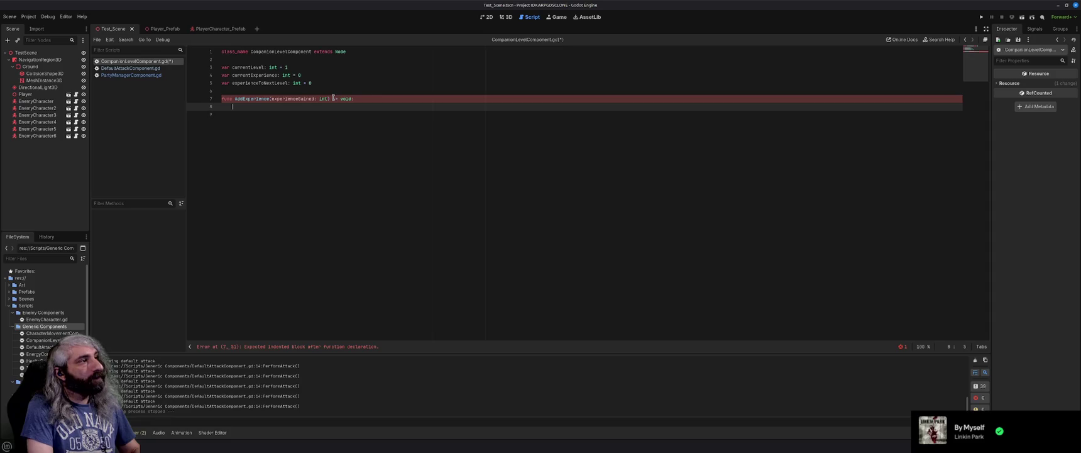
type("currentExper")
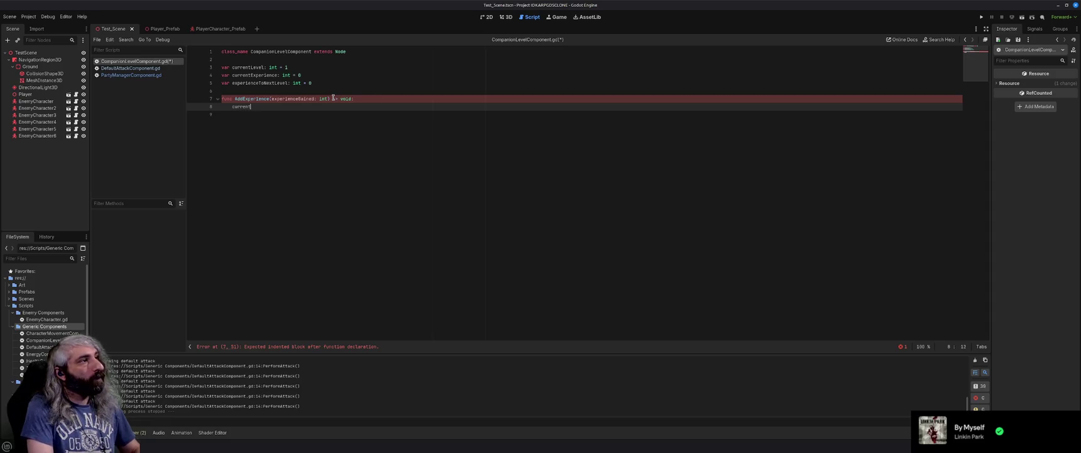
key("Return")
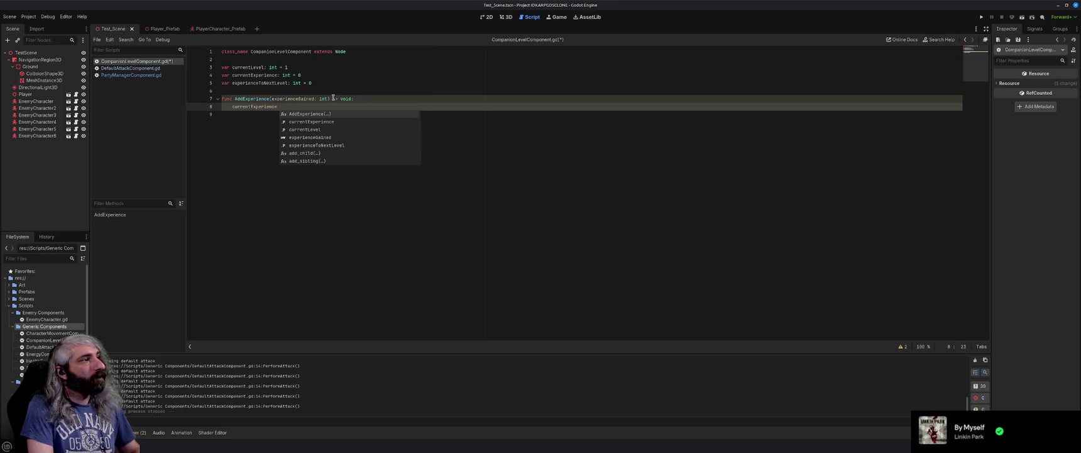
type("+=")
type(" expe")
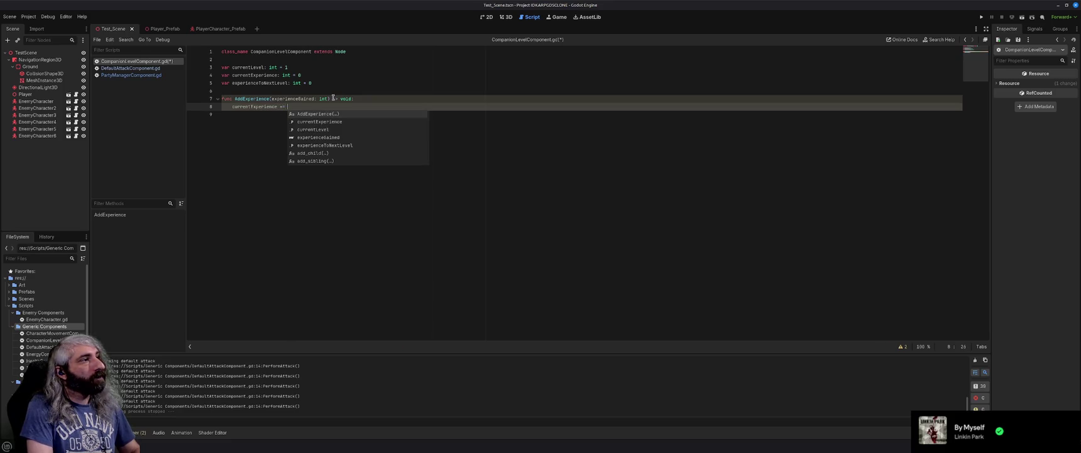
key("Return")
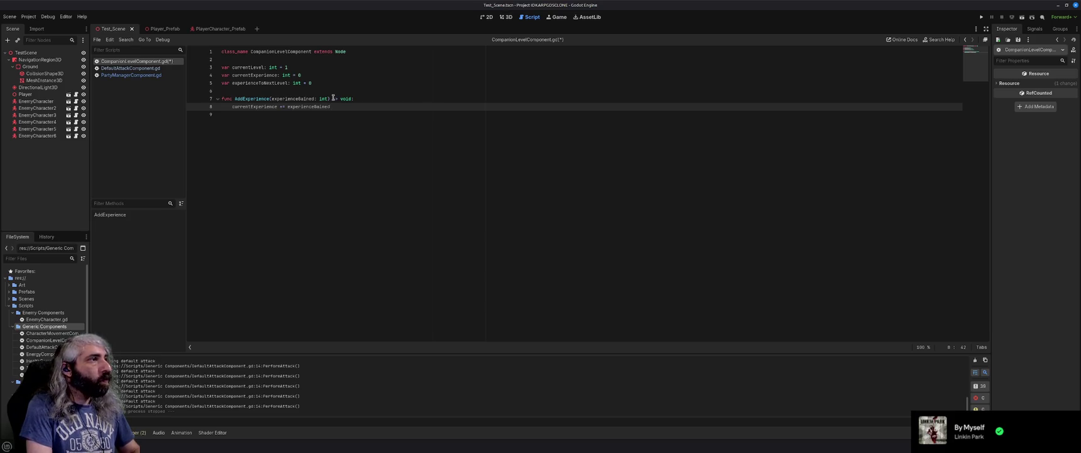
Call LevelUp() when currentExperience exceeds experienceToNextLevel, and begin a LevelUp function.
key("Return")
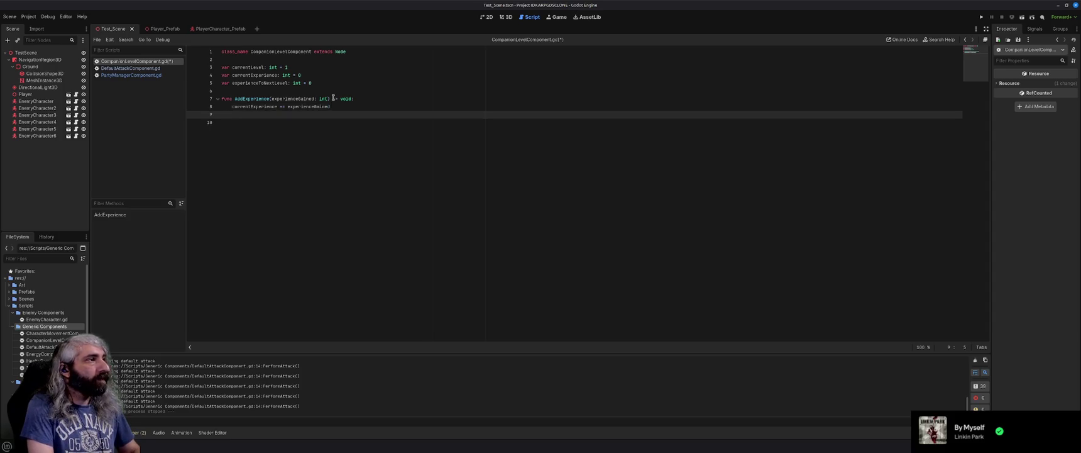
type("if")
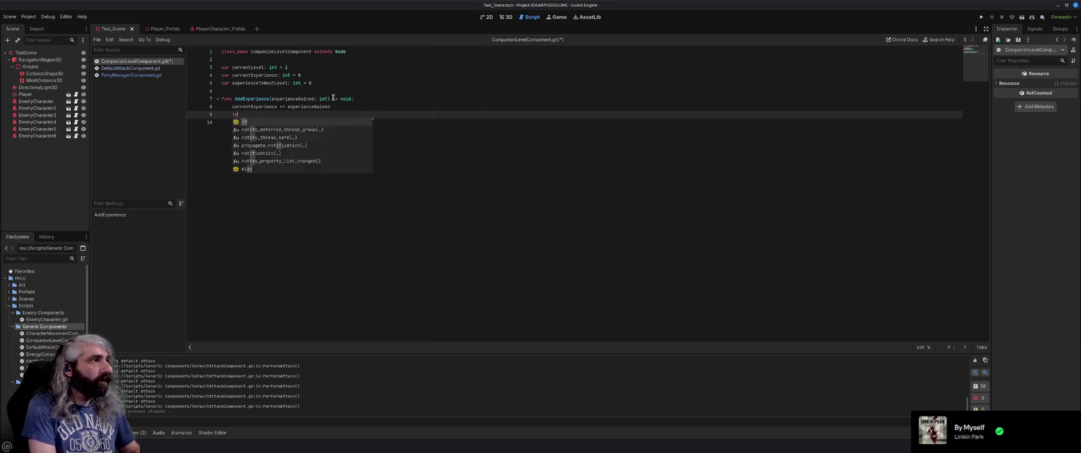
type("(currentExp")
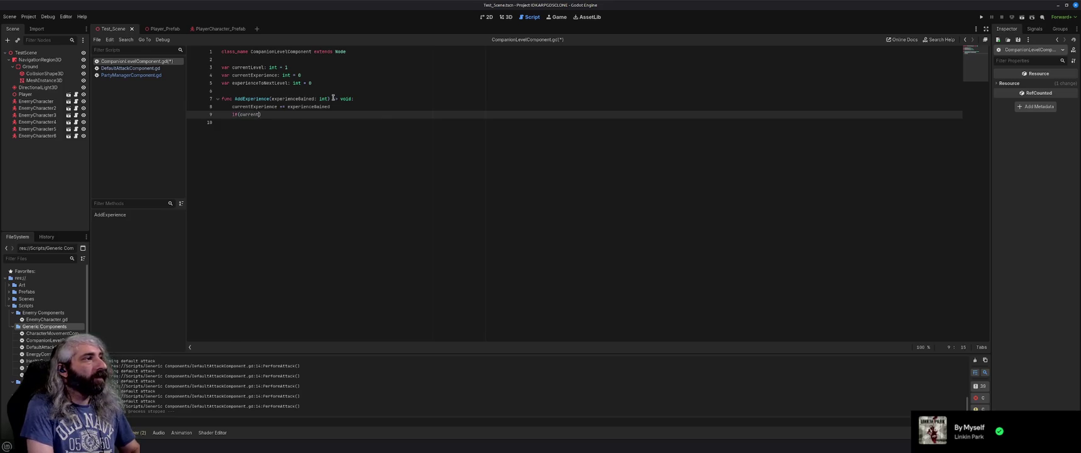
key("Return")
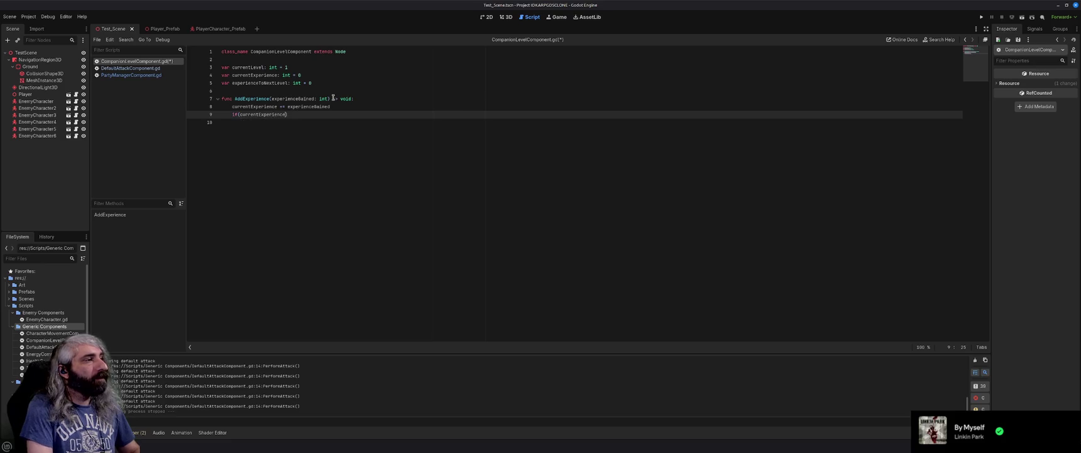
type("xperience")
key("BackSpace")
key("BackSpace")
type("ceToN")
key("Return")
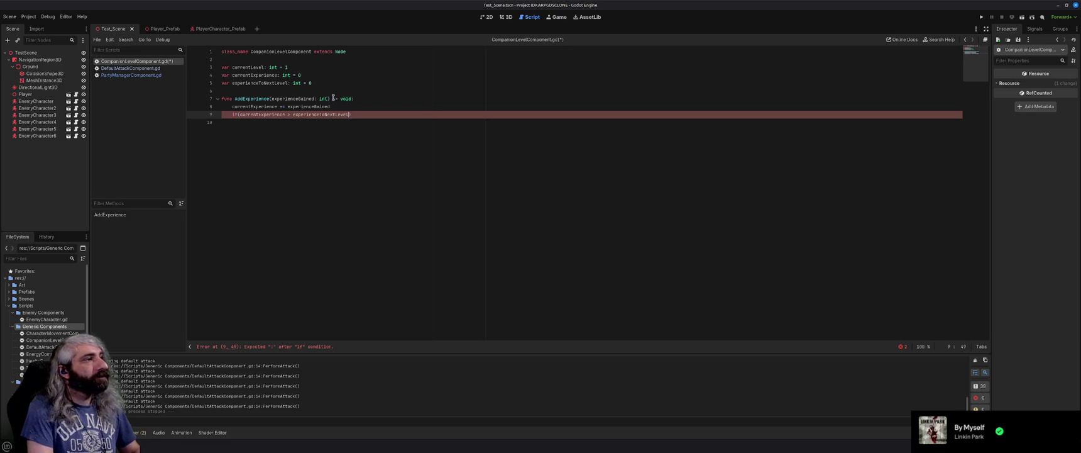
key("Return")
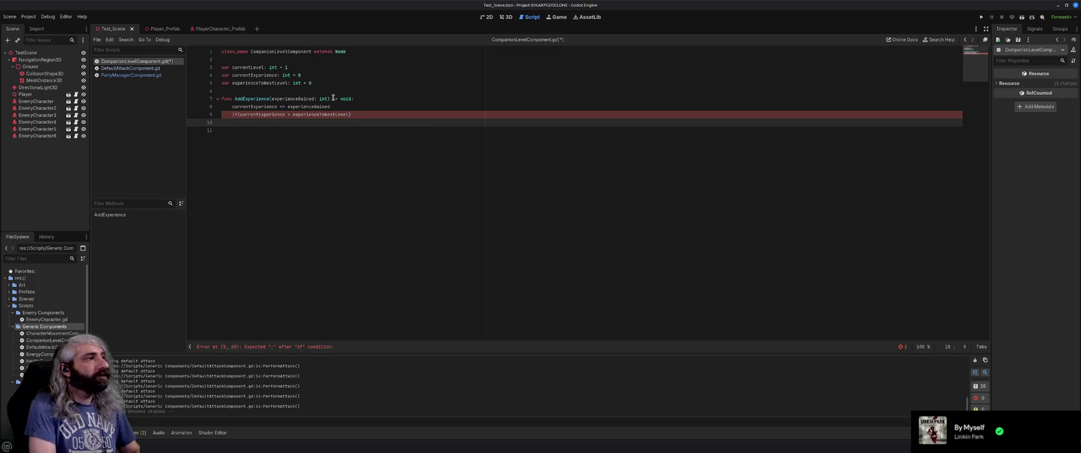
type("LevelUp")
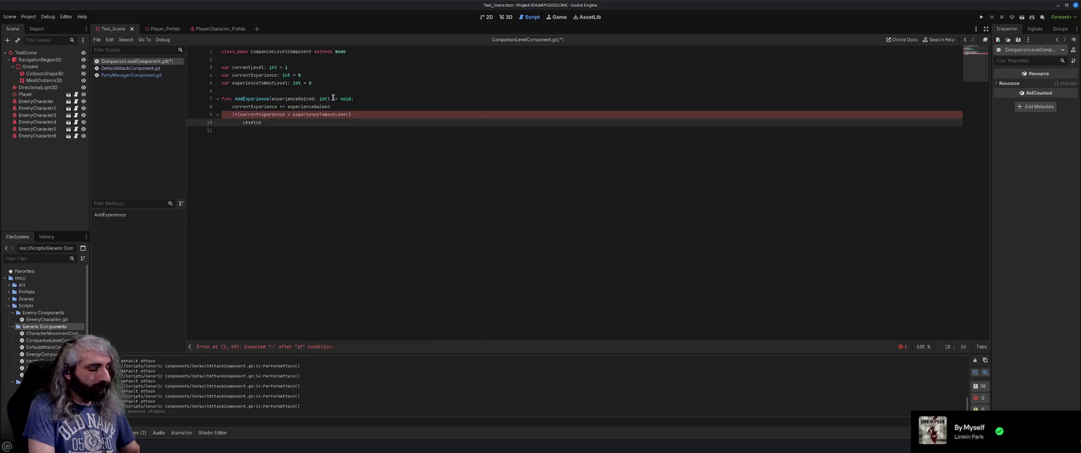
key("Return")
key("Return")
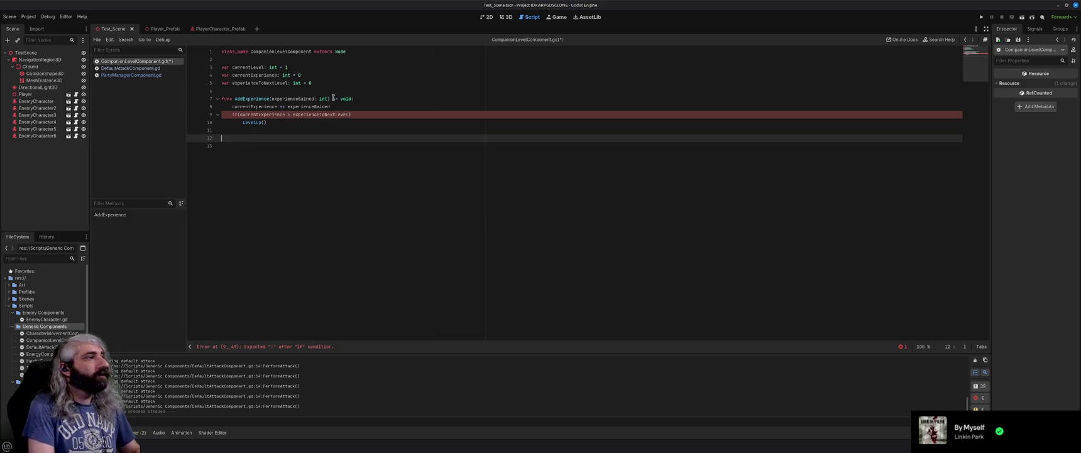
type("func LevelU")
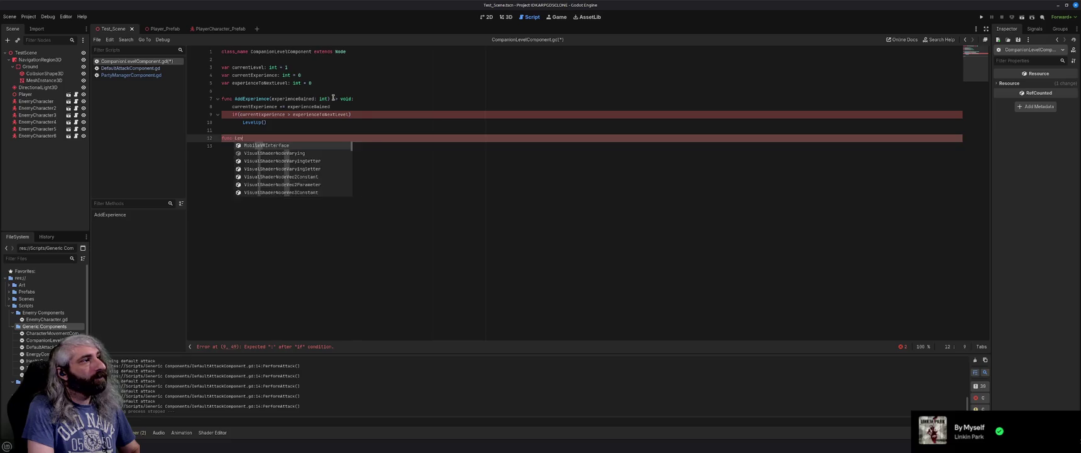
type(":")
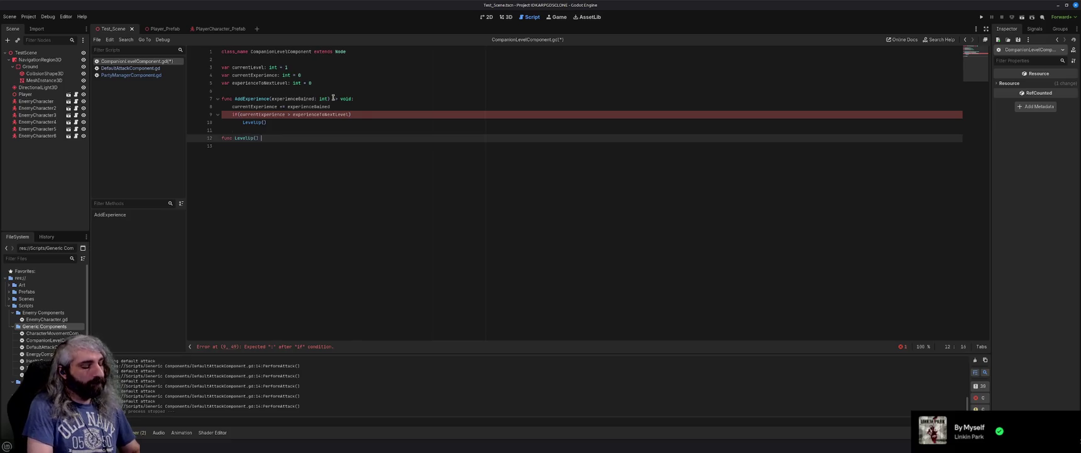
type("> void:")
Finish LevelUp() -> void and make the check currentExperience >= experienceToNextLevel with a colon.
key("Return")
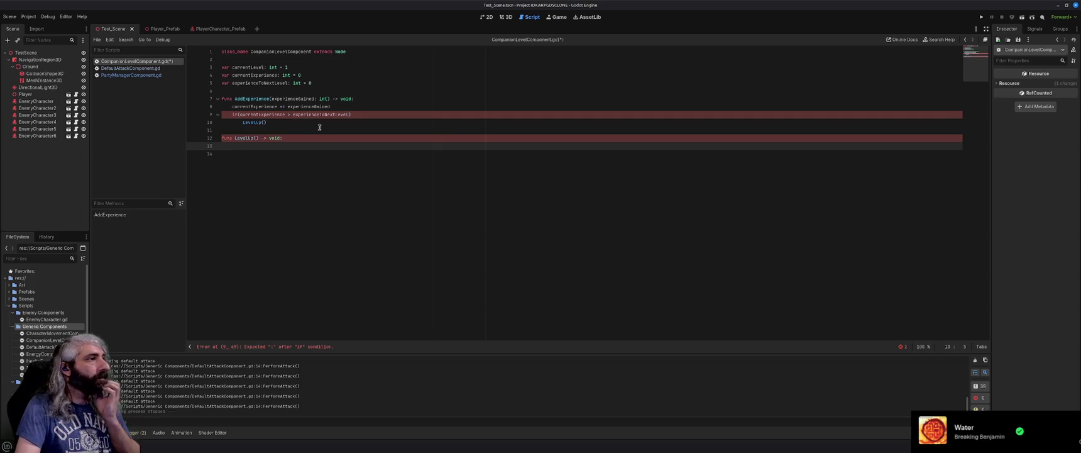
left_click(290, 114)
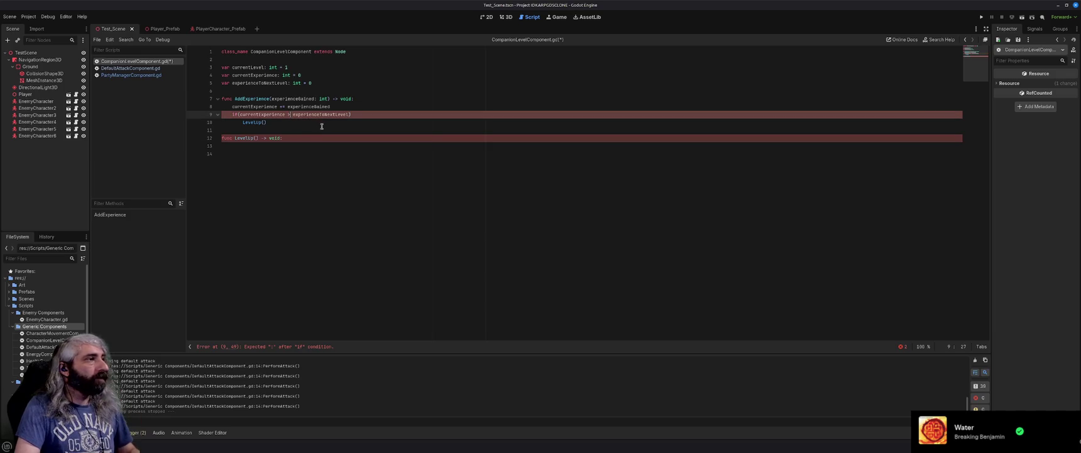
type("=")
left_click(359, 114)
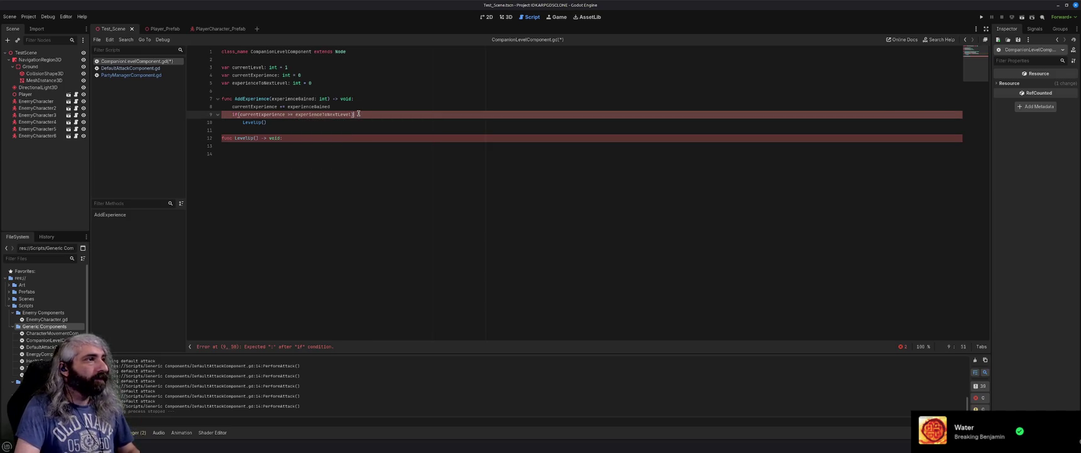
type(":")
left_click(308, 145)
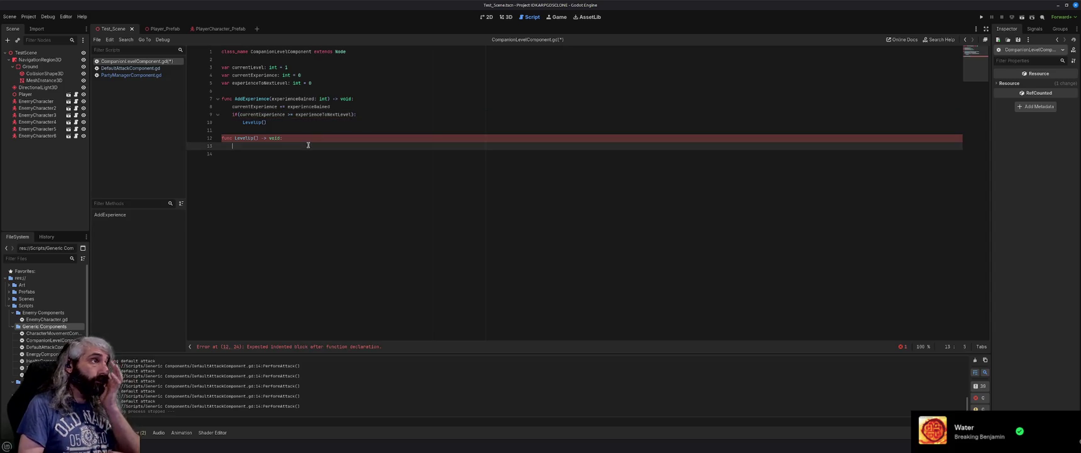
Make LevelUp increment currentLevel with += 1.
type("current")
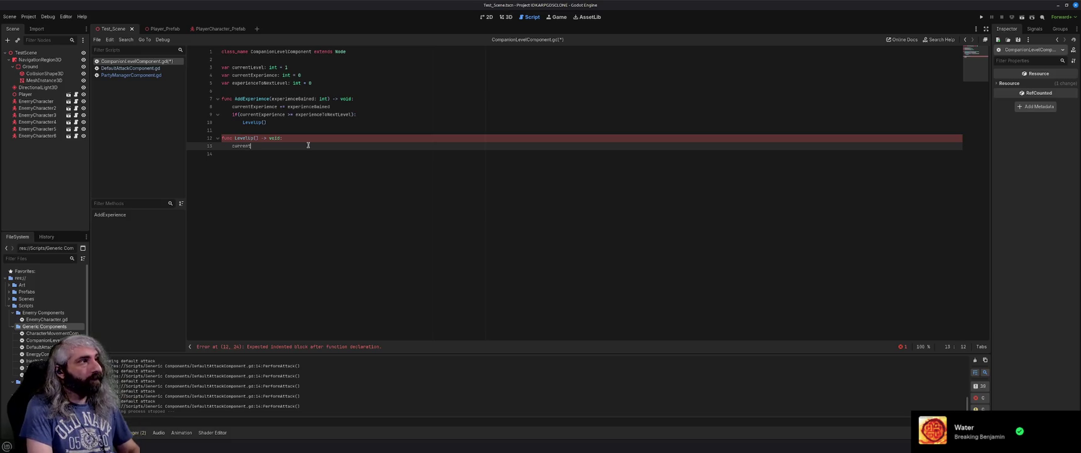
type("Level++")
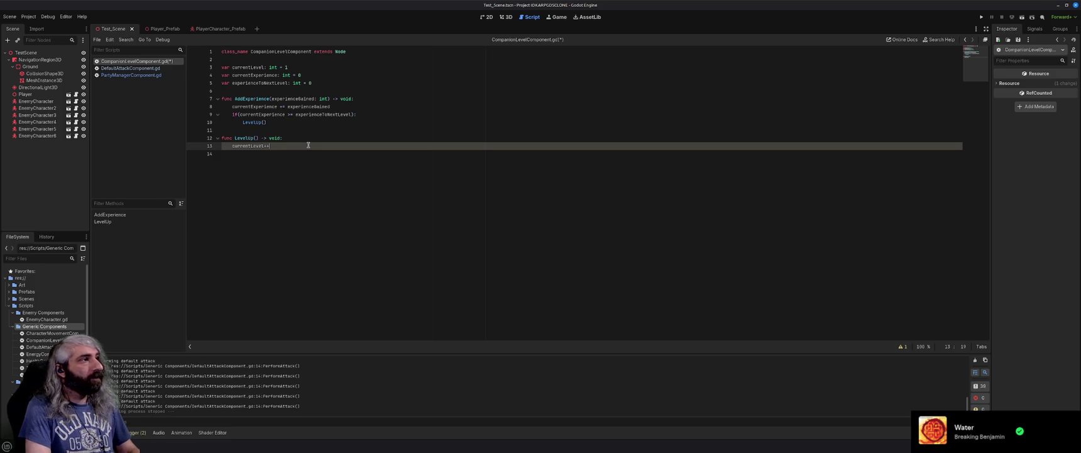
key("Return")
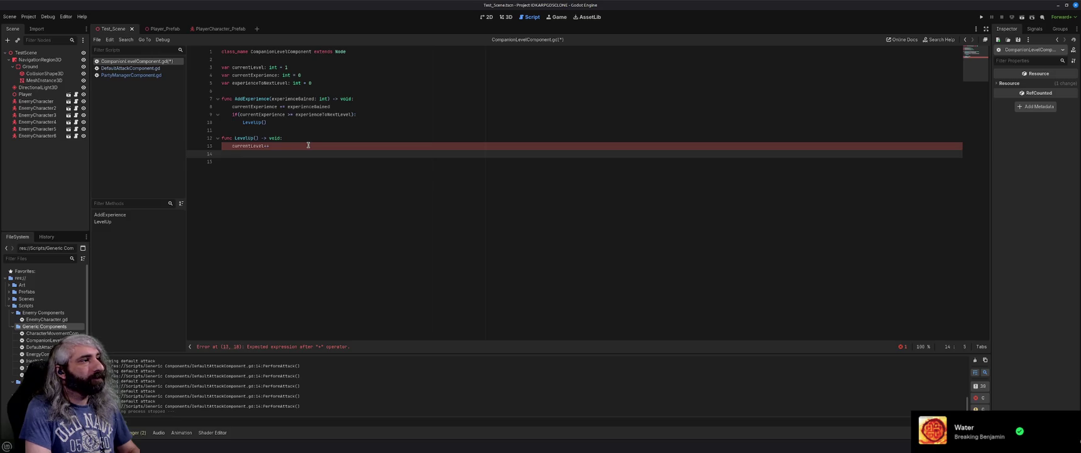
left_click(308, 145)
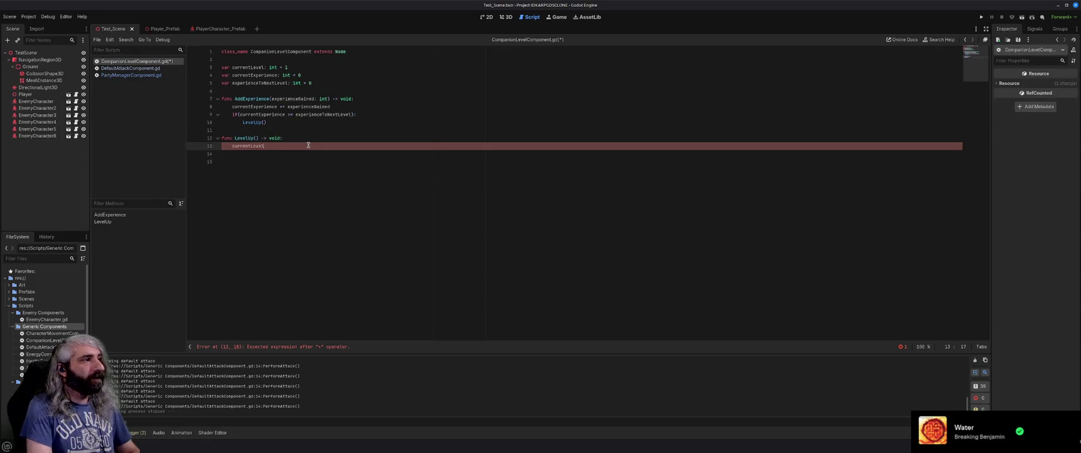
type("+=")
key("BackSpace")
key("BackSpace")
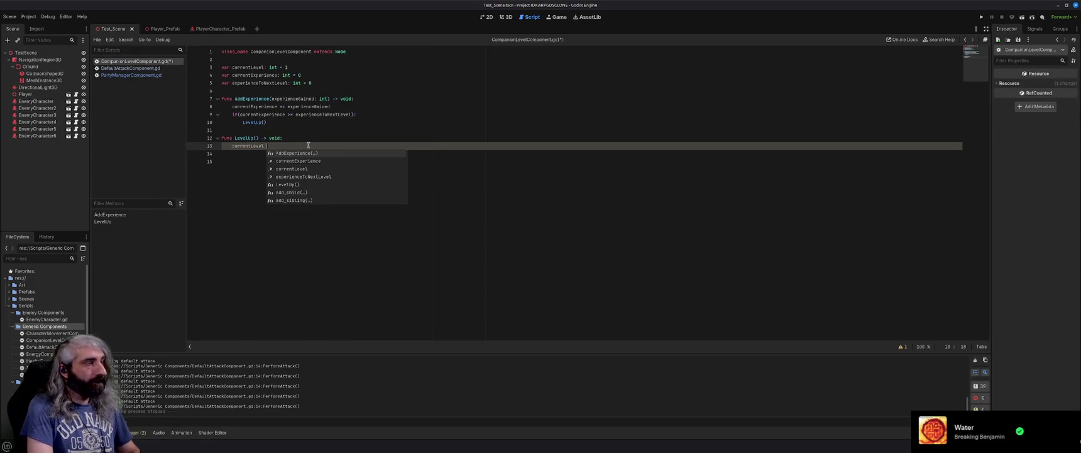
type("+= 1")
key("Return")
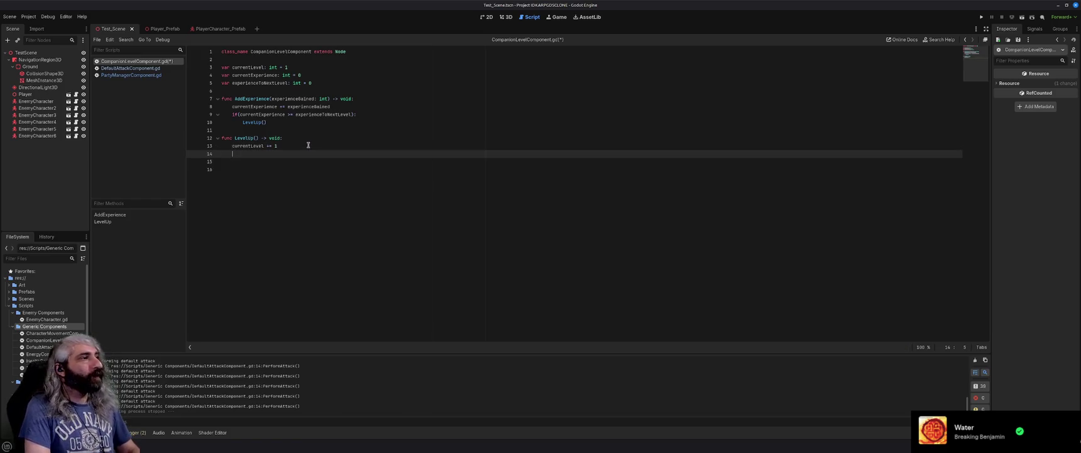
Subtract experienceToNextLevel from currentExperience inside LevelUp.
type("current")
type("E")
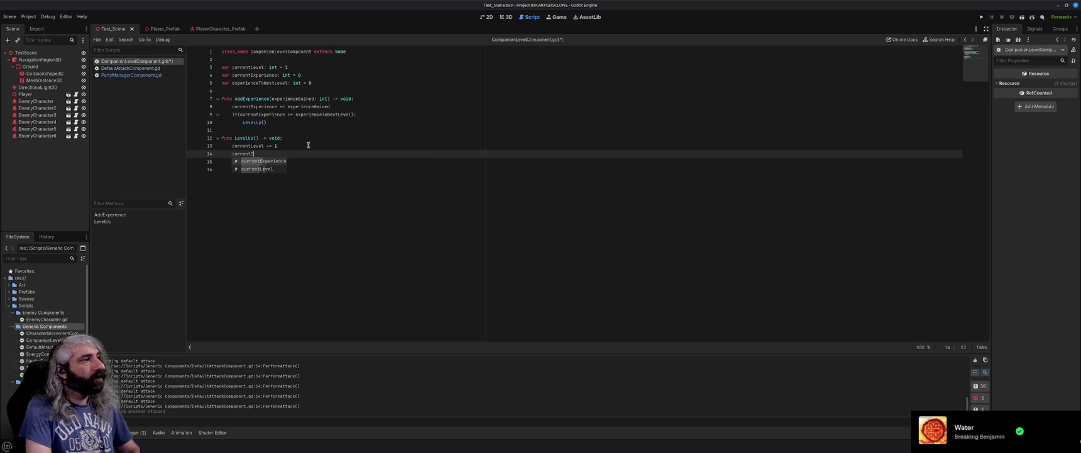
key("Return")
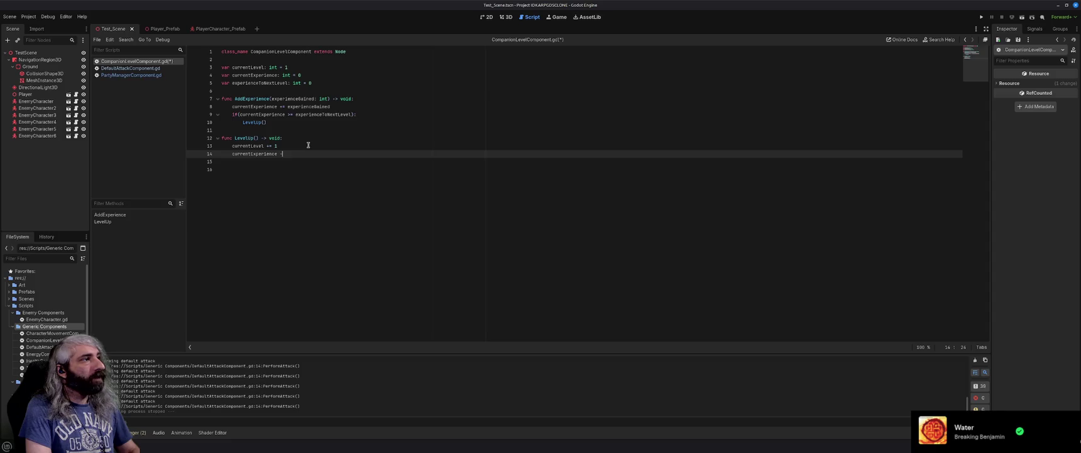
type("= ")
type("experience")
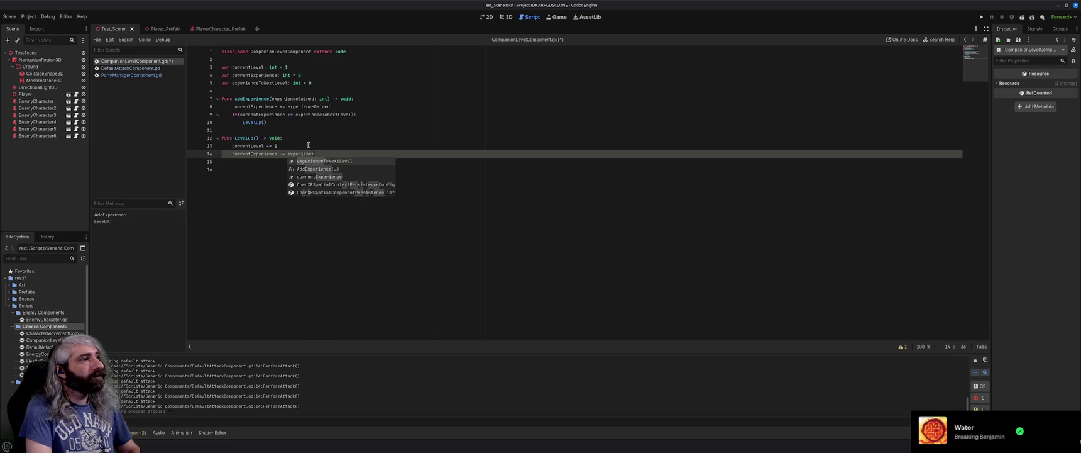
key("Return")
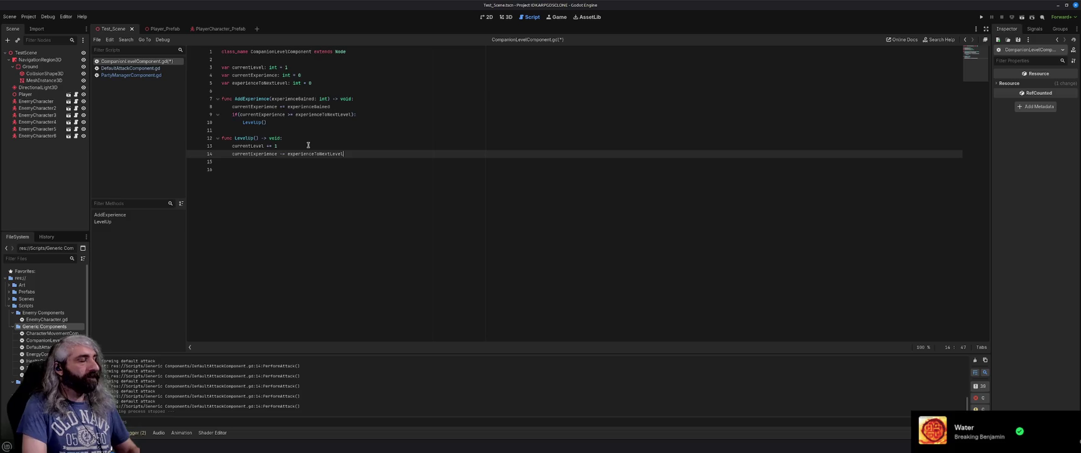
key("Return")
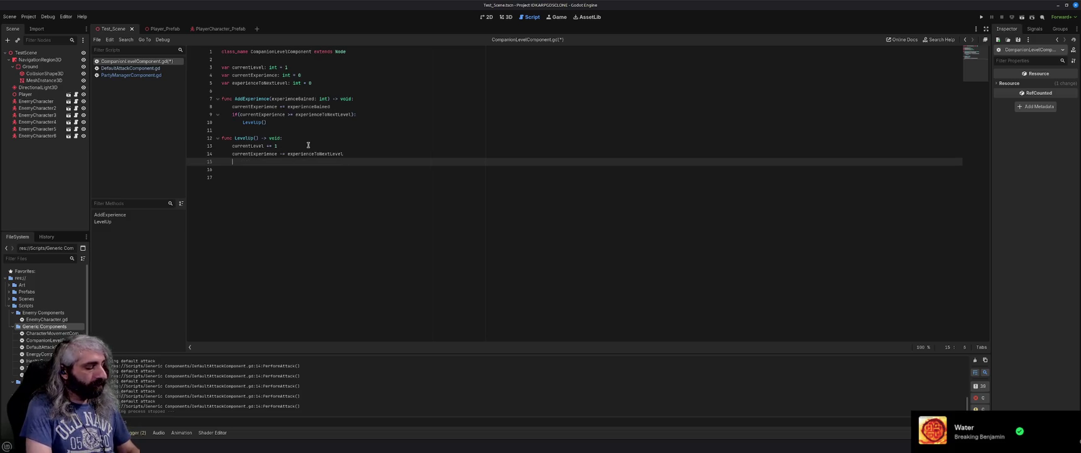
Call GetExperienceForNextLevel() from LevelUp and declare GetExperienceForNextLevel() -> void below.
type("Calculate")
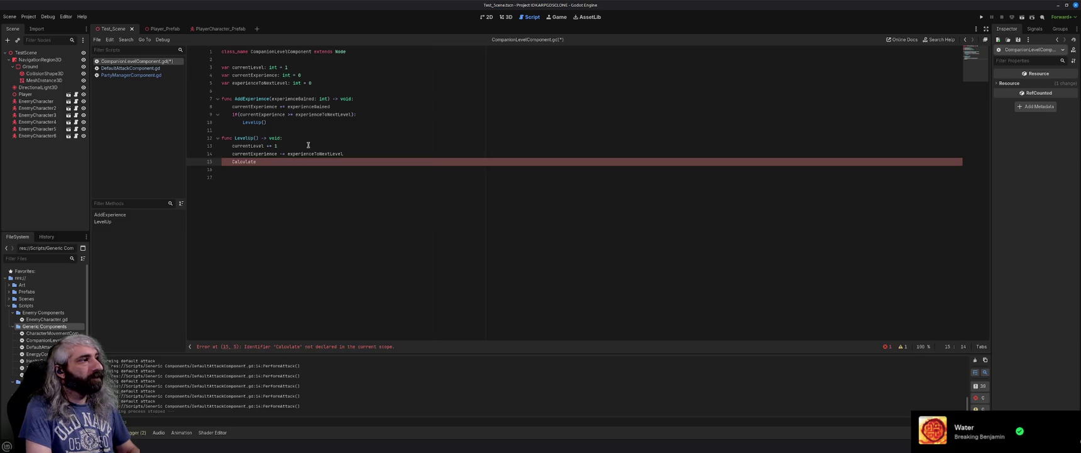
key("BackSpace")
key("BackSpace")
key("BackSpace")
type("etExperien")
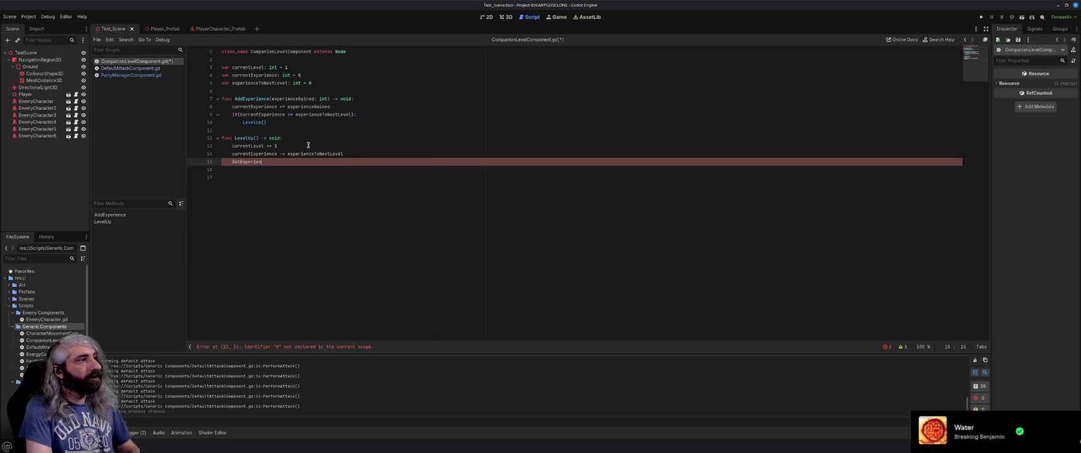
type("ceForNext")
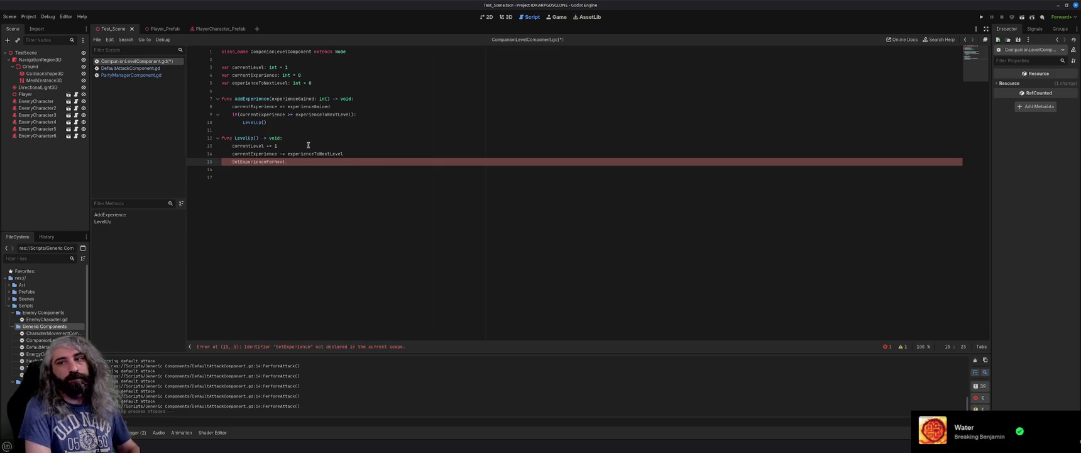
type("Level()")
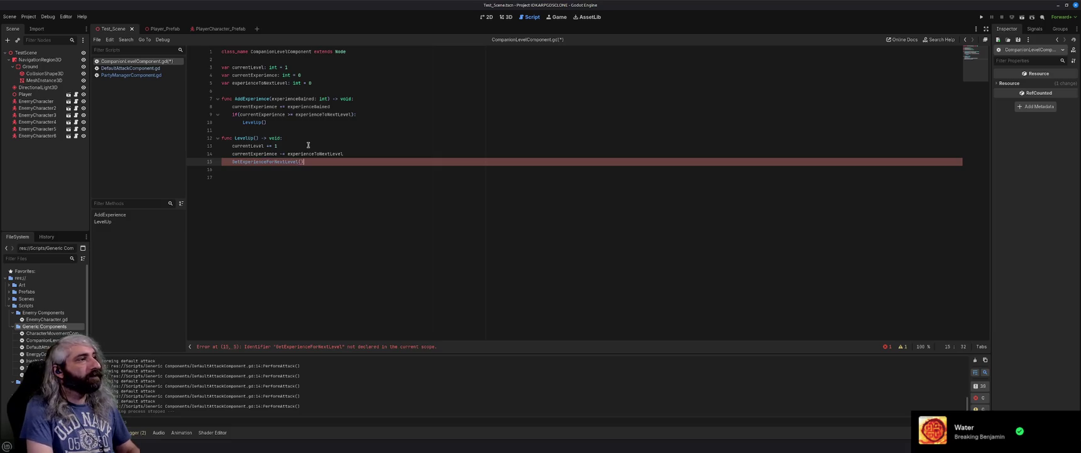
key("Return")
key("Return")
type("func")
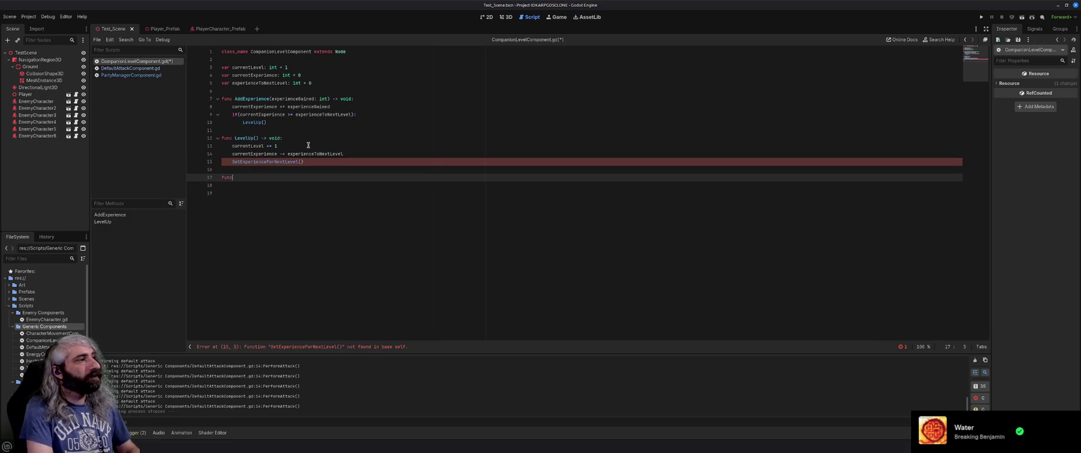
type(" GetExperien")
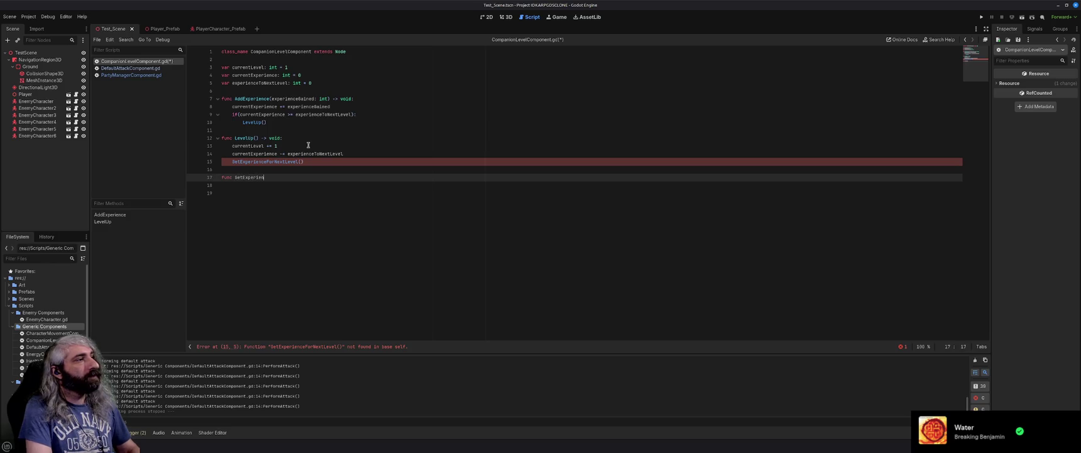
type("ceForNext")
type("Level")
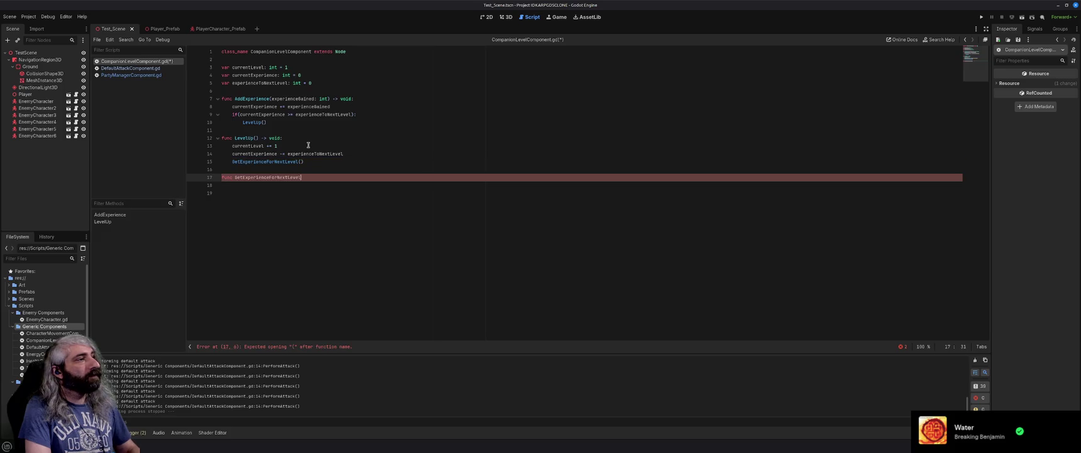
type("() -")
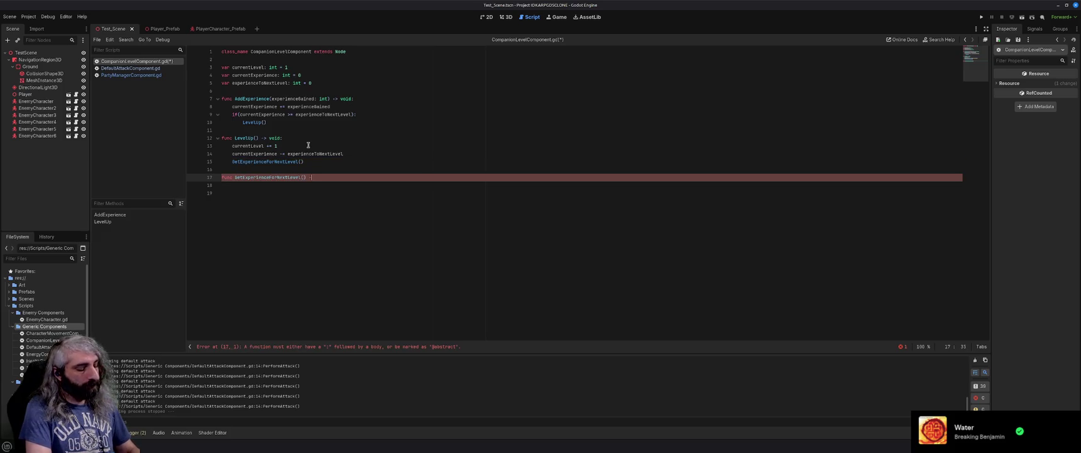
type("> void:")
Set experienceToNextLevel = currentLevel * 1000 in GetExperienceForNextLevel and save the script.
key("Return")
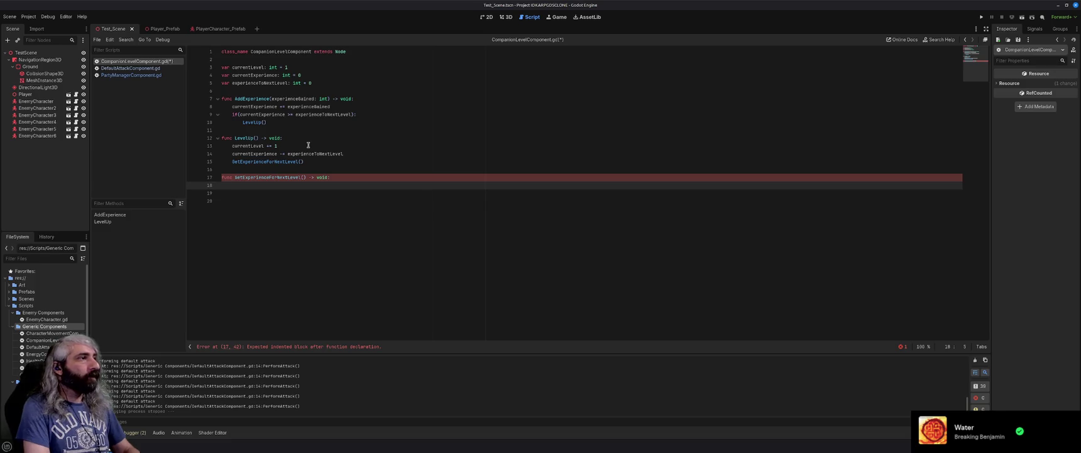
type("experienceTo")
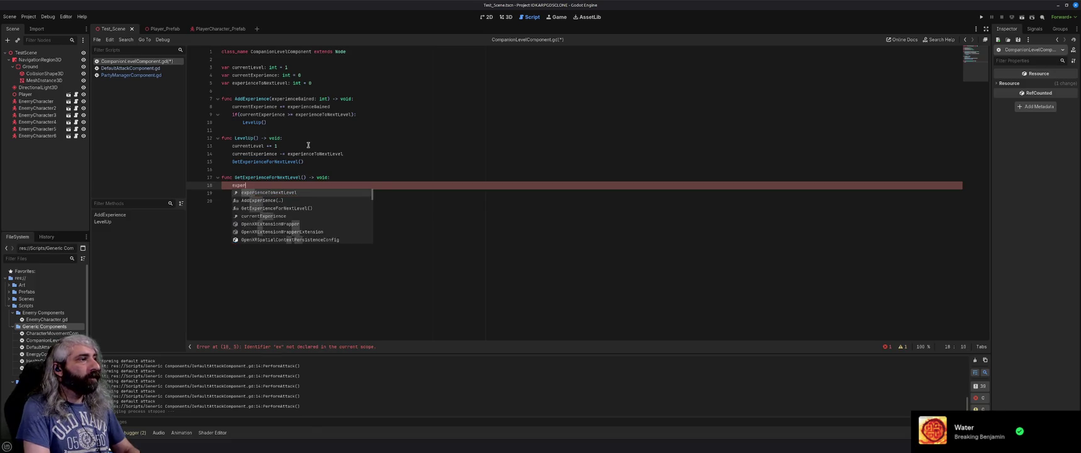
key("Return")
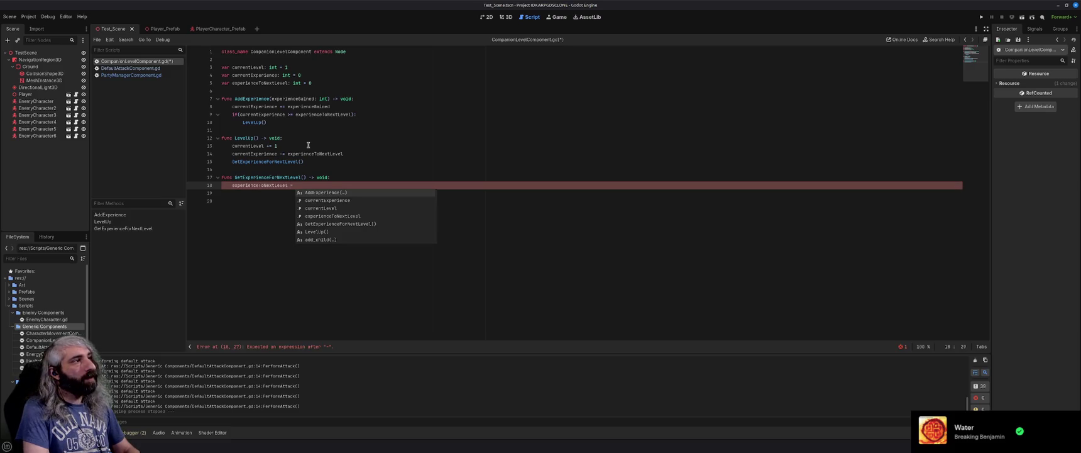
type("currentLevel * 1000")
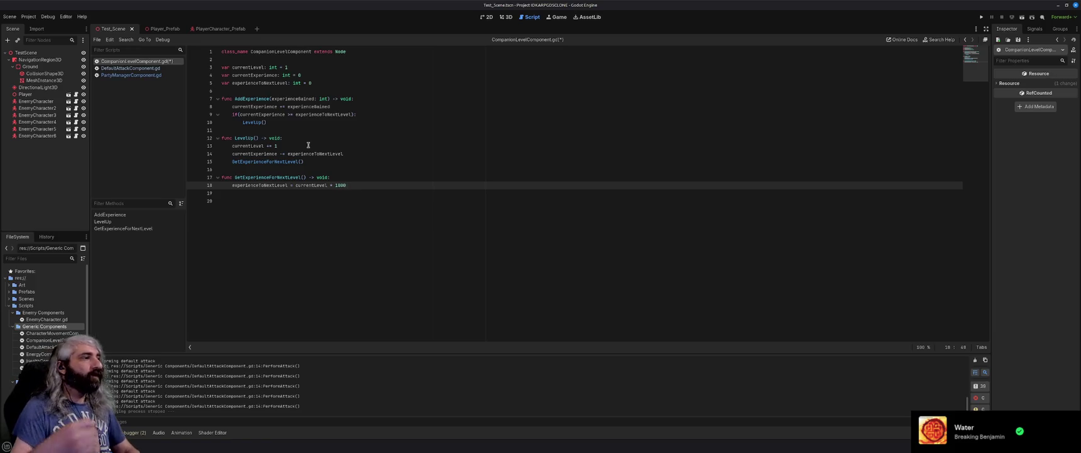
key("ctrl+s")
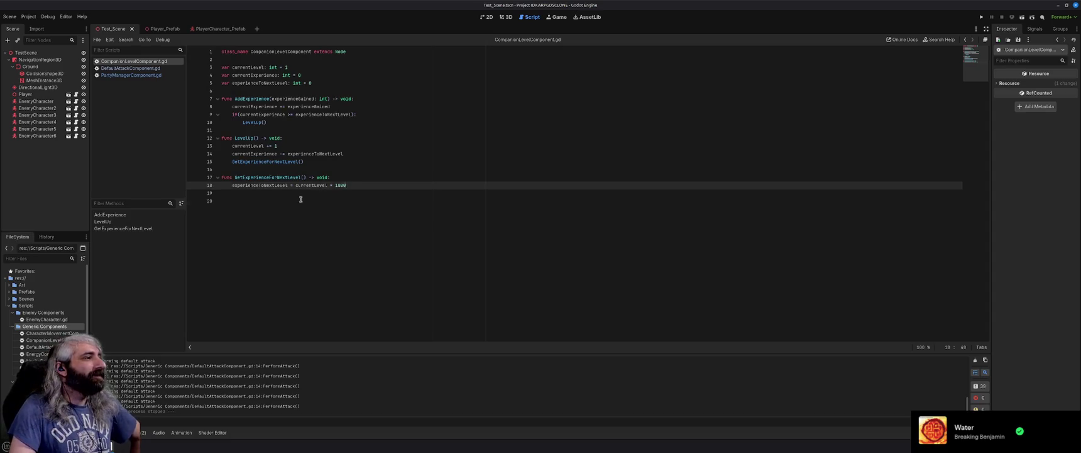
Remove the extra empty line at the script's end and save again.
left_click(301, 198)
key("BackSpace")
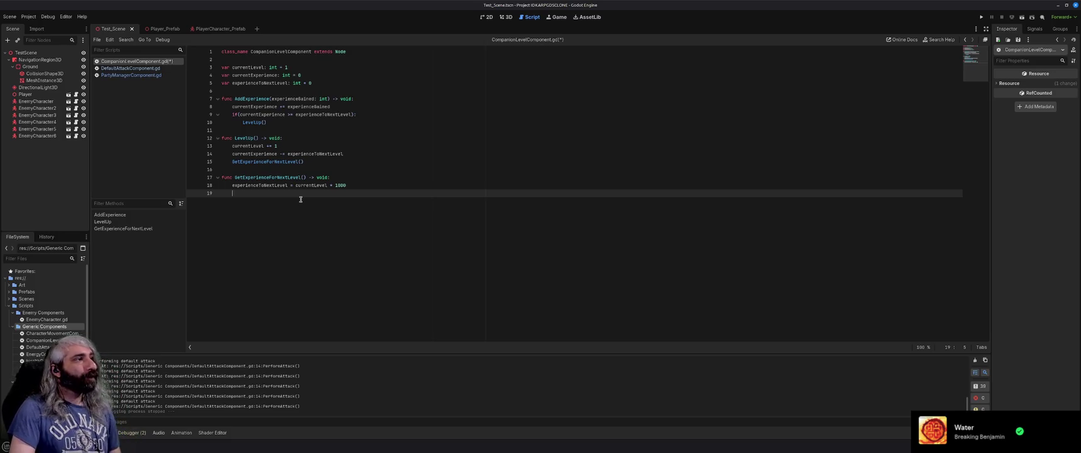
key("ctrl+s")
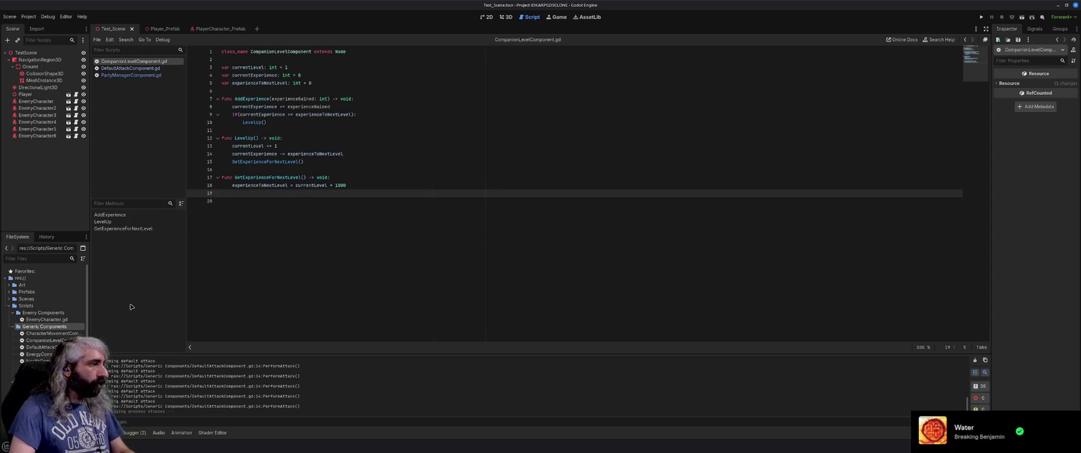
Rename the player character scripts folder to Companion Components.
scroll(40, 355, "down", 1)
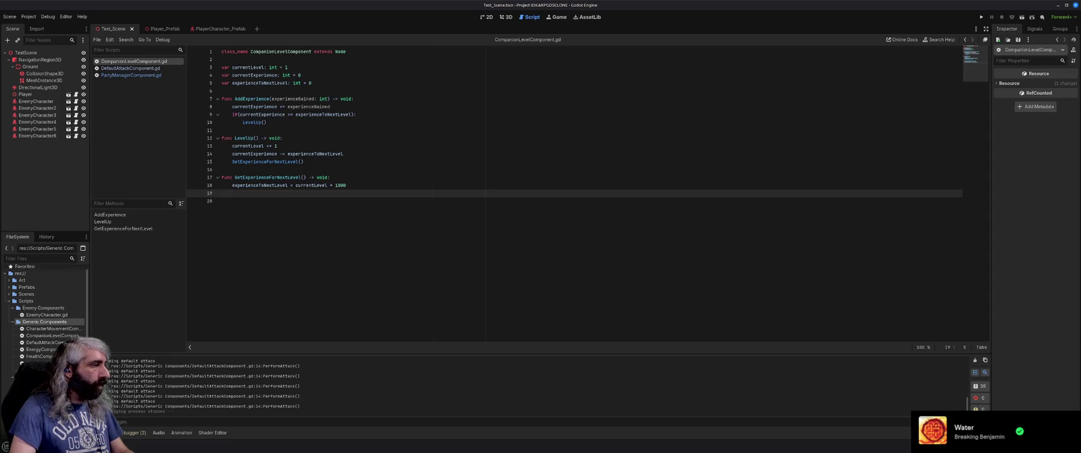
left_click(38, 376)
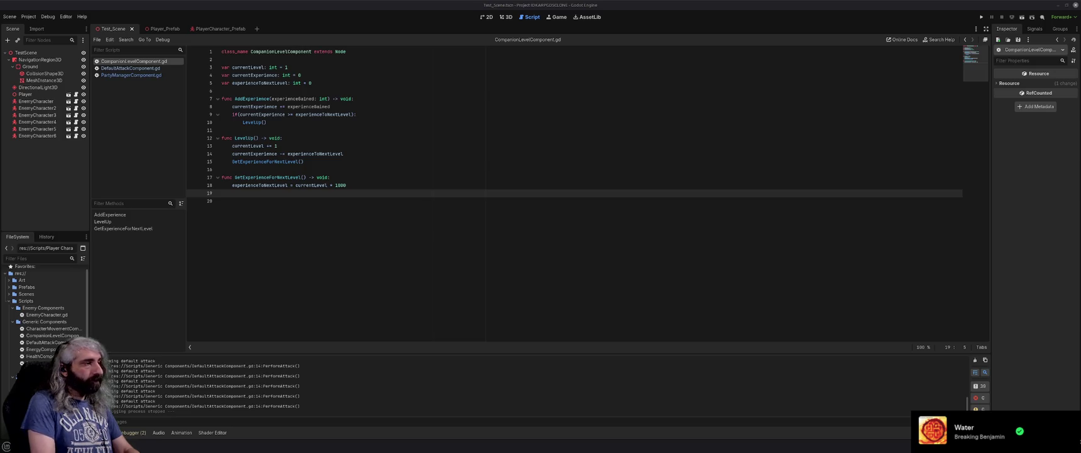
key("Return")
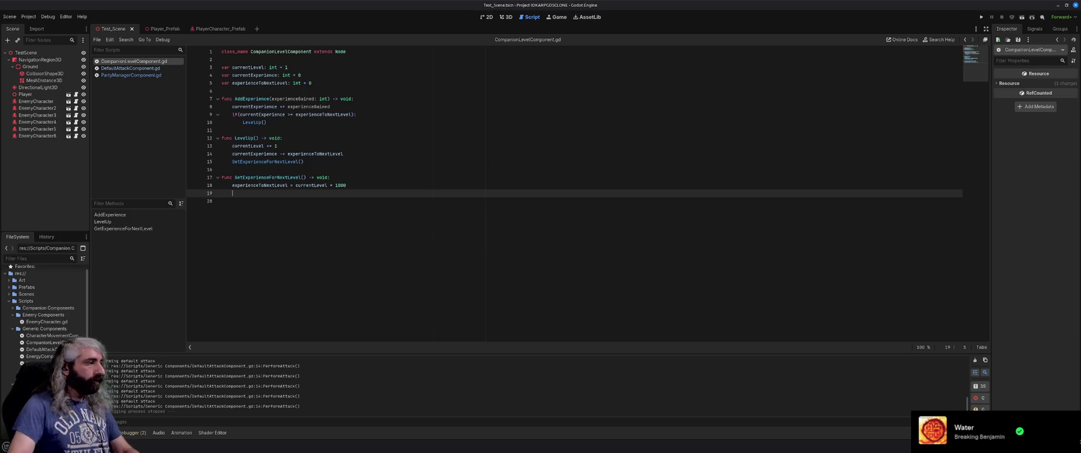
Move CompanionLevelComponent.gd into Companion Components and close all open scripts.
left_click(12, 307)
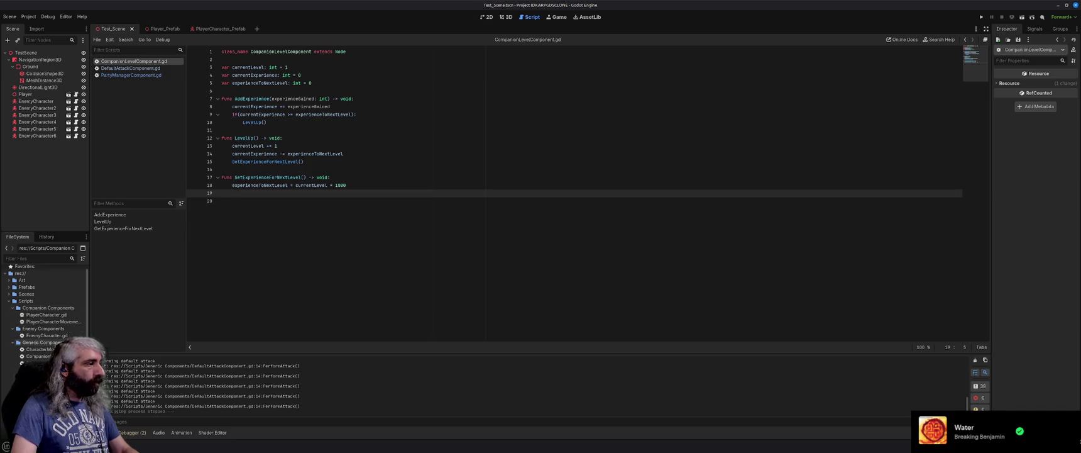
scroll(47, 343, "down", 1)
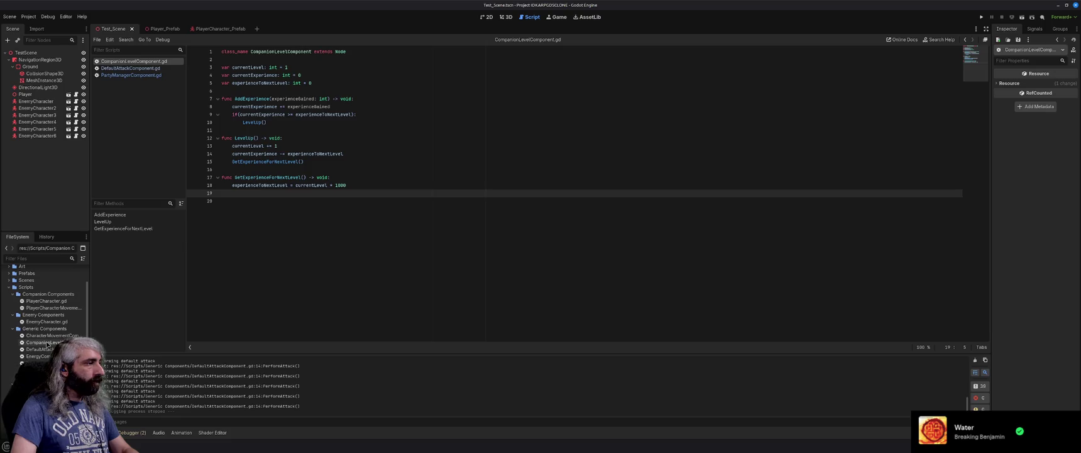
left_click_drag(46, 343, 48, 294)
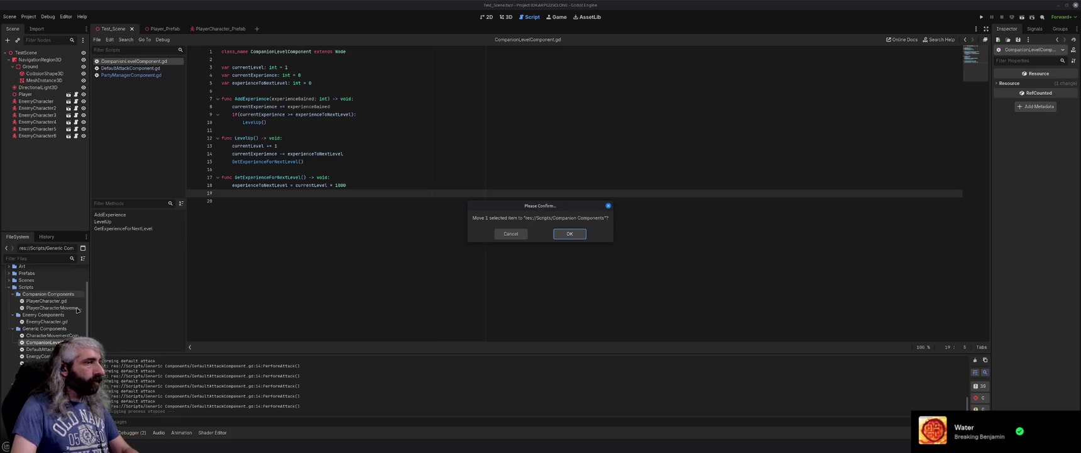
left_click(559, 233)
left_click(403, 212)
key("ctrl+w")
key("ctrl+w")
key("ctrl+w")
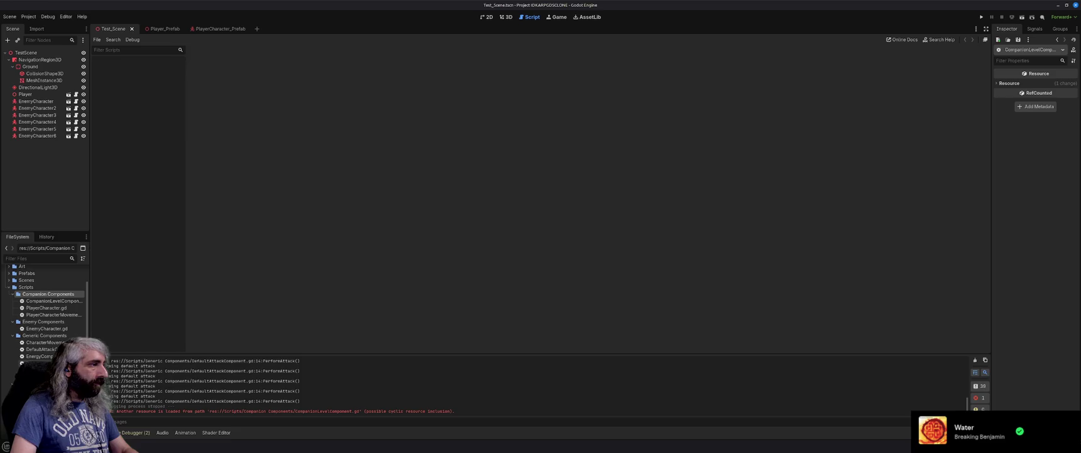
Open HealthComponent.gd, close InputComponent.gd, and review Heal, SetMaximumHealth, TakeDamage and ZeroHealth.
double_click(38, 363)
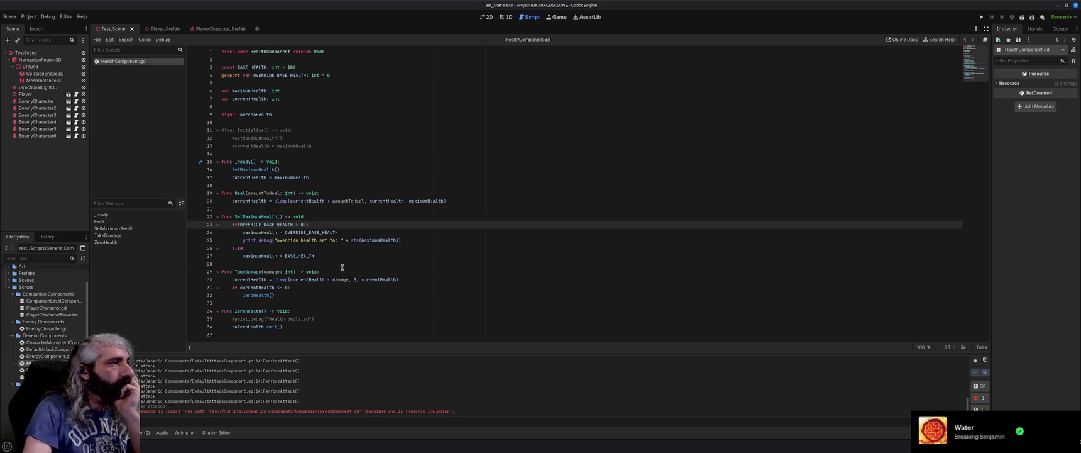
left_click(342, 264)
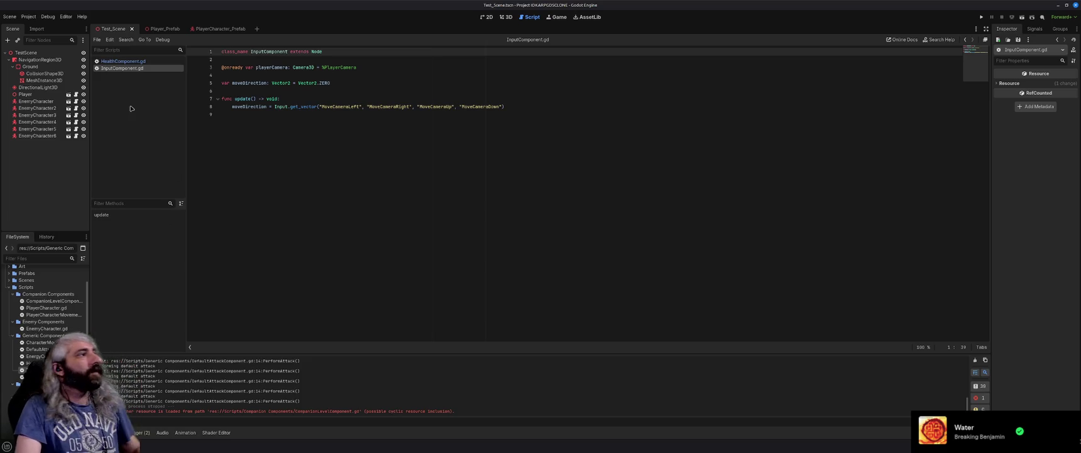
key("ctrl+w")
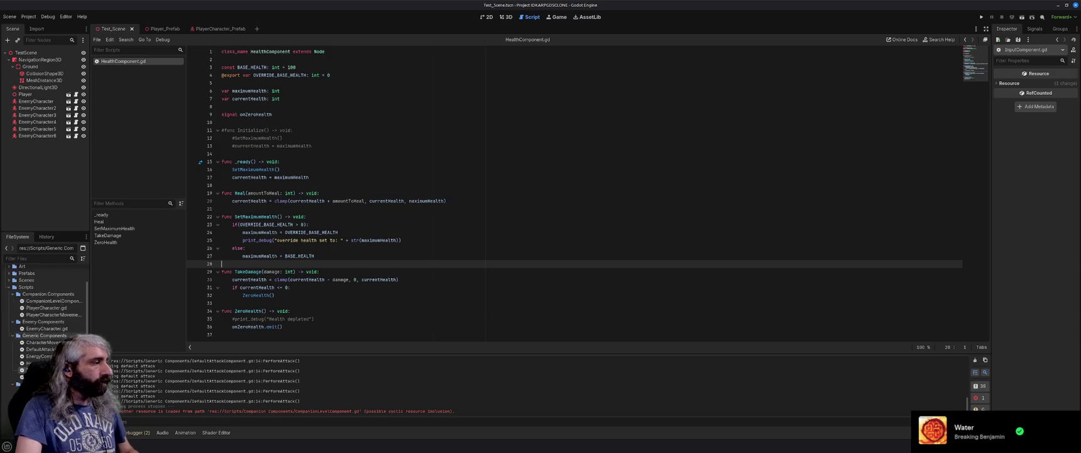
scroll(44, 314, "up", 3)
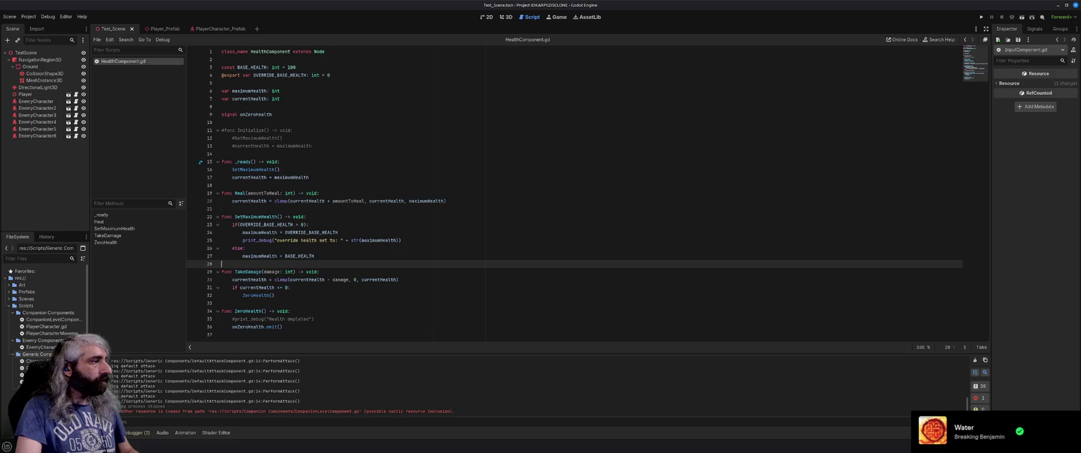
scroll(44, 315, "down", 3)
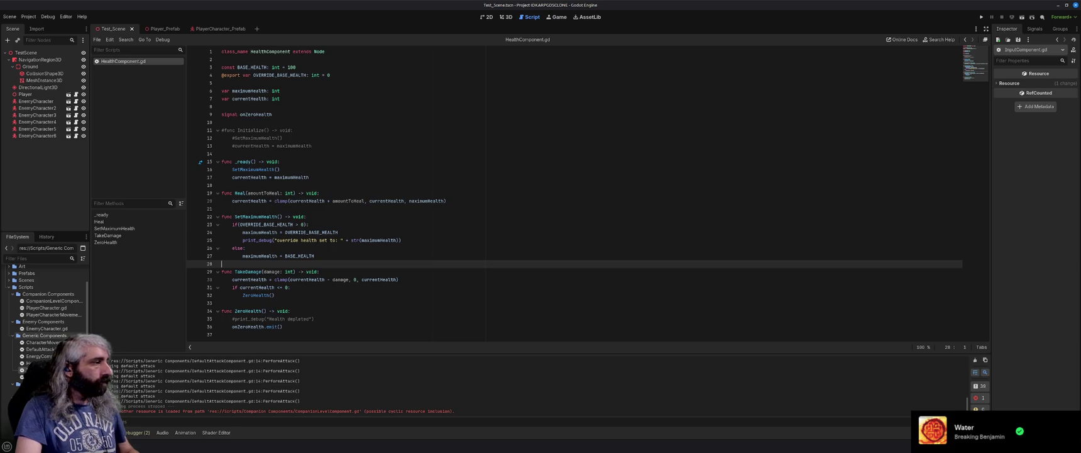
Add a new script named CompanionAttributesComponent.gd to the Companion Components folder.
right_click(45, 293)
mouse_move(81, 302)
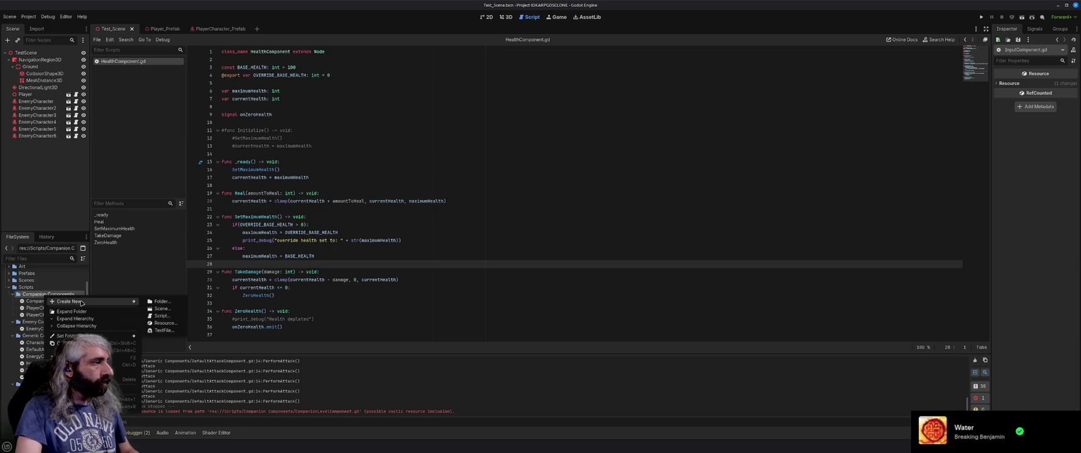
left_click(161, 315)
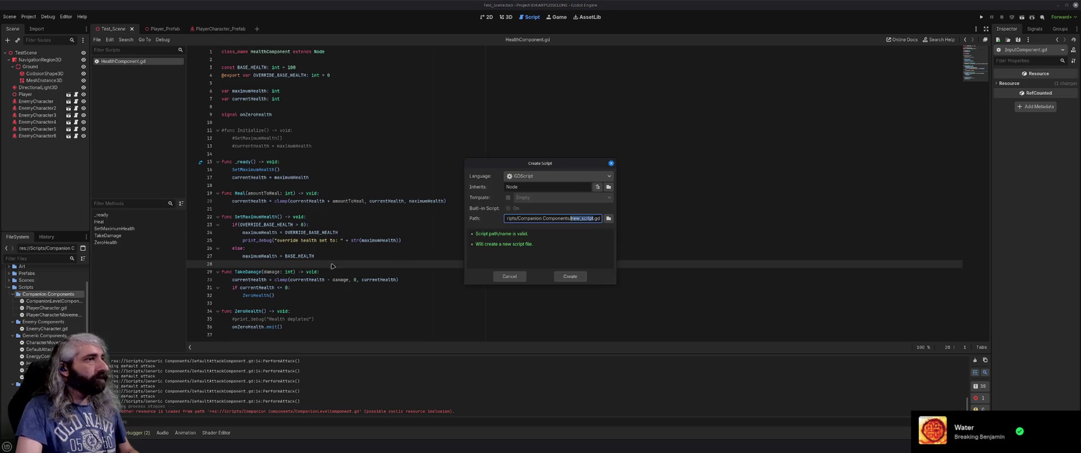
type("Comp")
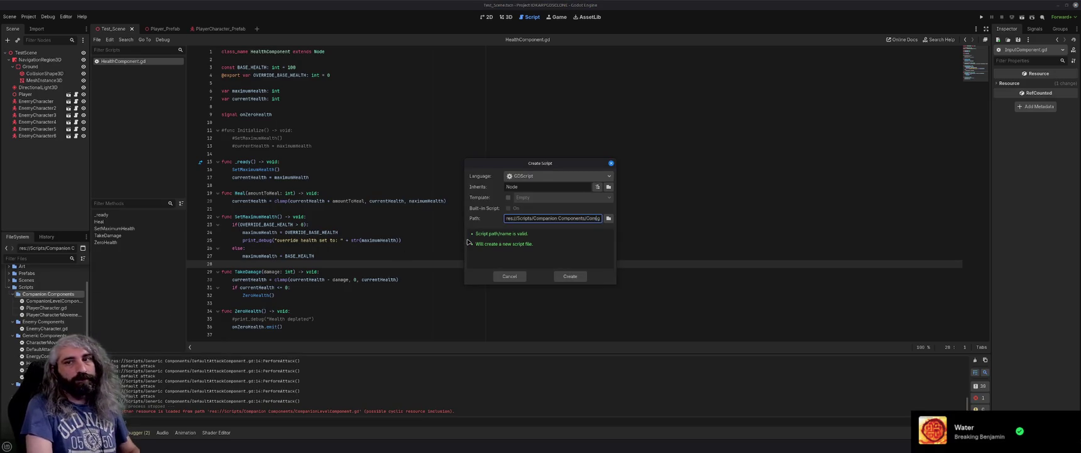
type("anionAtt")
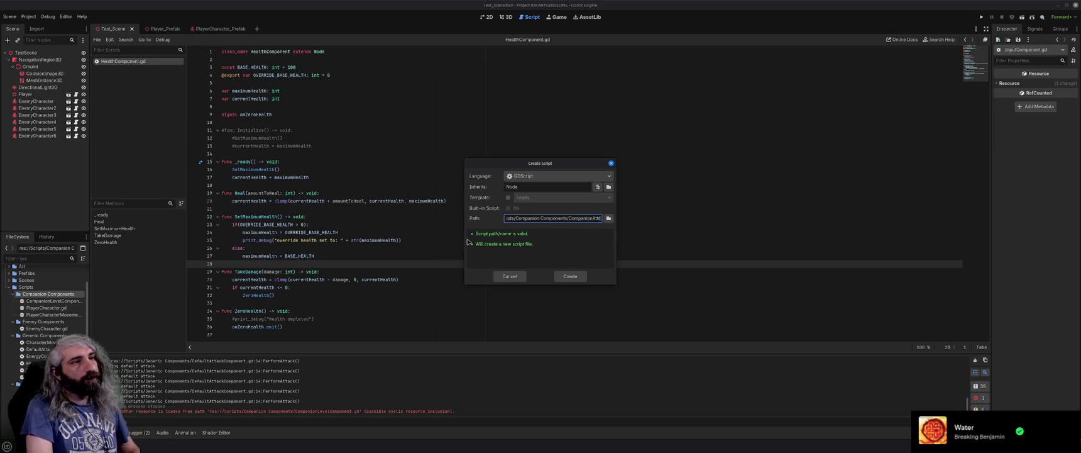
type("ribute")
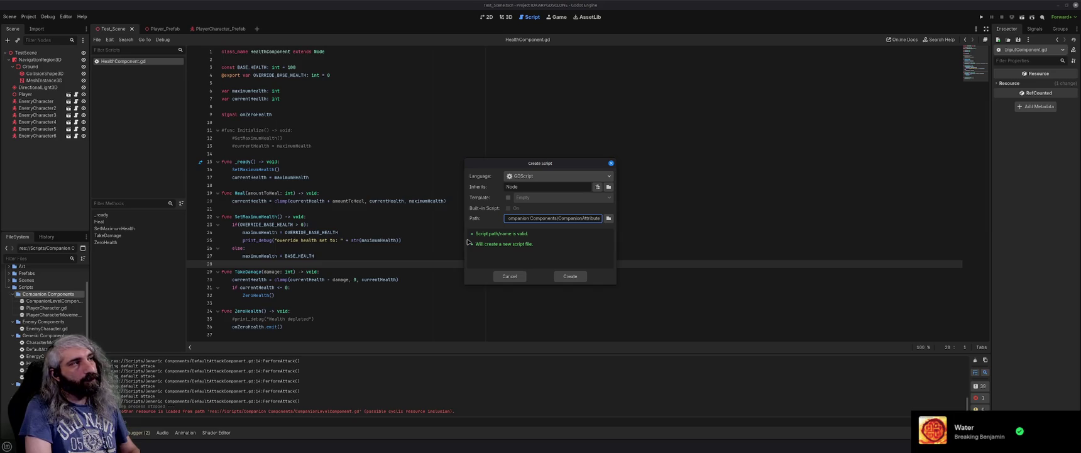
type("SComponent")
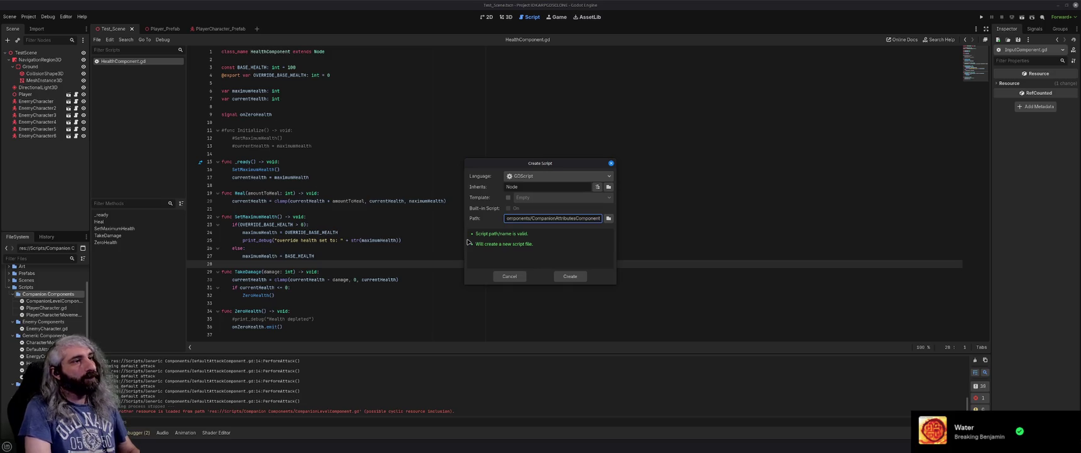
key("Return")
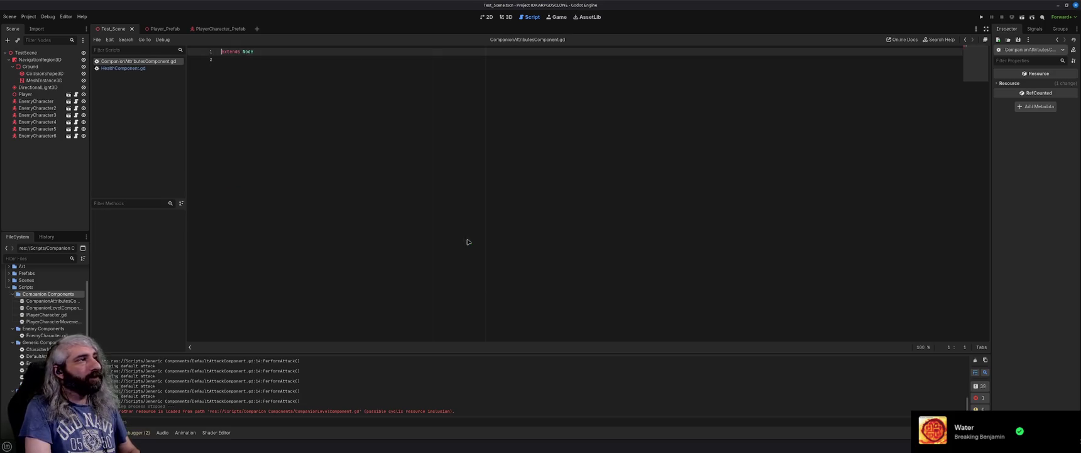
Declare 'class_name CompanionAttributesComponent' before 'extends Node' on line 1 and save the script.
type("class")
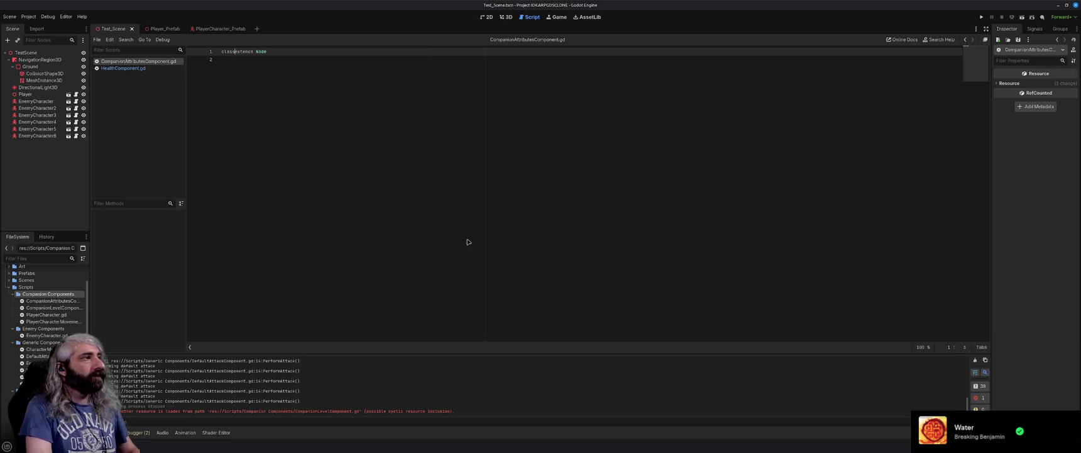
type("_name ")
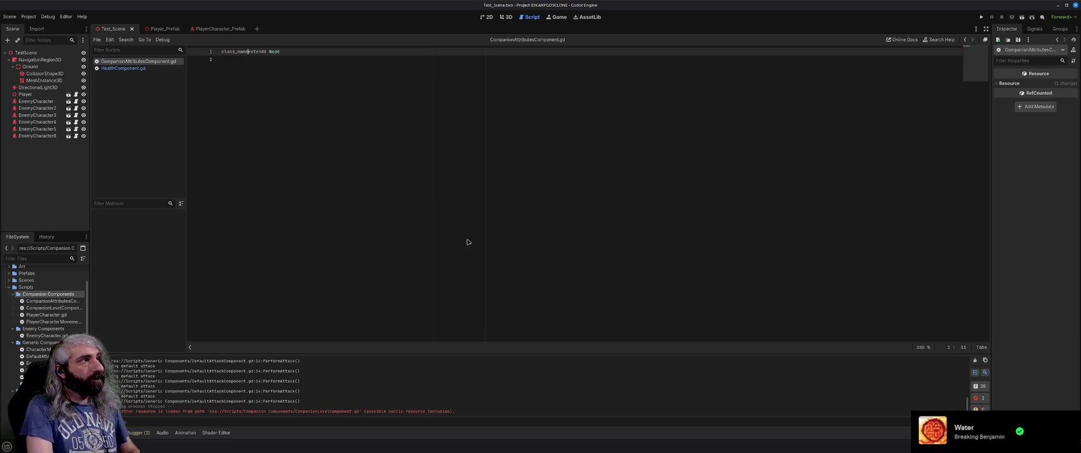
type("Companion")
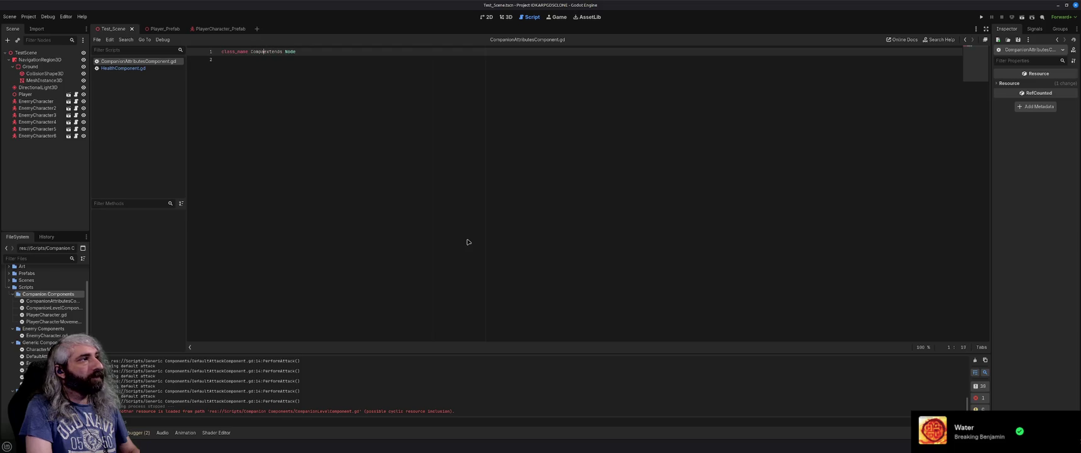
key("BackSpace")
type("AttributeComponents")
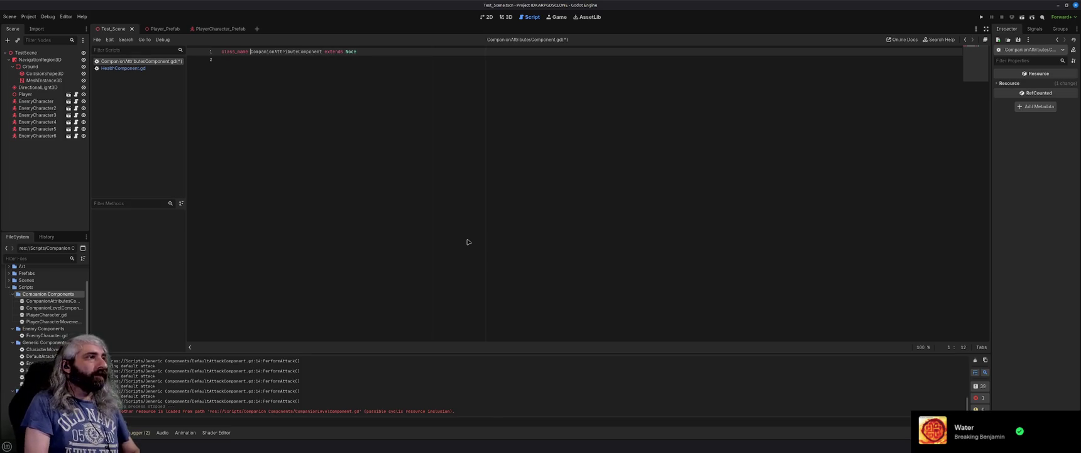
key("Left")
key("Left")
type("s")
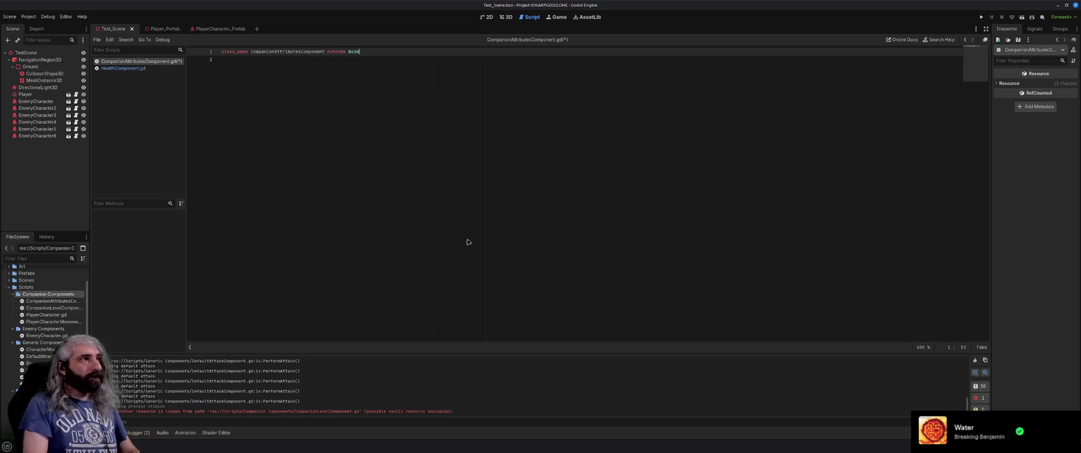
key("Down")
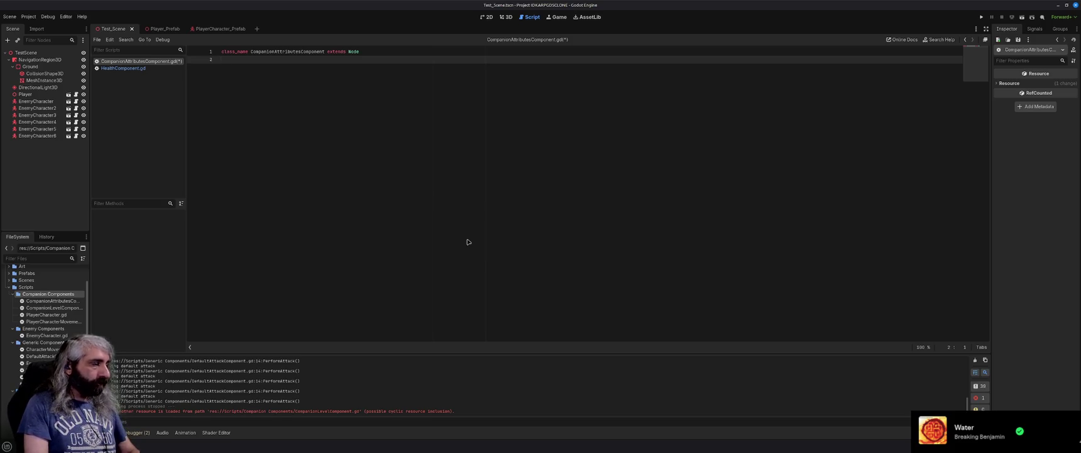
key("ctrl+s")
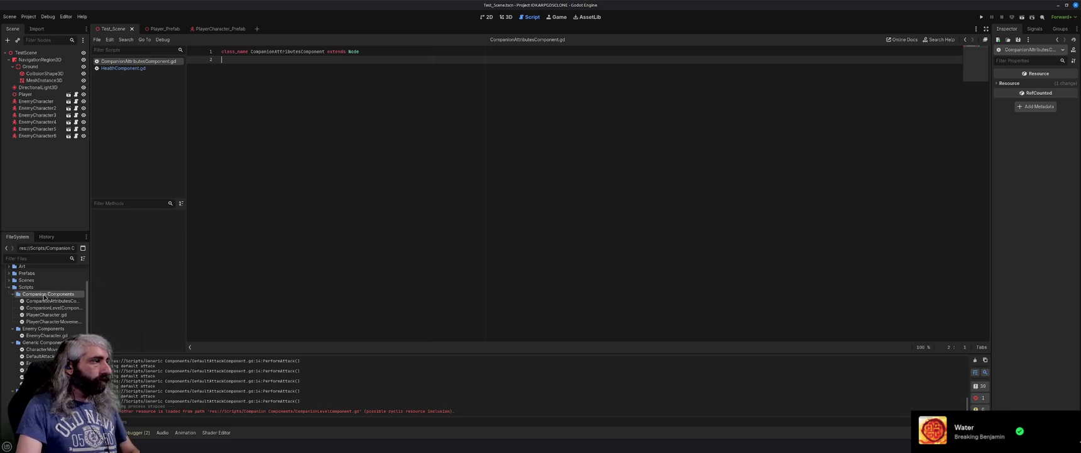
right_click(44, 295)
Create a new CompanionEquipmentComponent.gd script in the Companion Components folder.
mouse_move(94, 301)
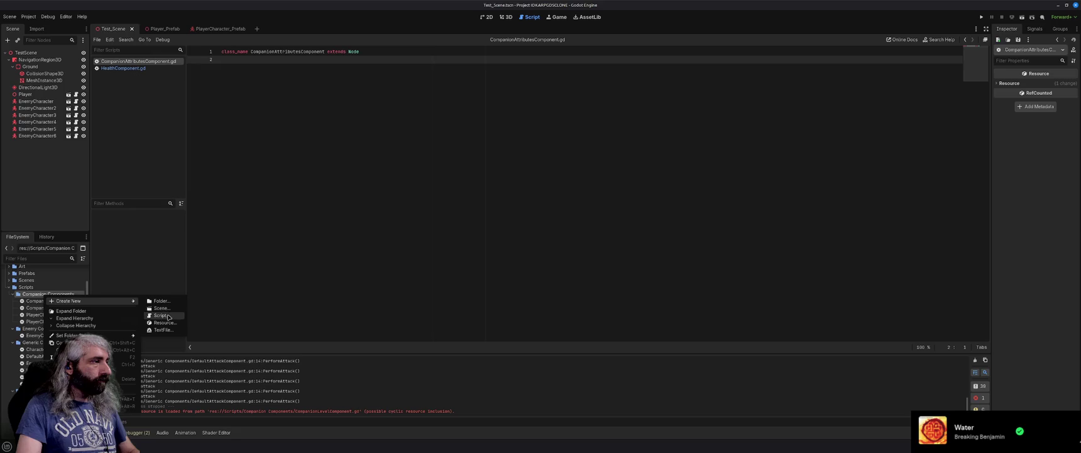
left_click(168, 316)
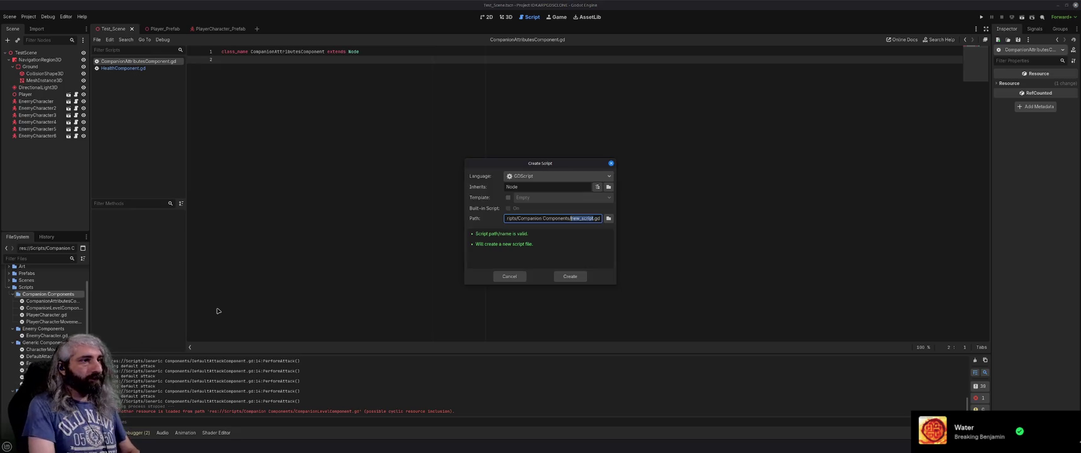
type("CompanionEquipmentComponent")
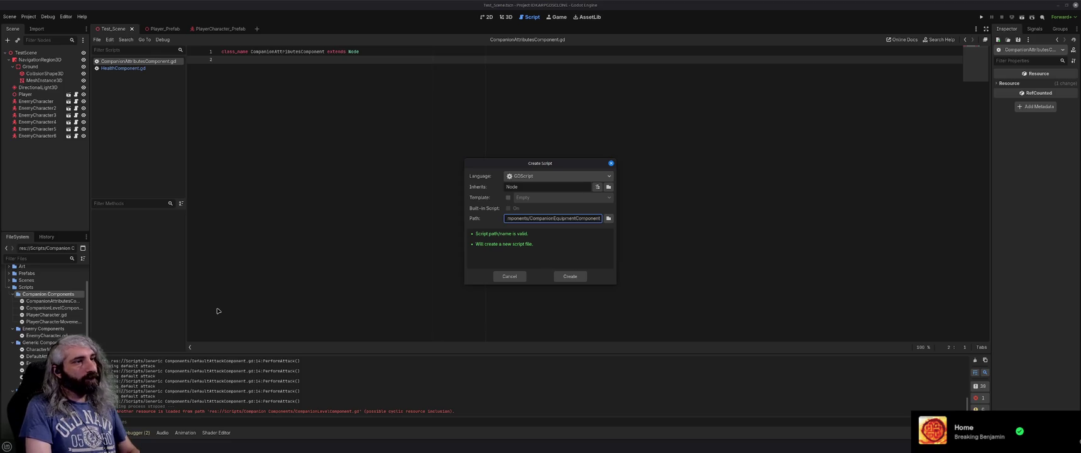
key("Return")
Declare 'class_name CompanionEquipmentComponent' in the new script and save it.
type("class_na")
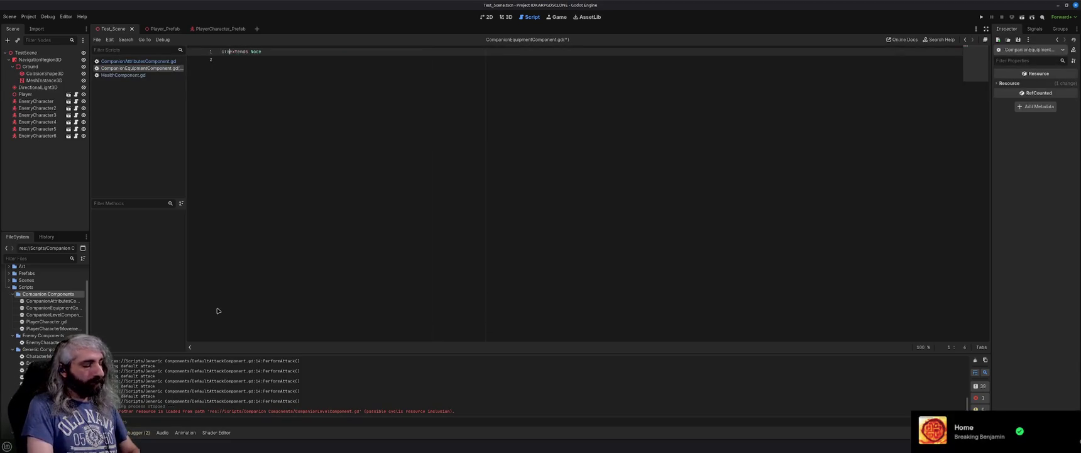
type("me CompanionE")
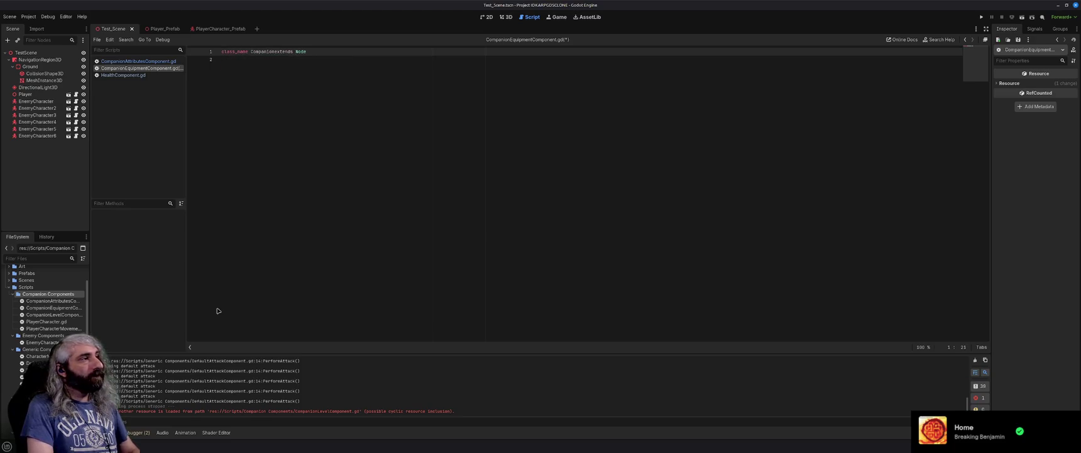
type("quipmentCompo")
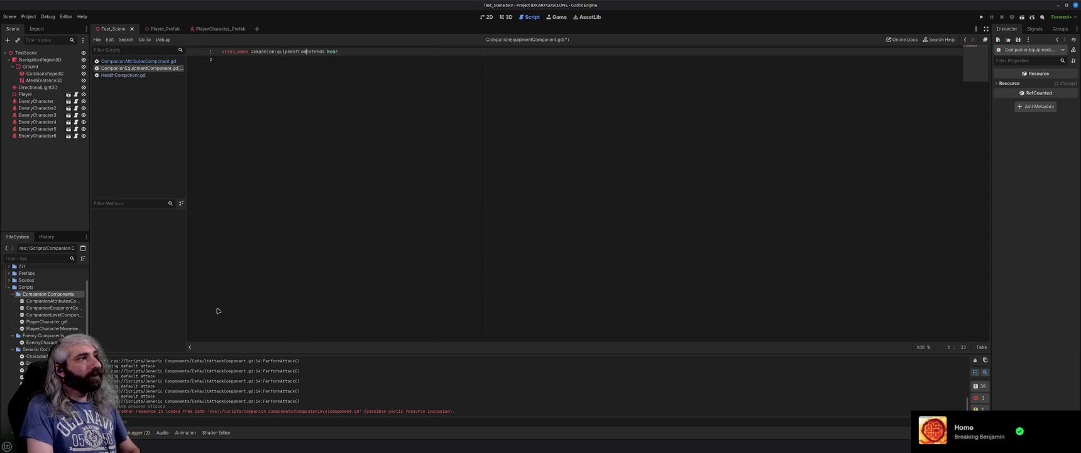
type("nent")
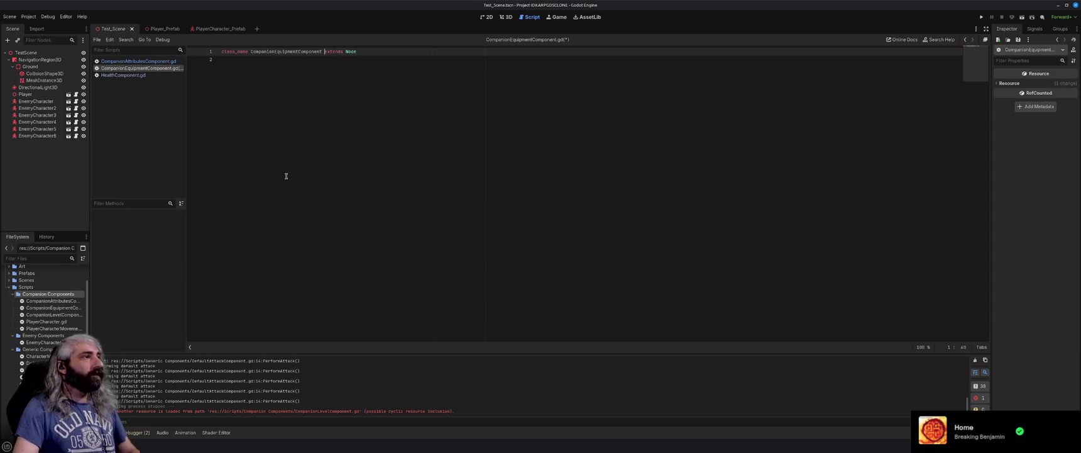
left_click(324, 60)
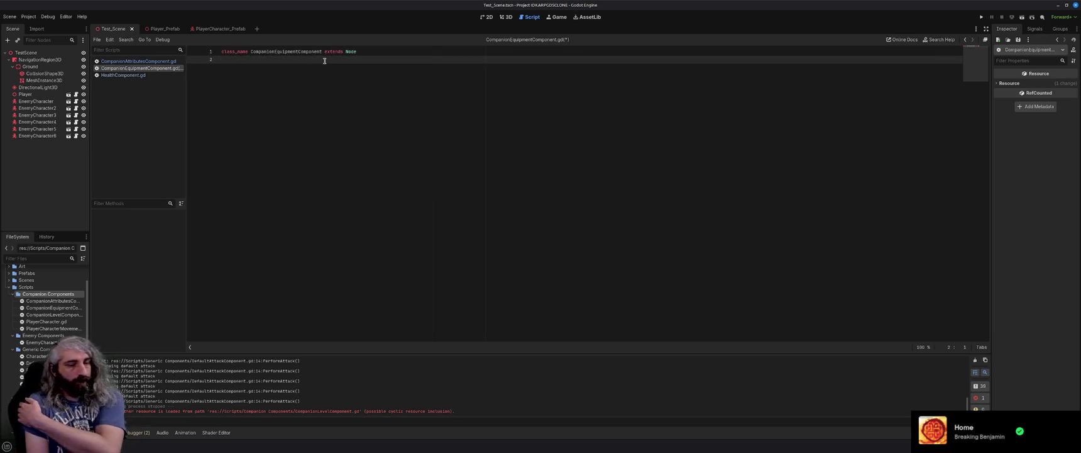
key("Return")
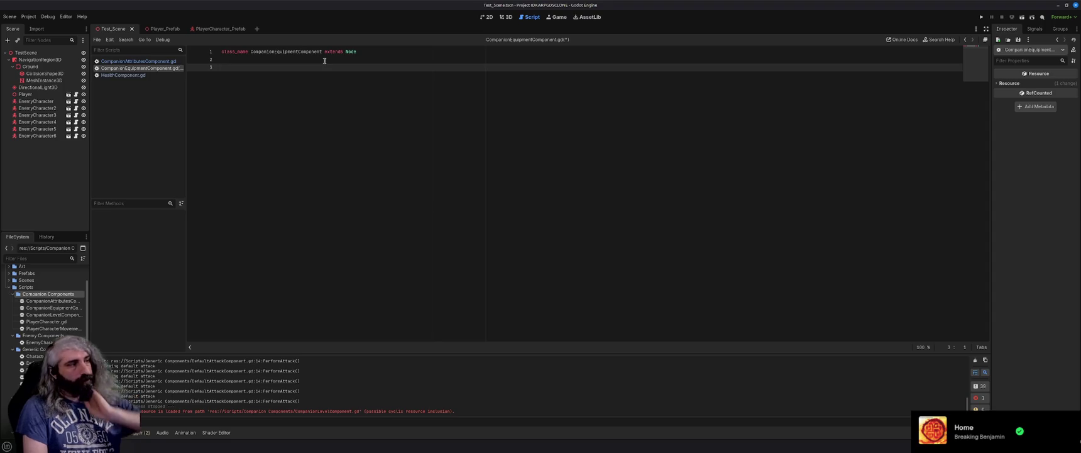
key("ctrl+s")
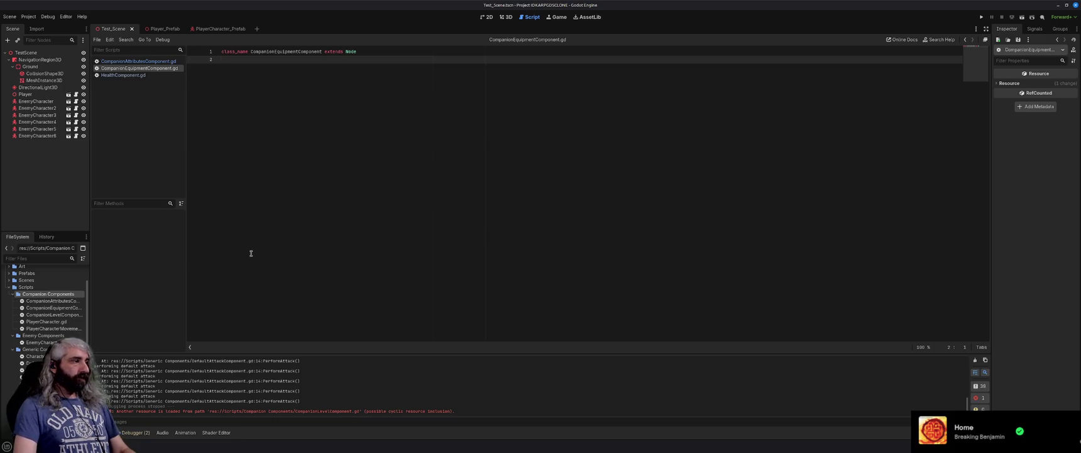
scroll(39, 334, "down", 1)
double_click(54, 352)
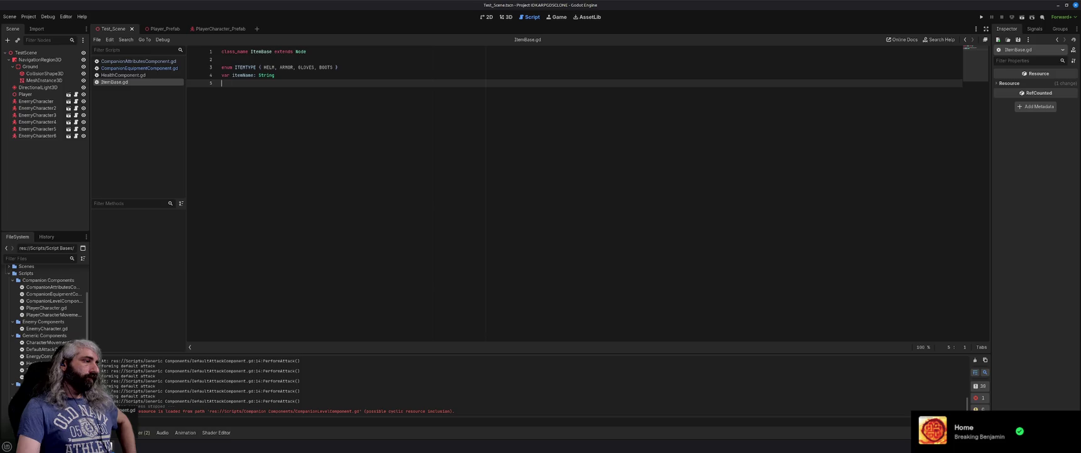
Move InputComponent.gd and MouseInputComponent.gd from Generic Components into Player Components.
left_click(25, 369)
key("Delete")
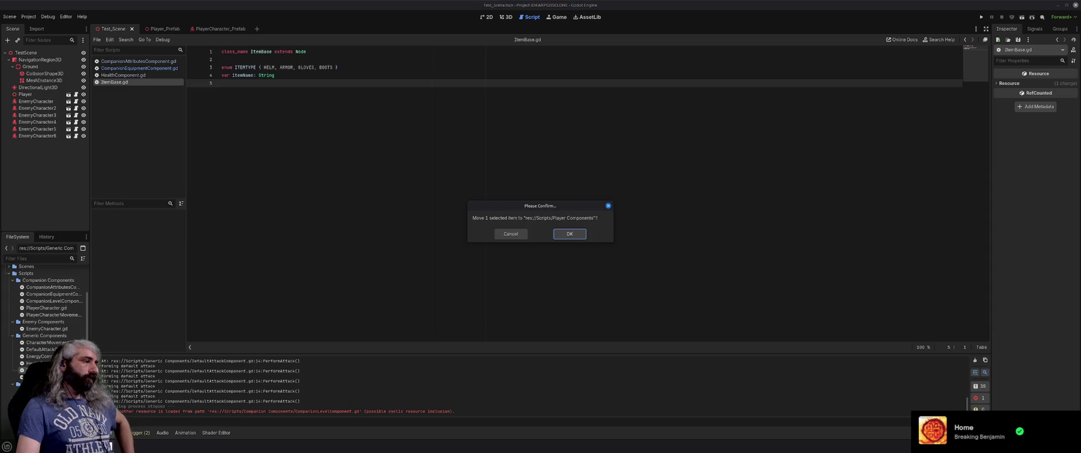
left_click(570, 237)
left_click_drag(25, 370, 19, 376)
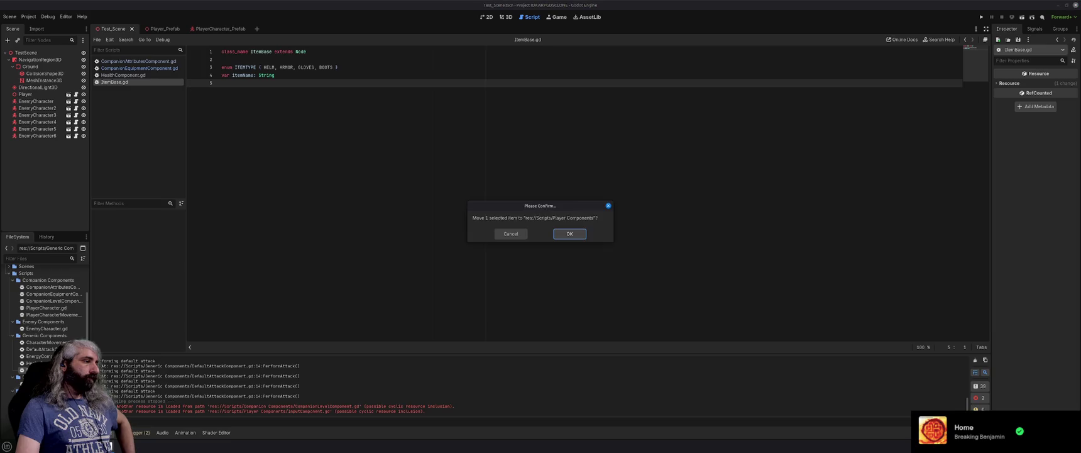
left_click(567, 235)
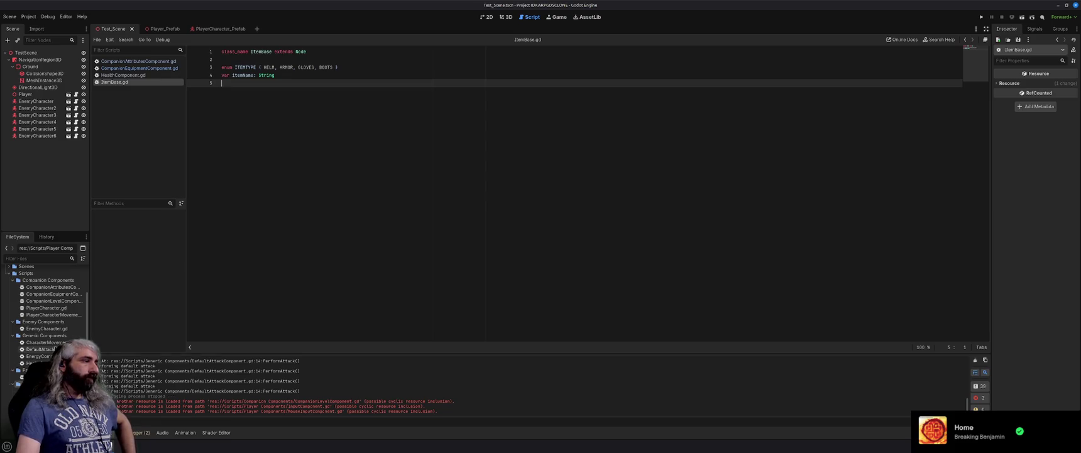
left_click(55, 343)
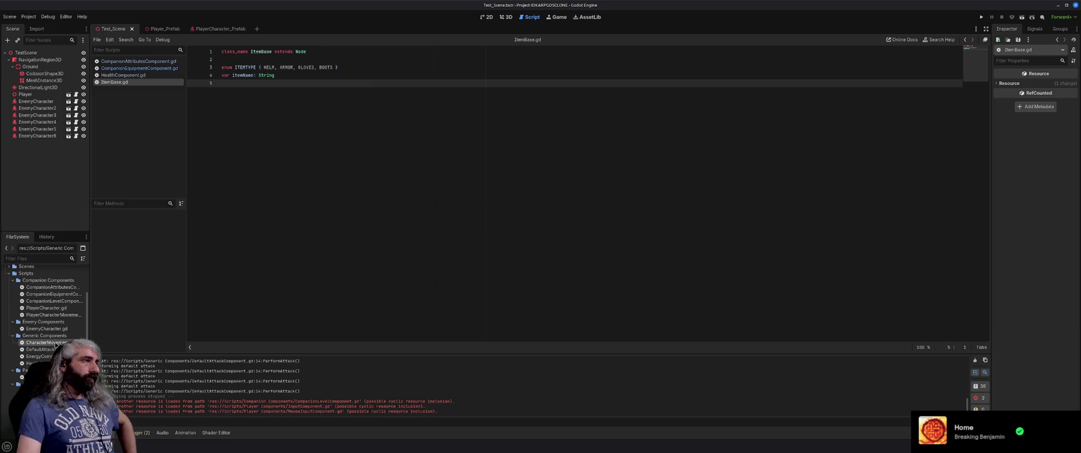
Delete CharacterMovementComponent.gd from the project.
double_click(55, 343)
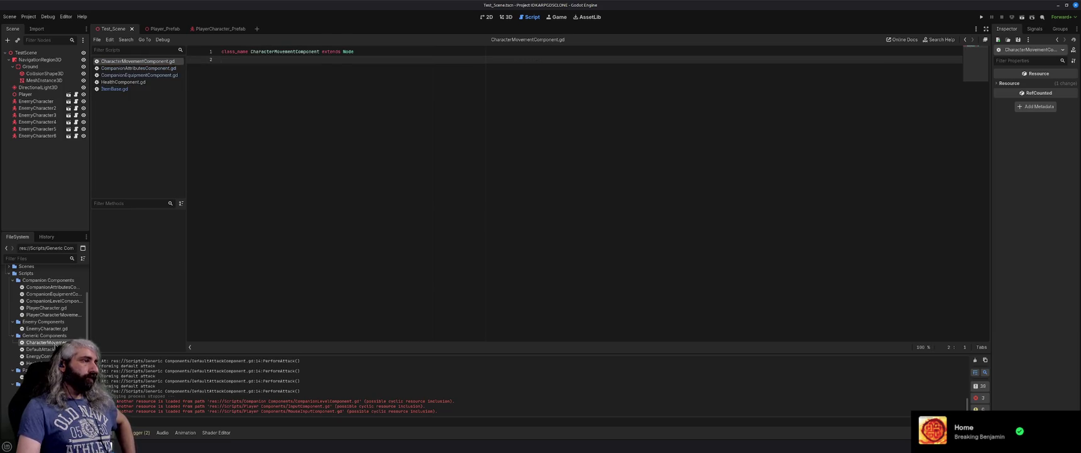
key("Delete")
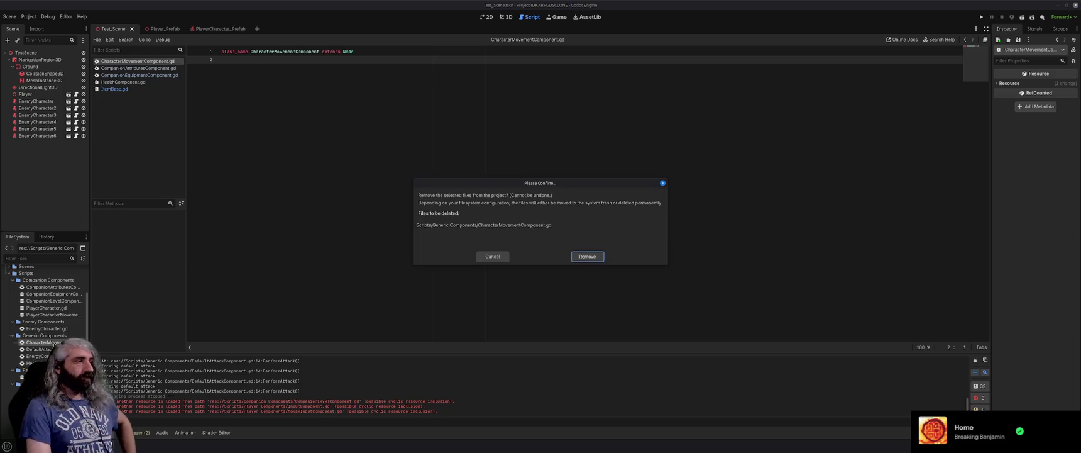
left_click(594, 256)
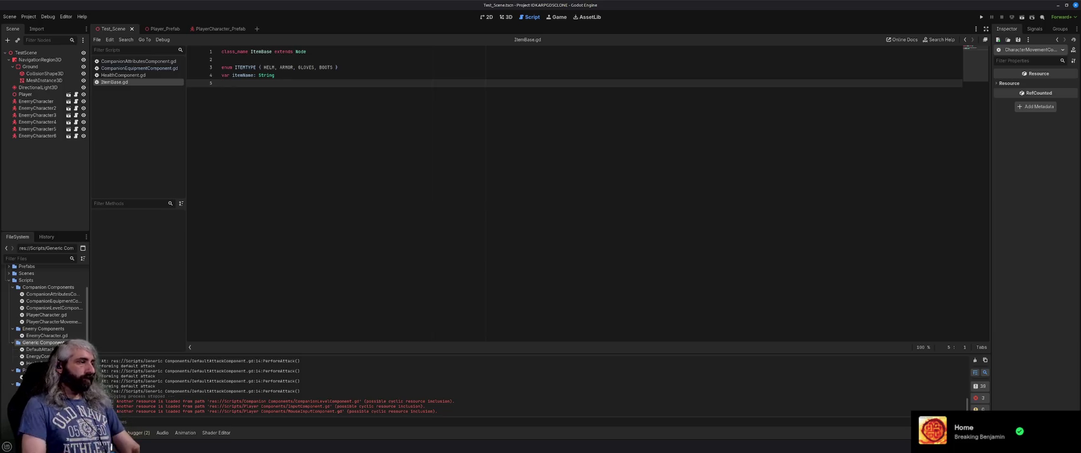
Rename Generic Components to Character Components and collapse the other component folders.
key("alt+Tab")
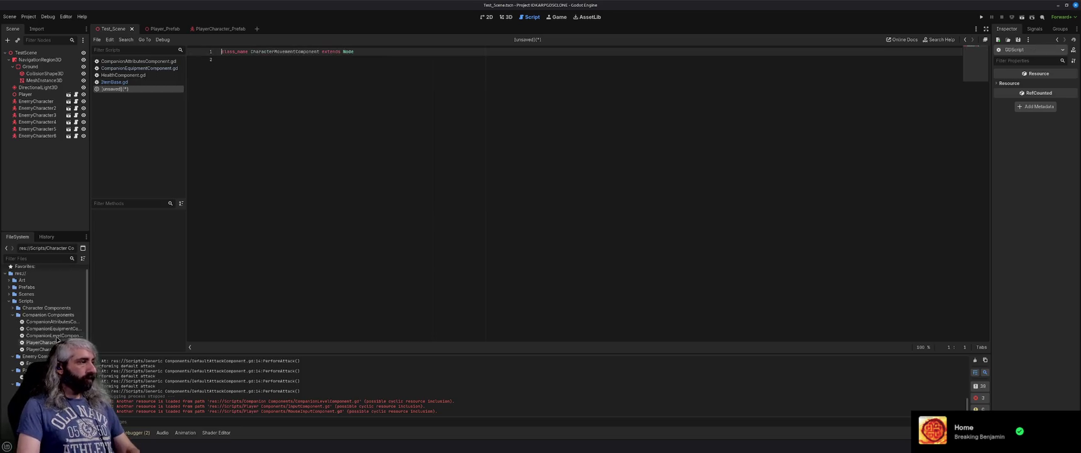
left_click(11, 317)
left_click(13, 327)
left_click(13, 334)
left_click(13, 340)
left_click(13, 347)
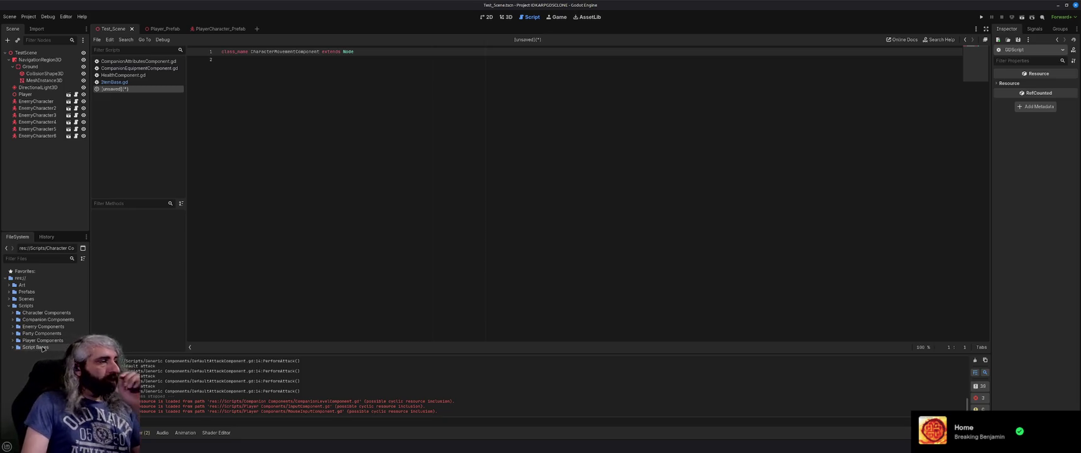
Clear the two GDScript reload warnings from the Debugger errors list.
left_click(143, 431)
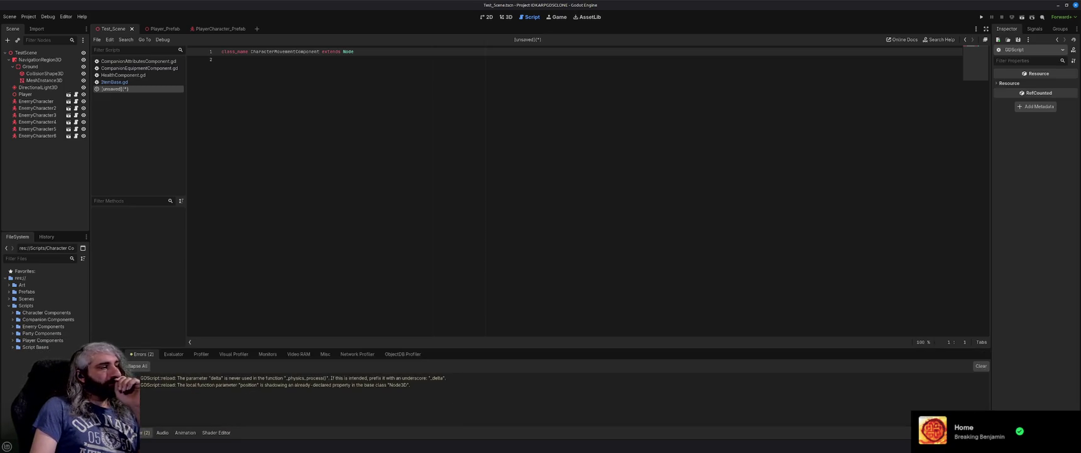
left_click(981, 365)
left_click(107, 432)
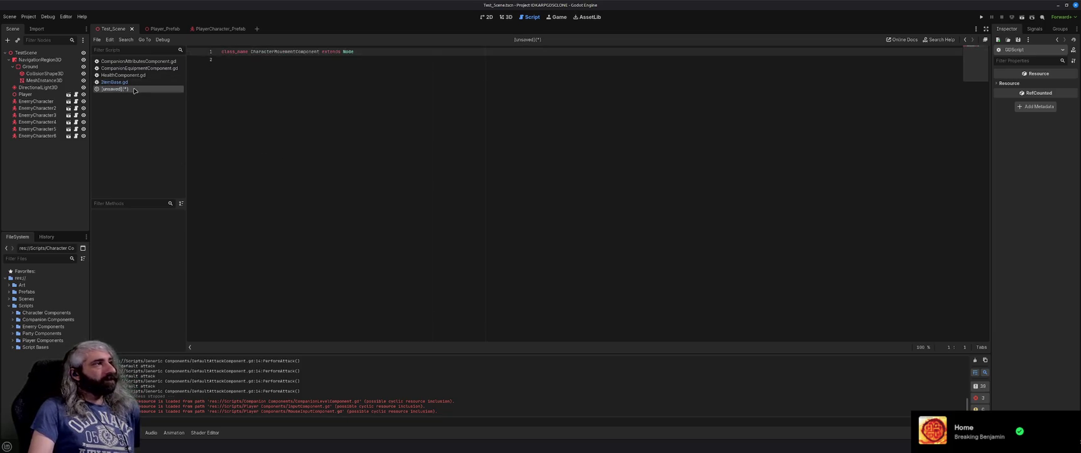
Discard the unsaved draft script and close all remaining open scripts.
key("Delete")
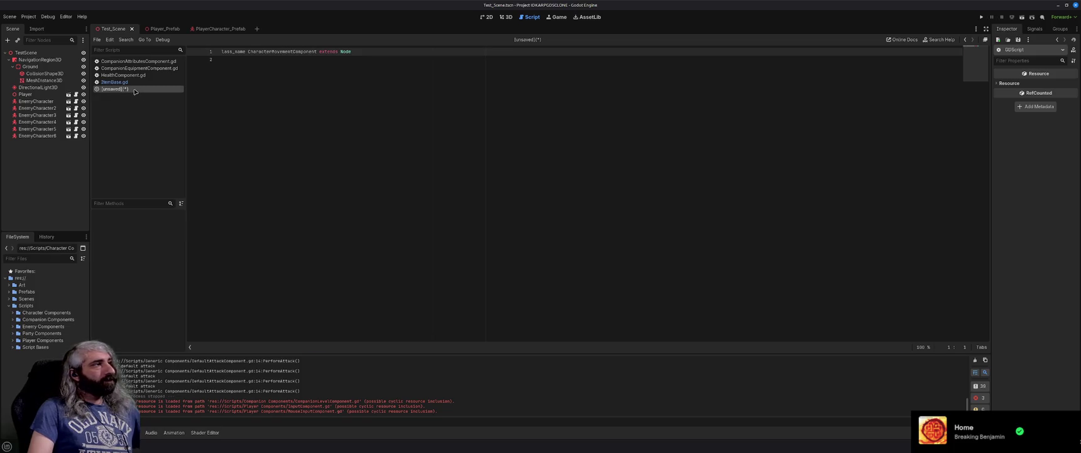
middle_click(134, 91)
left_click(526, 236)
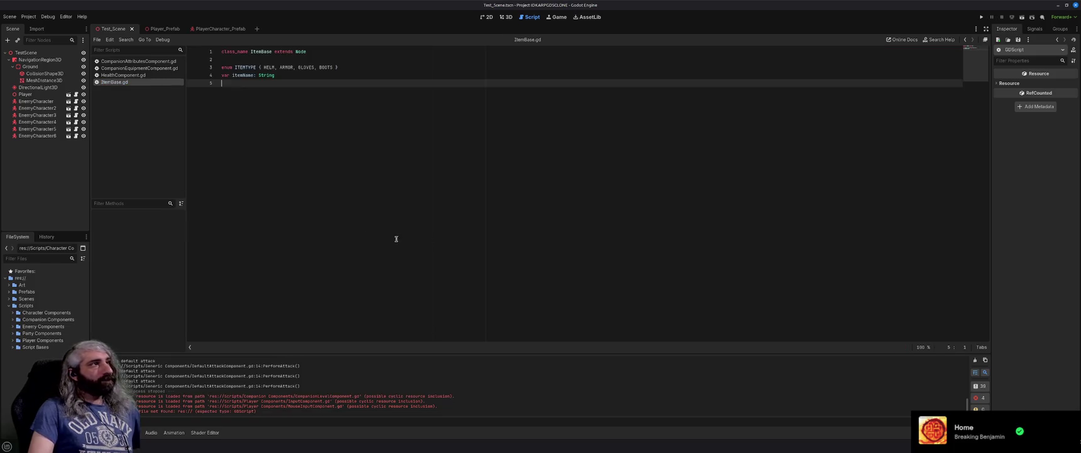
left_click(128, 62)
middle_click(129, 62)
middle_click(129, 62)
middle_click(128, 62)
middle_click(129, 61)
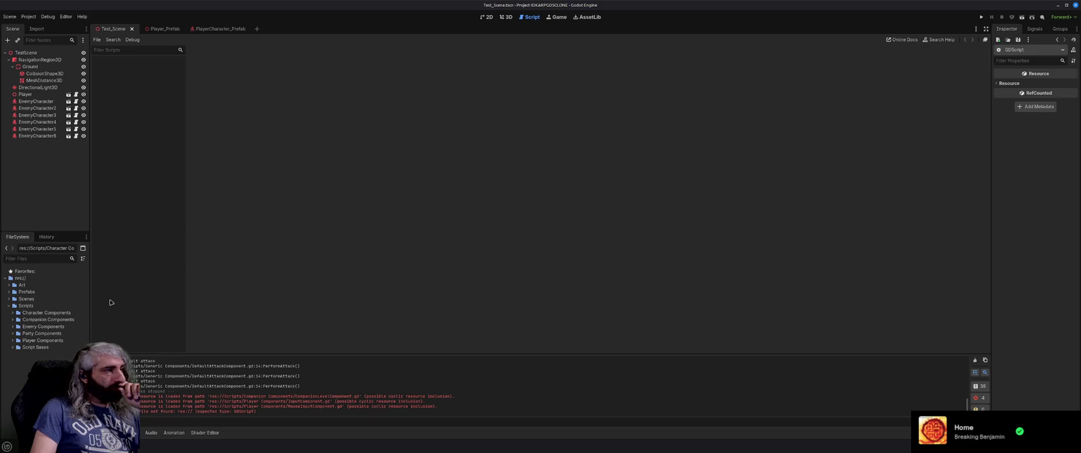
Add a DefaultAttackComponent child node under Components in EnemyCharacter_Prefab, beside HealthComponent.
left_click(13, 313)
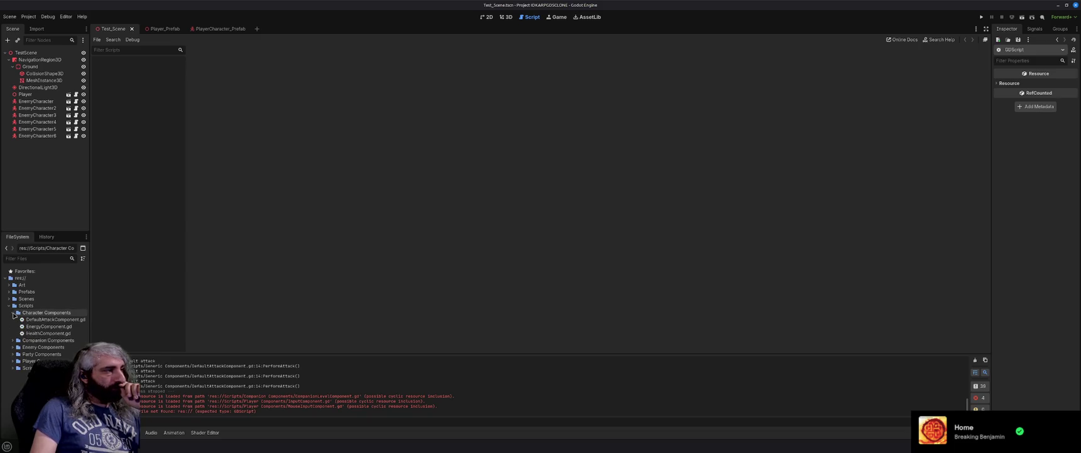
double_click(40, 320)
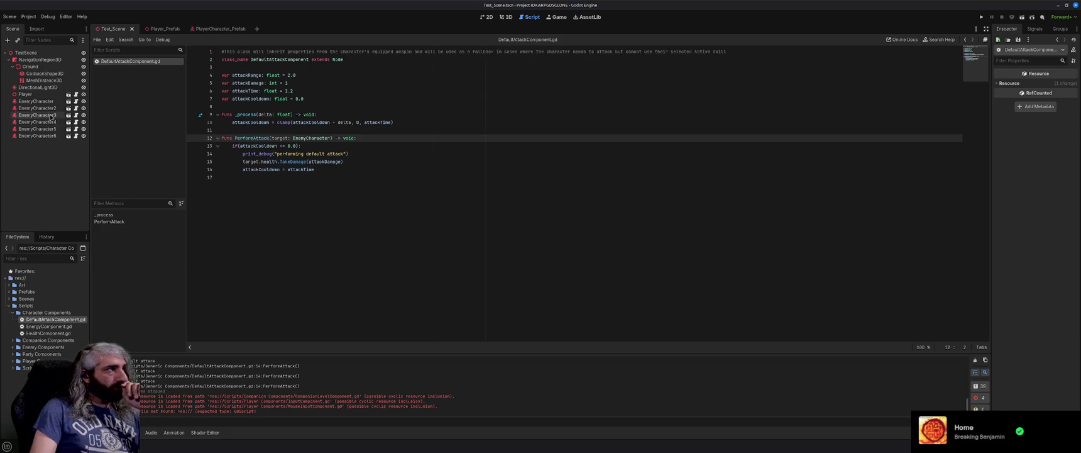
left_click(68, 101)
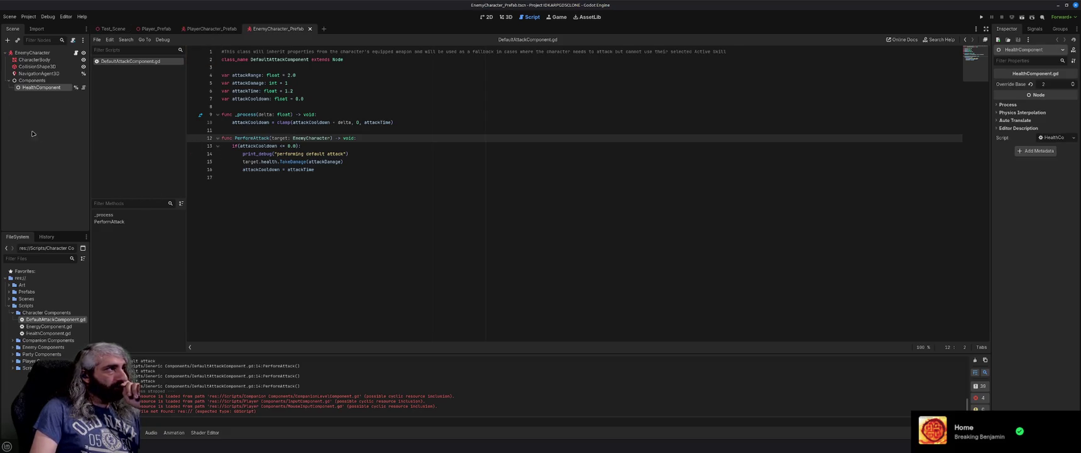
left_click(57, 81)
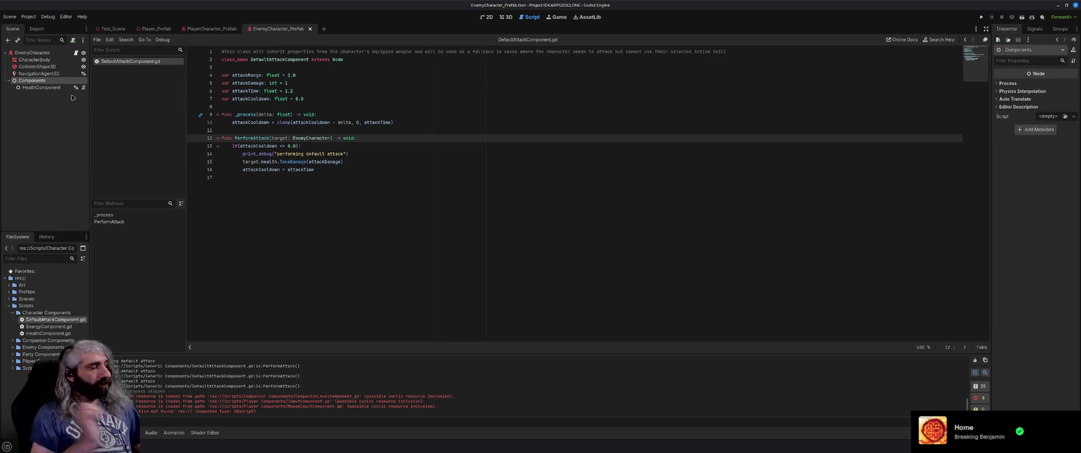
key("ctrl+a")
type("Default")
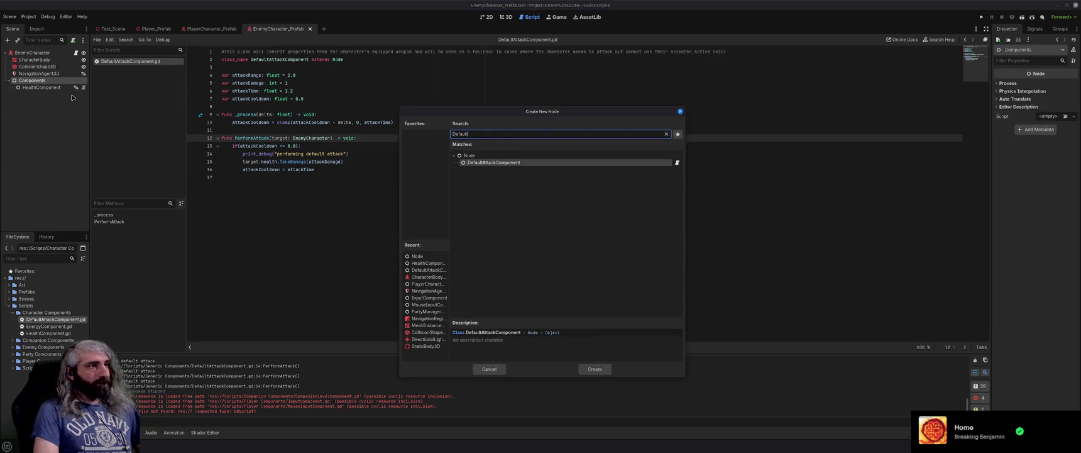
key("Return")
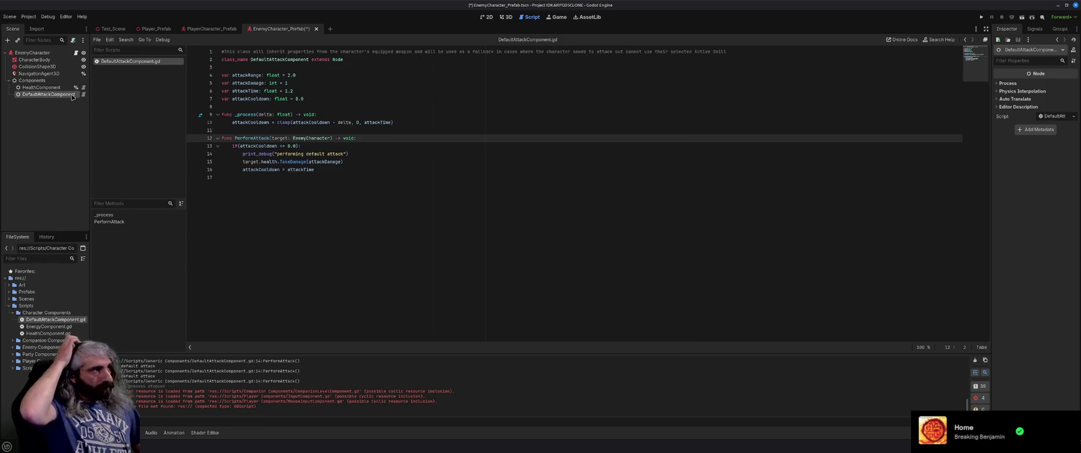
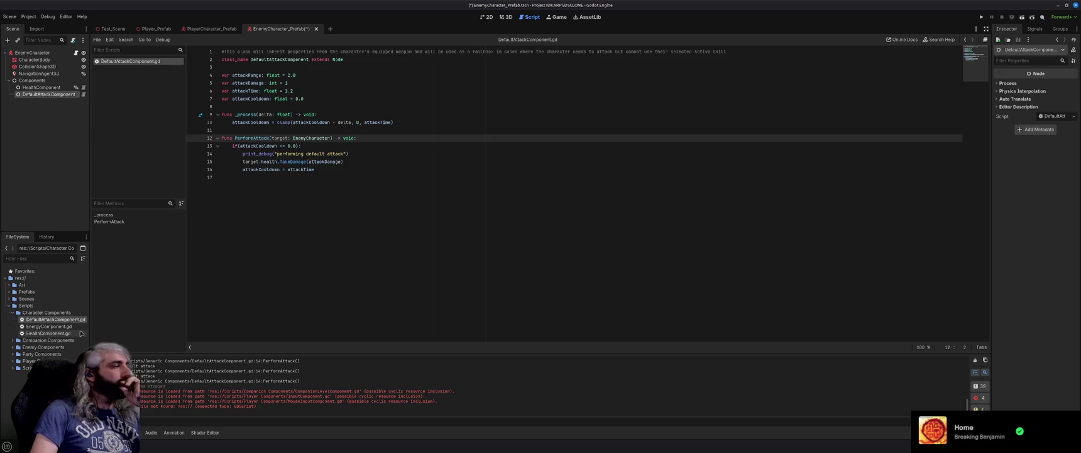
Rename the attributes, equipment and level component scripts to drop their Companion prefix.
left_click(13, 340)
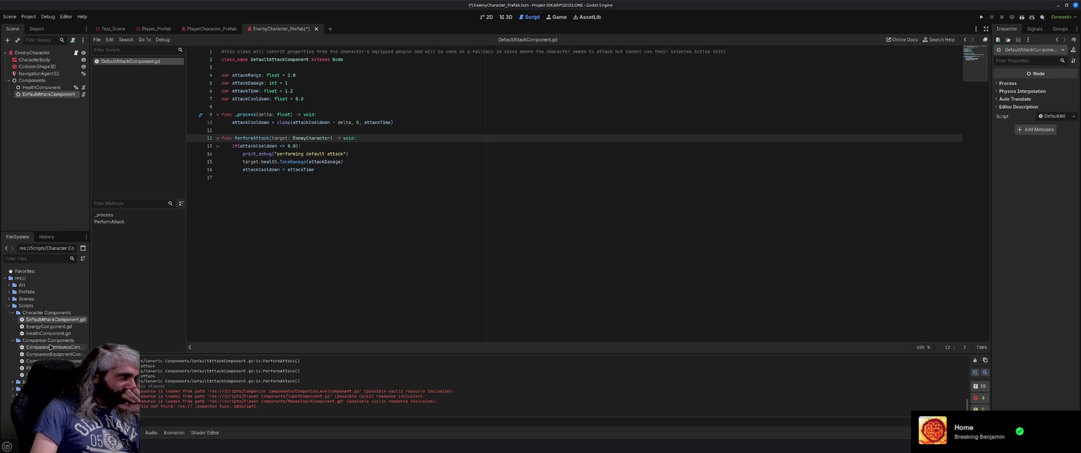
left_click(50, 347)
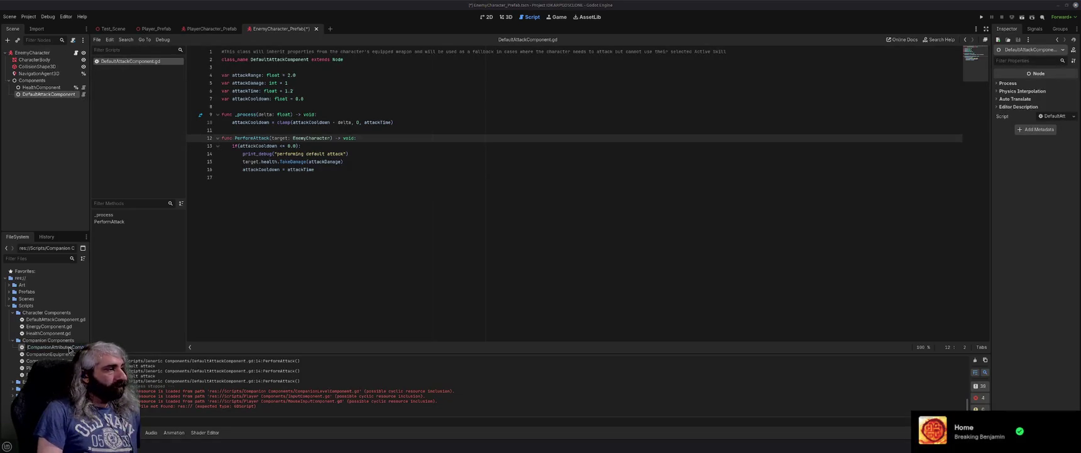
key("Delete")
key("Delete")
key("Delete")
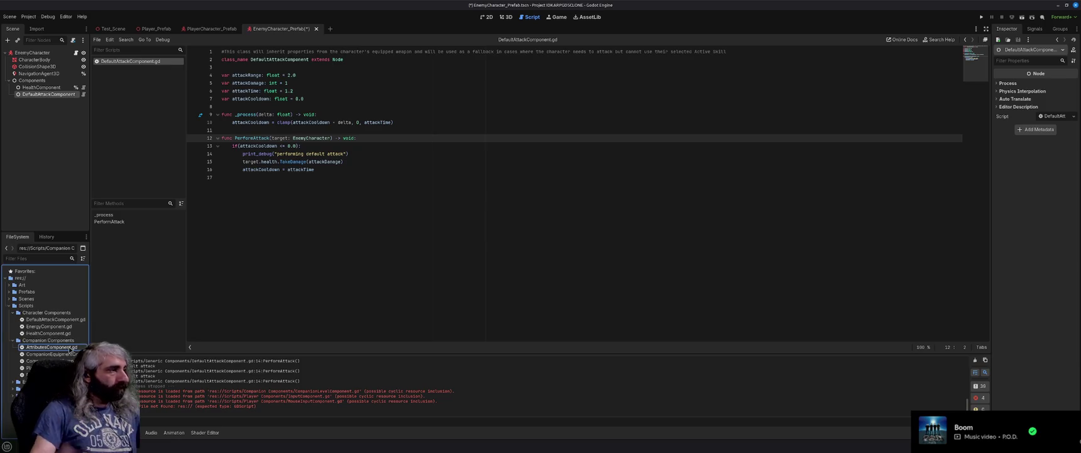
left_click(67, 355)
key("F2")
key("Home")
key("Delete")
key("Delete")
key("Delete")
key("Return")
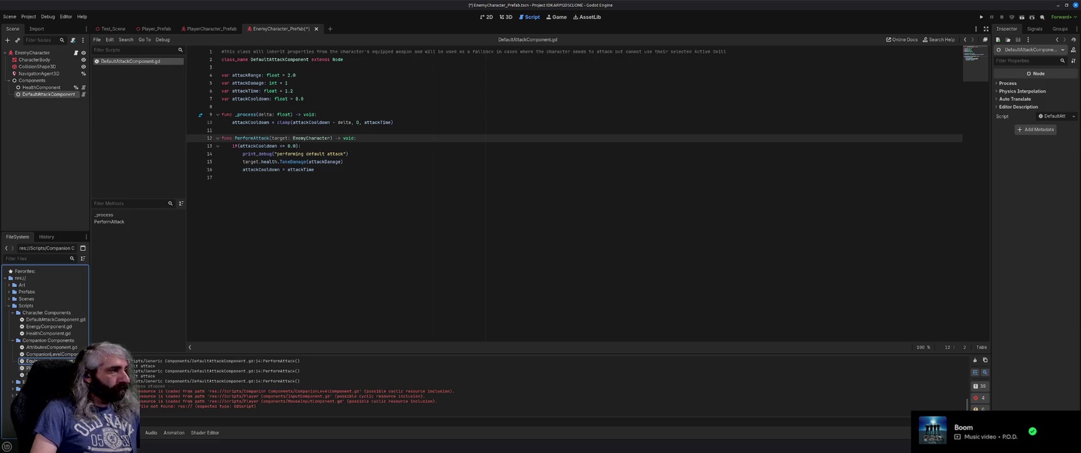
left_click(61, 354)
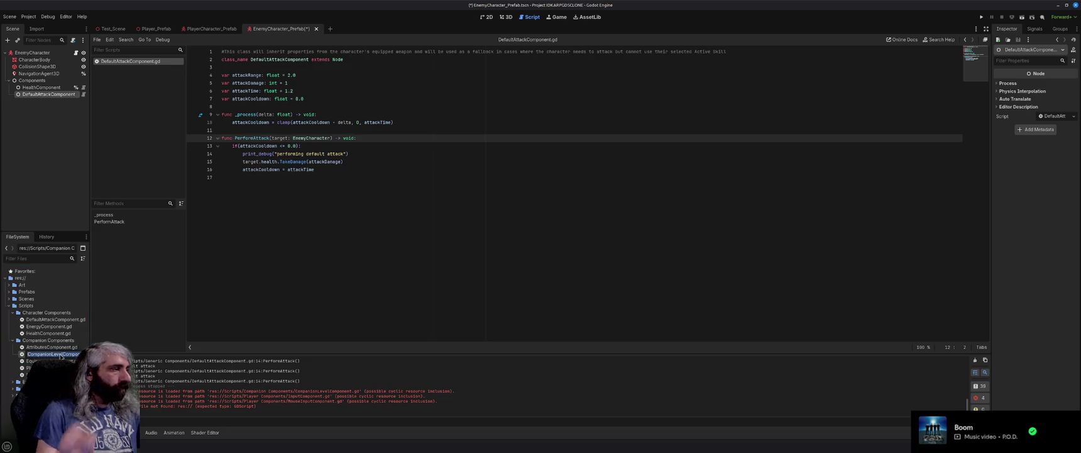
key("F2")
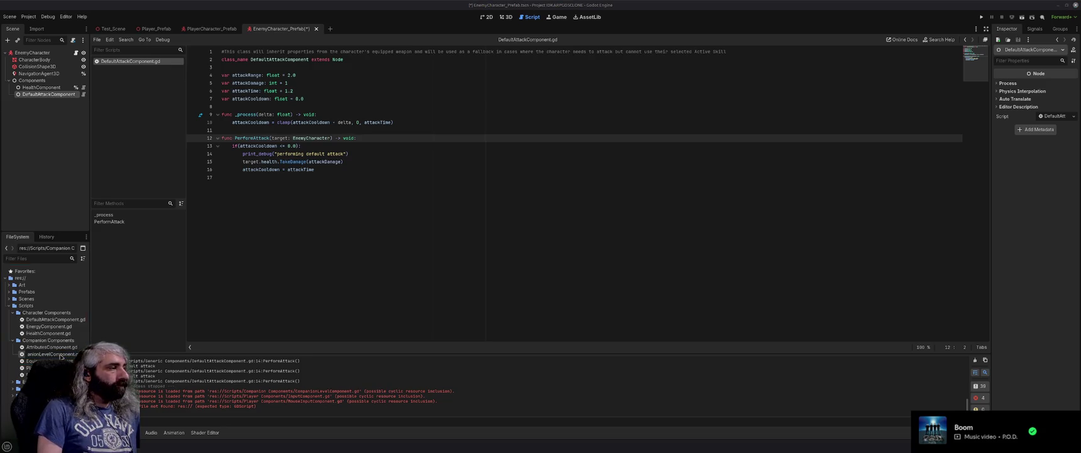
key("Return")
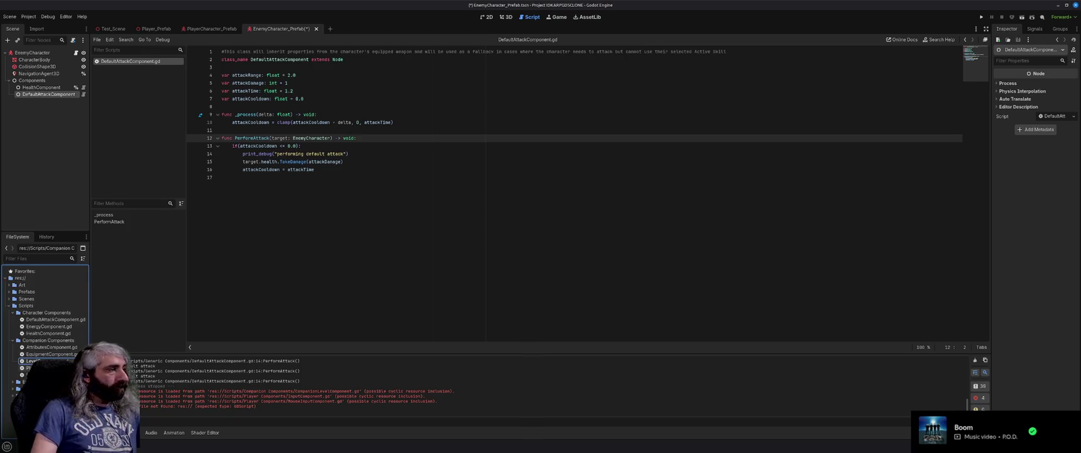
left_click(28, 368)
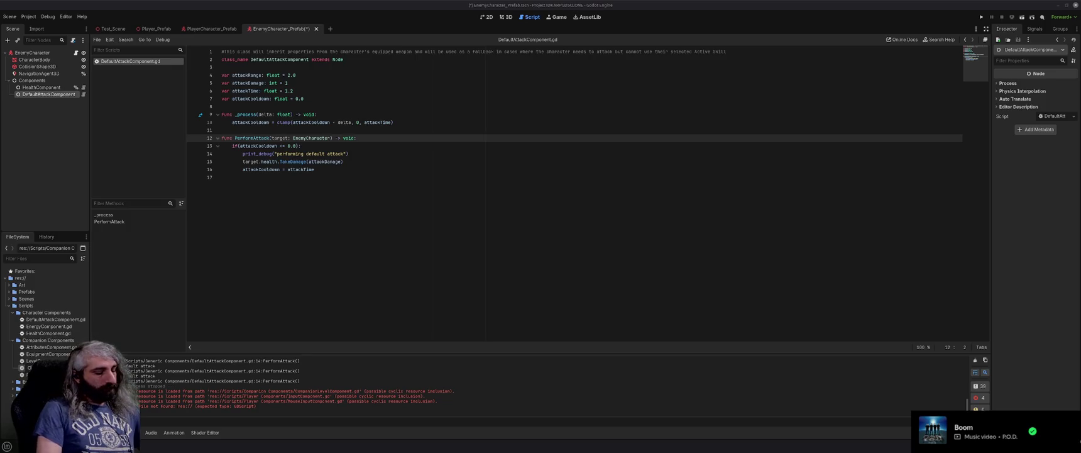
Change Companion.gd's class name from PlayerCharacter to Companion, then switch to the browser.
left_click(212, 28)
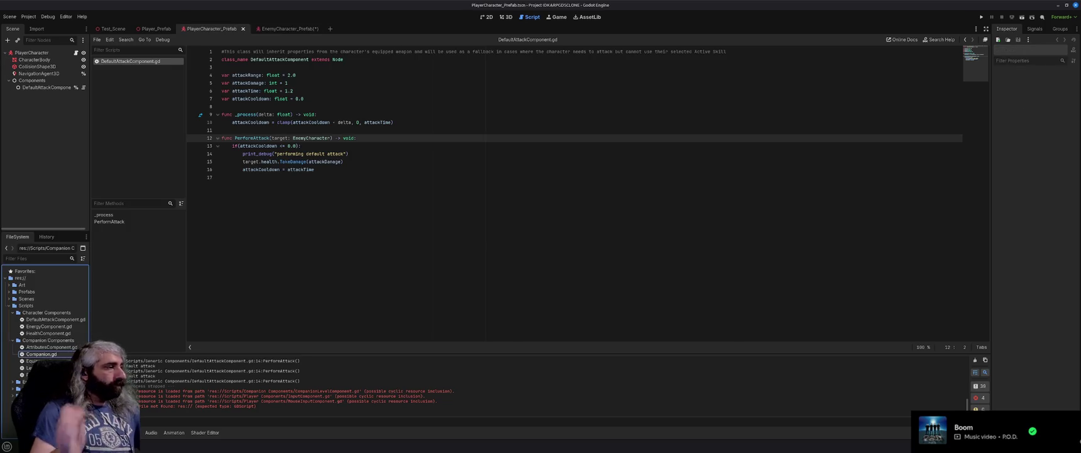
double_click(41, 354)
double_click(271, 52)
type("Companion extends CharacterBody3D")
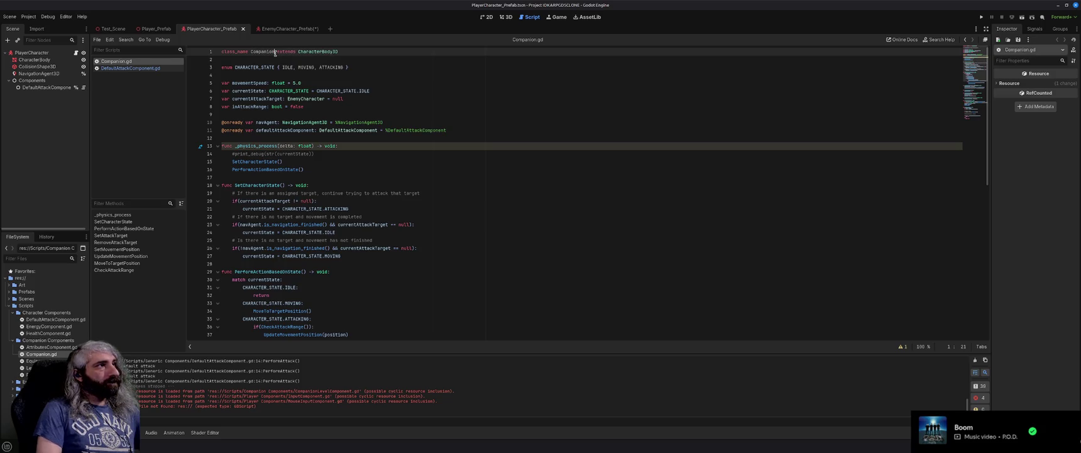
left_click(352, 209)
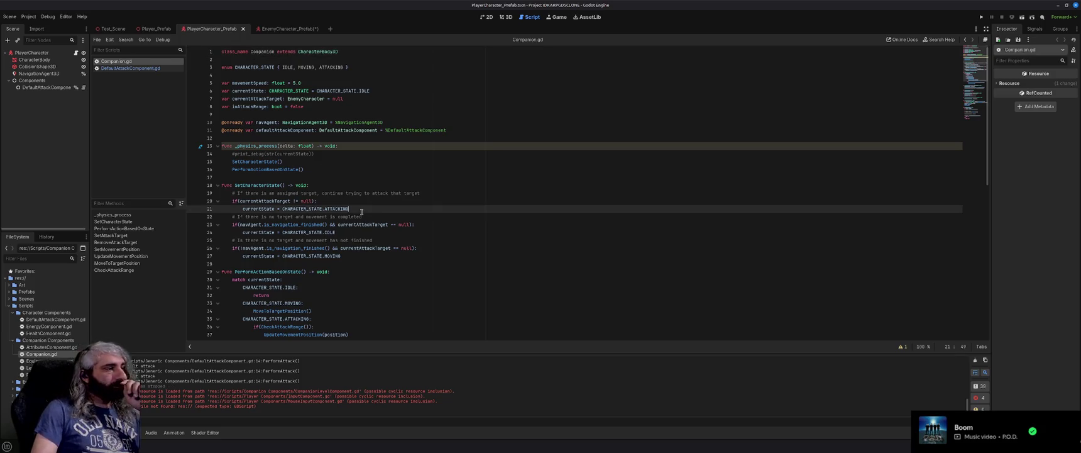
key("alt+Tab")
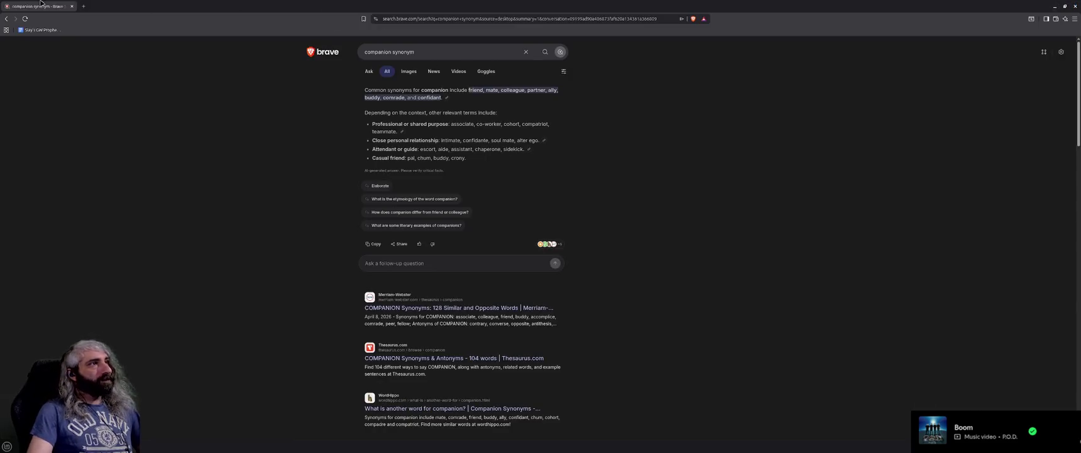
left_click(83, 5)
Search 'godot rename varible across all scriopts' and read the expanded AI answer before returning to Godot.
type("godot rename varible acro")
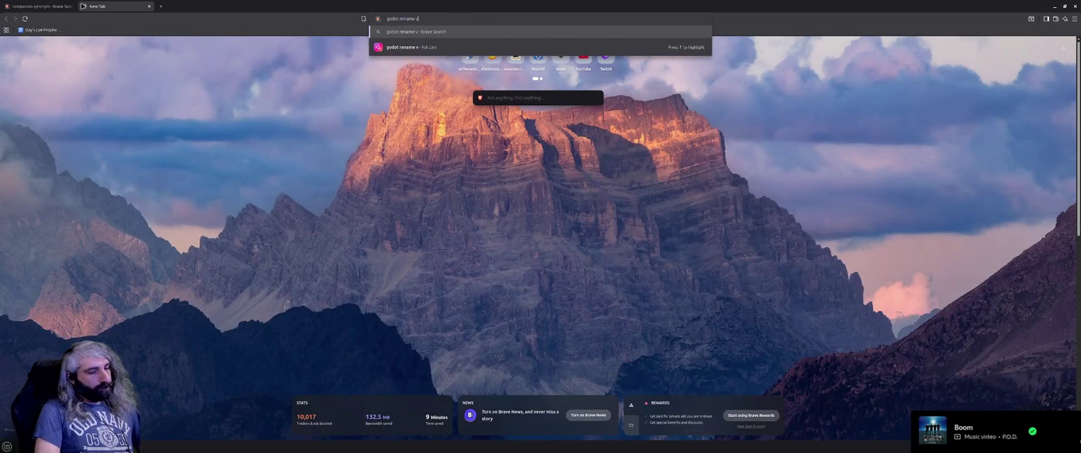
type("ss a")
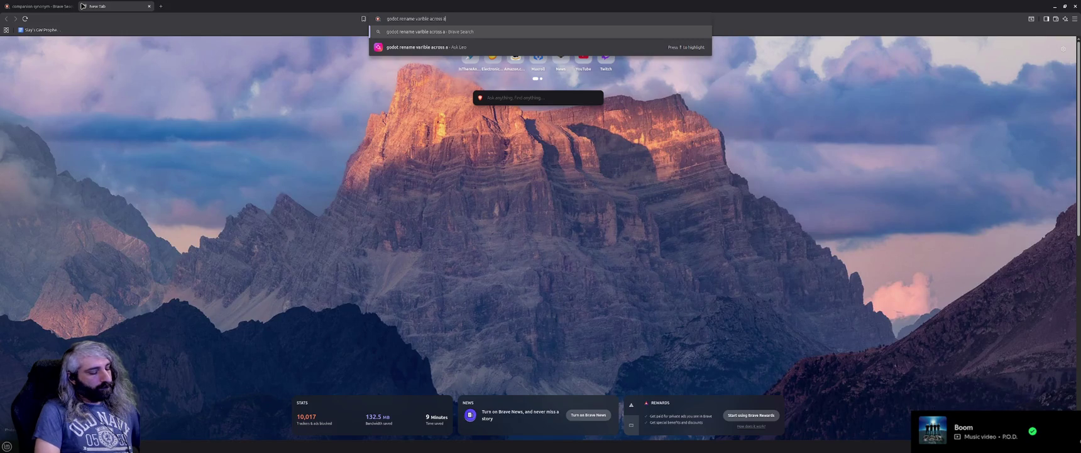
type("ll scriopts")
key("Return")
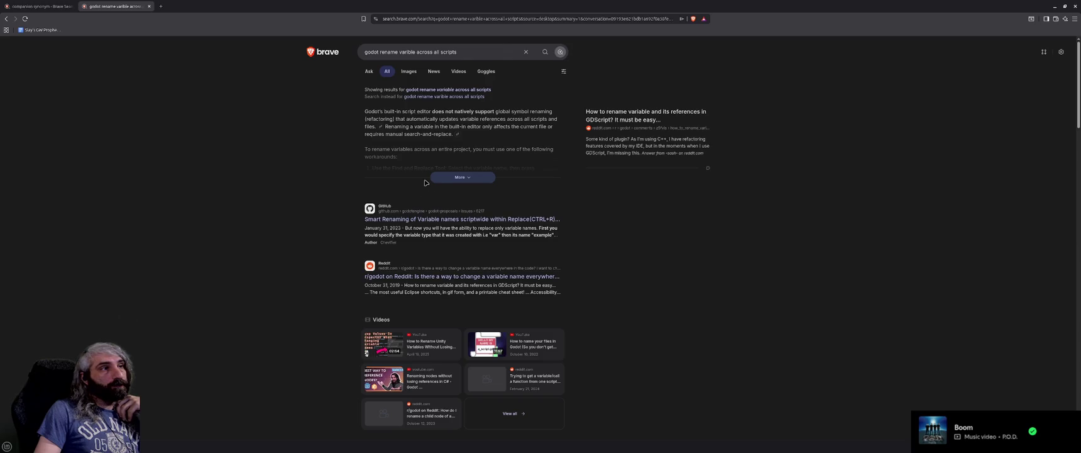
left_click(452, 178)
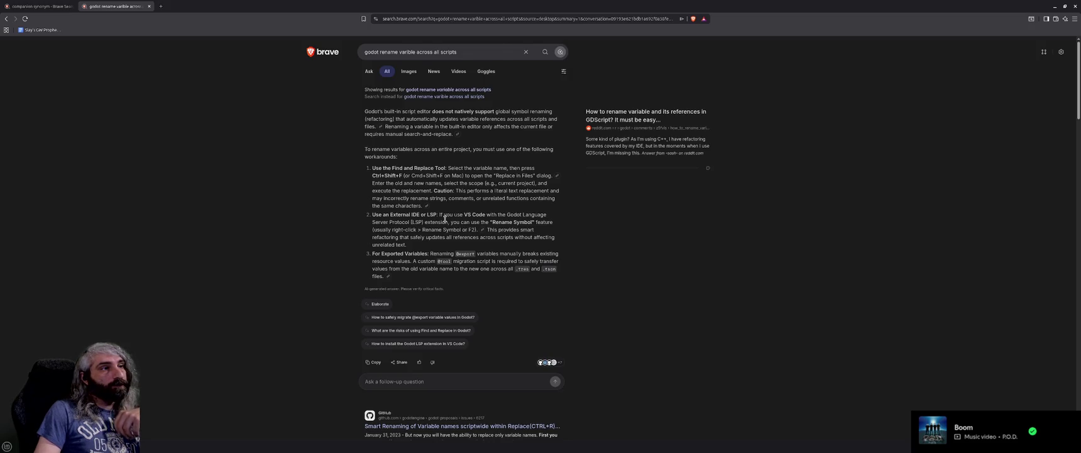
scroll(445, 218, "down", 1)
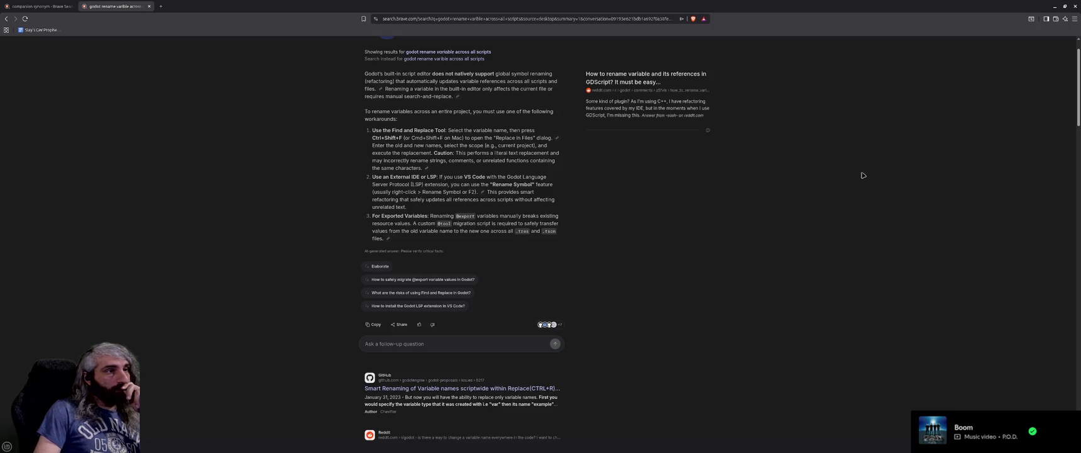
scroll(886, 161, "down", 3)
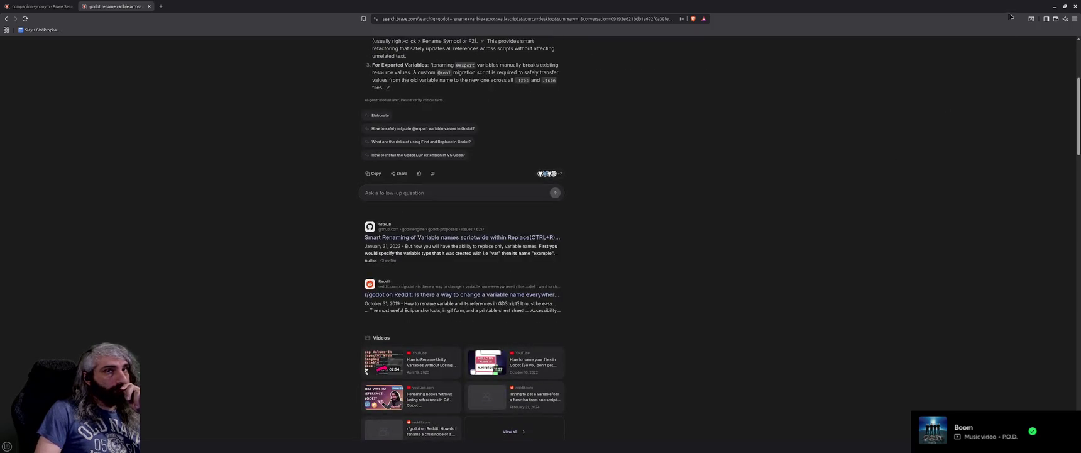
left_click(1055, 7)
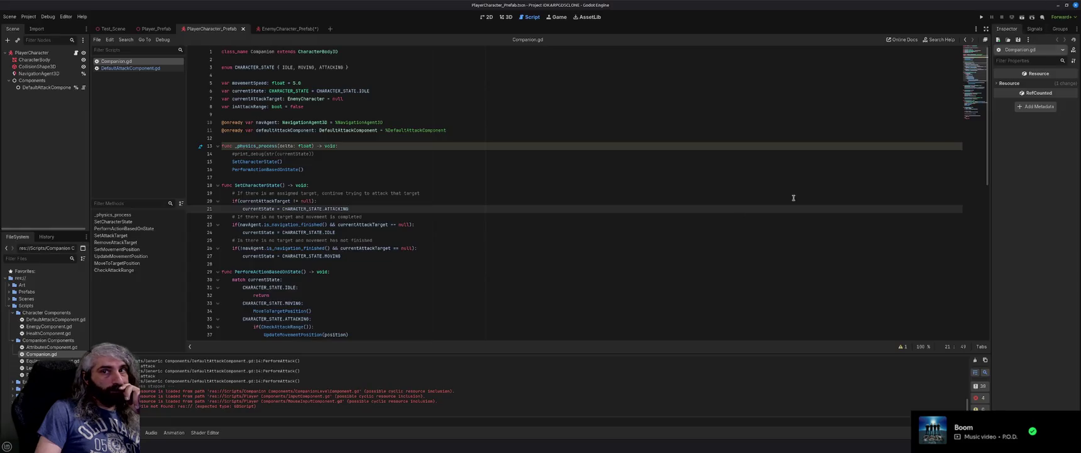
Go to the EnemyCharacter_Prefab scene, close the editor, and reopen IDKARPGDSCLONE from the Project Manager.
left_click(446, 217)
left_click(449, 231)
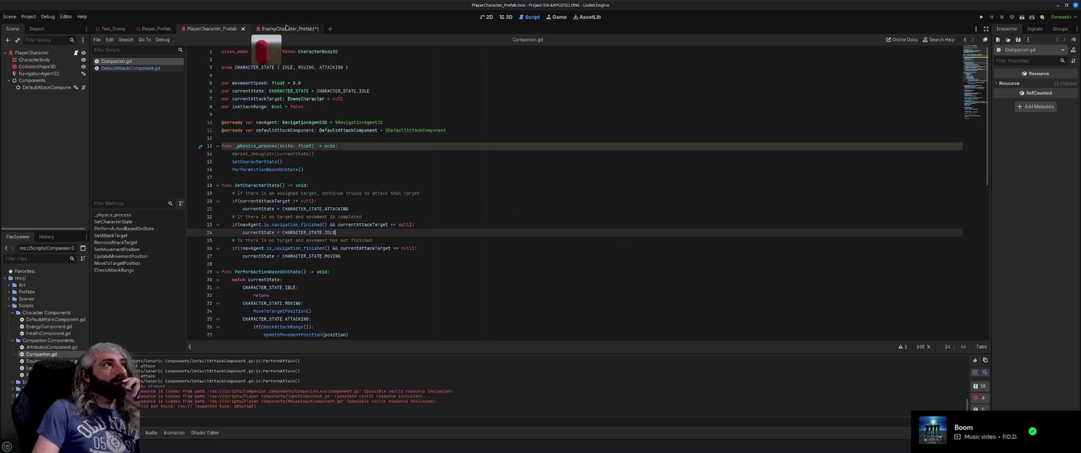
left_click(286, 29)
left_click(982, 17)
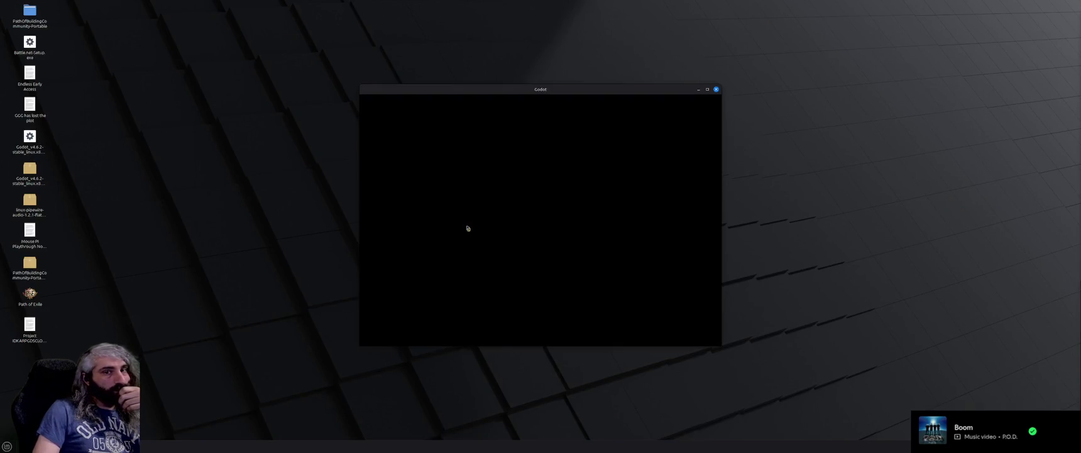
double_click(434, 134)
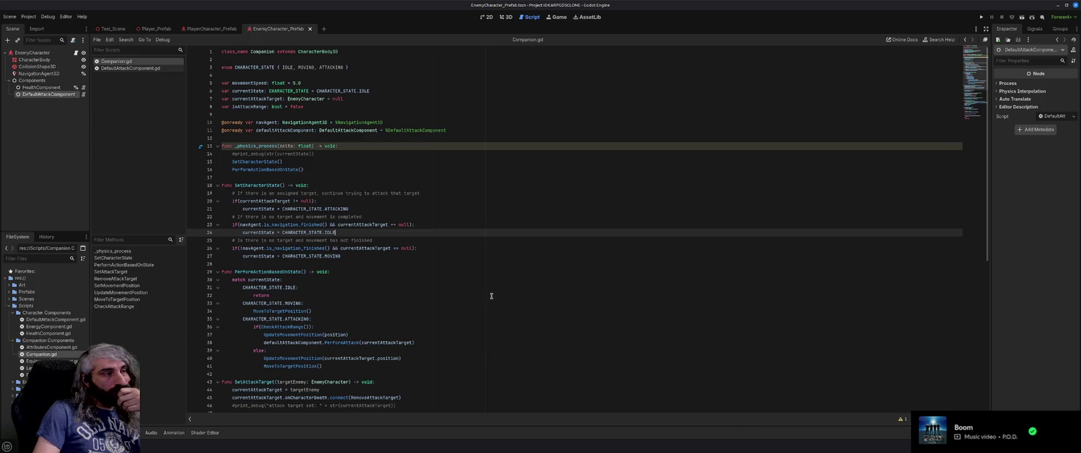
From the startup parse errors, change PartyManagerComponent.gd's PlayerCharacter type on line 4 to Companion.
left_click(102, 432)
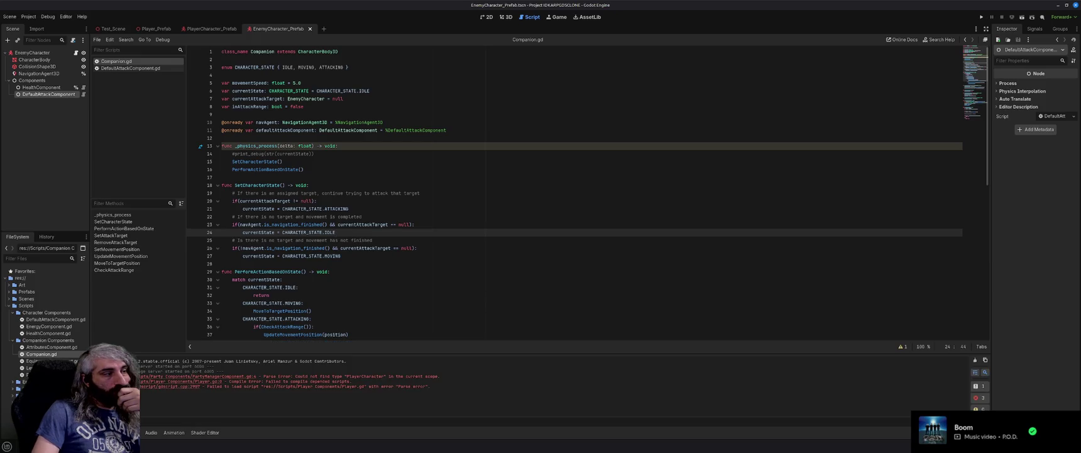
left_click(237, 376)
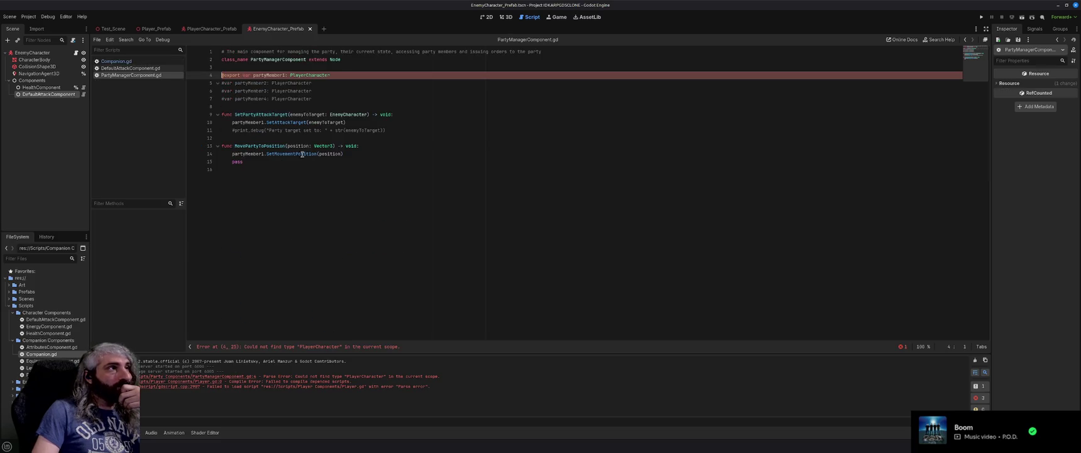
double_click(311, 75)
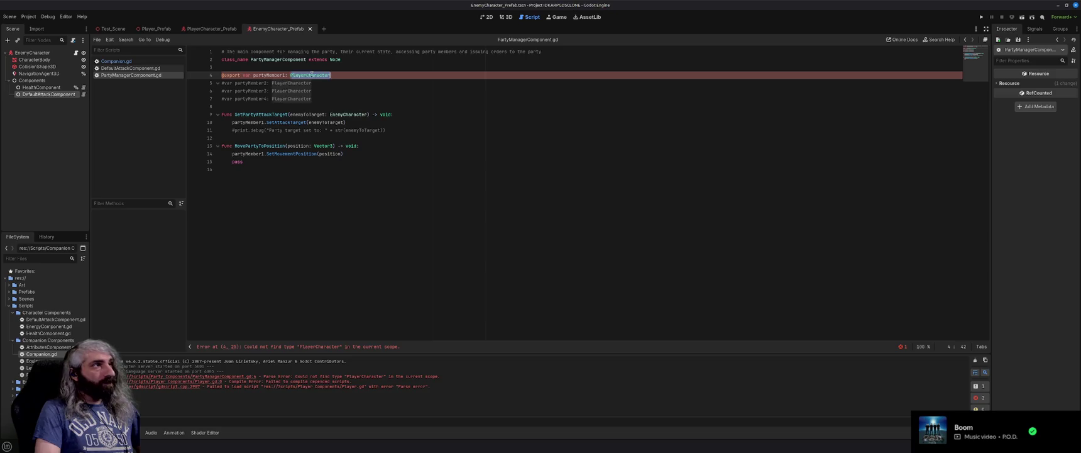
type("Companion")
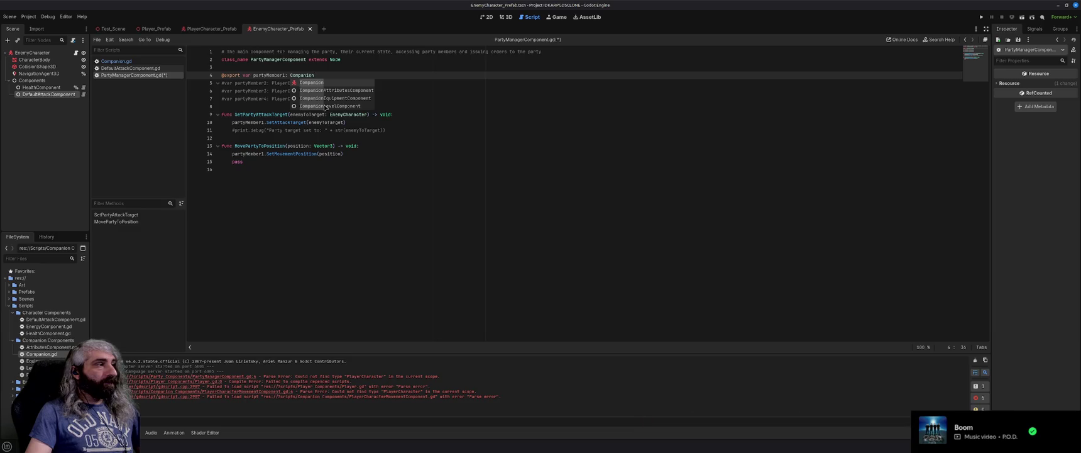
left_click(349, 122)
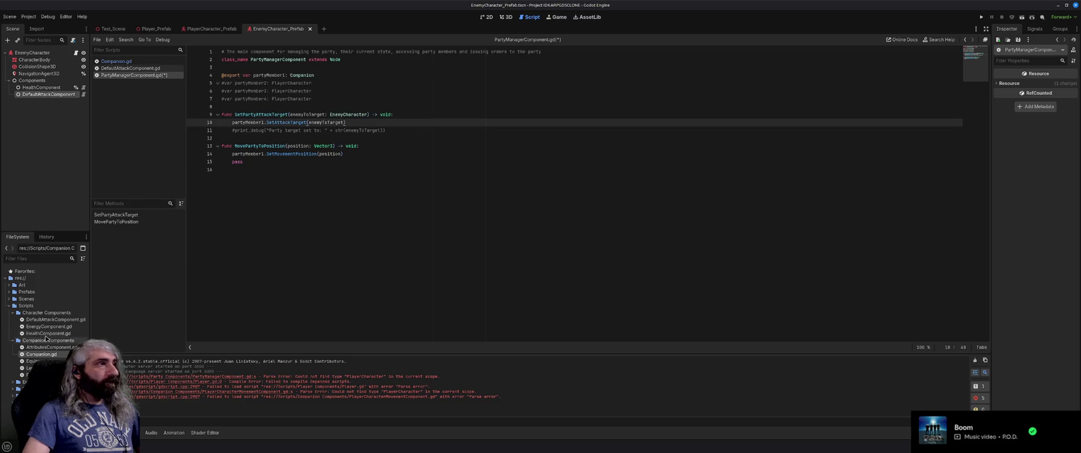
Check the currentAttackTarget declaration in Companion.gd, then open Player.gd at its parse error.
left_click(135, 63)
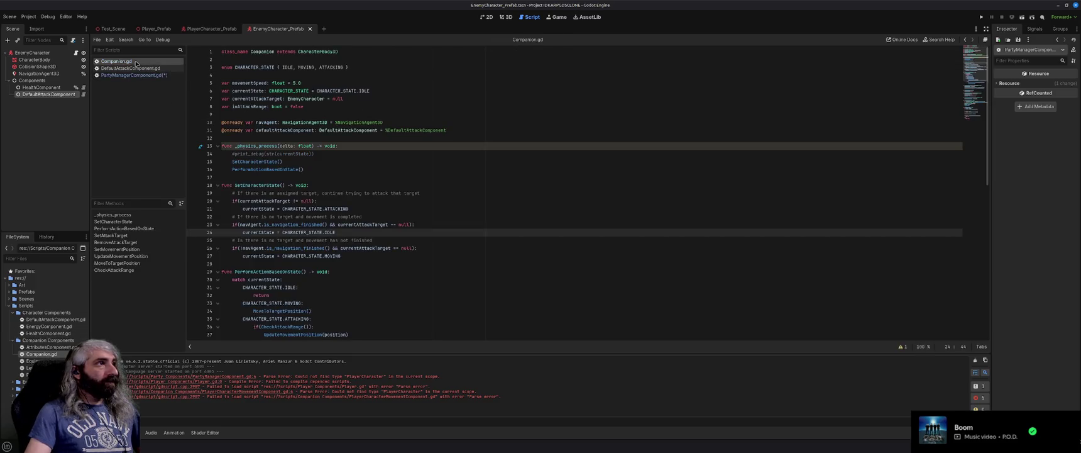
left_click(382, 99)
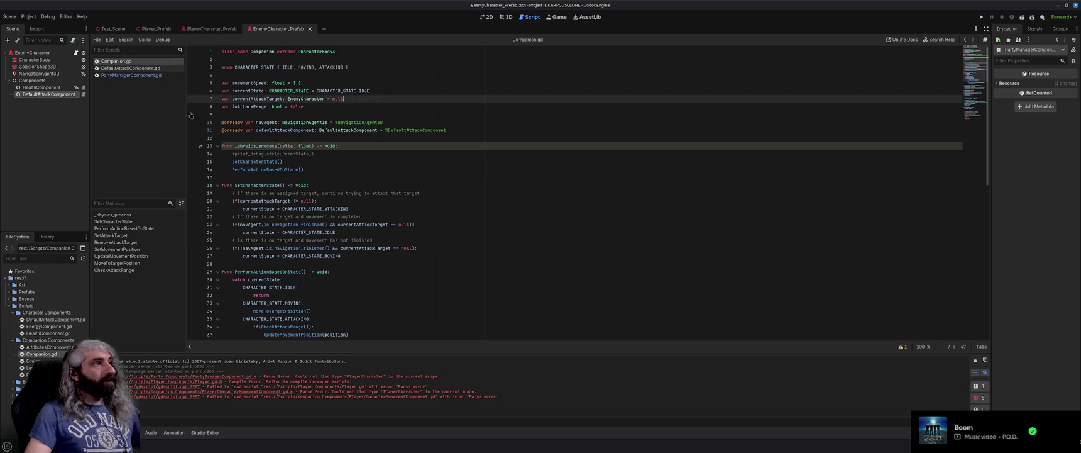
left_click(184, 382)
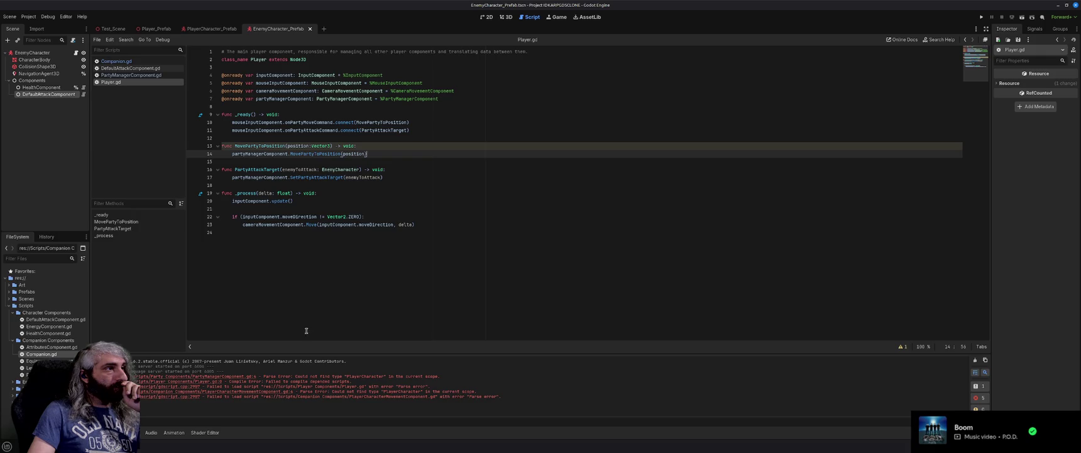
Step through the Output errors and retype player_character on line 4 of the movement component as Companion.
left_click(166, 377)
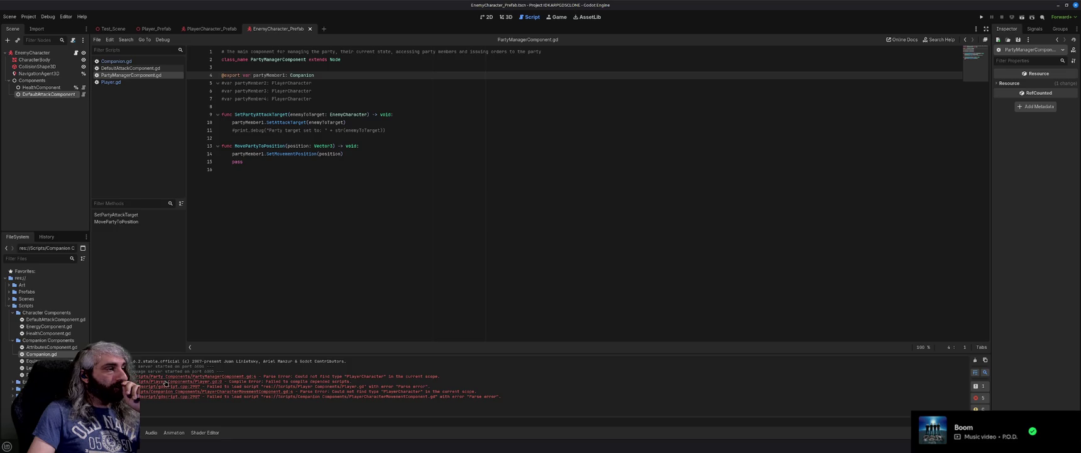
left_click(165, 386)
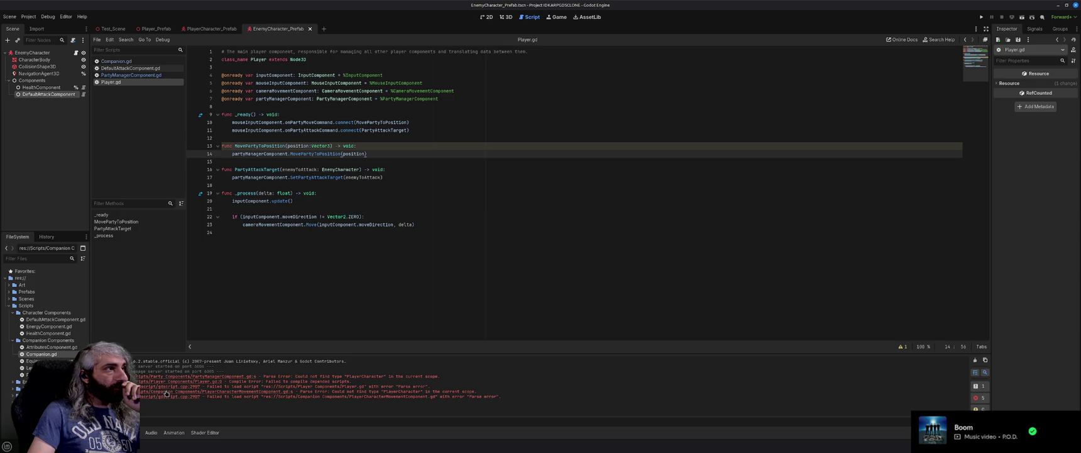
left_click(166, 391)
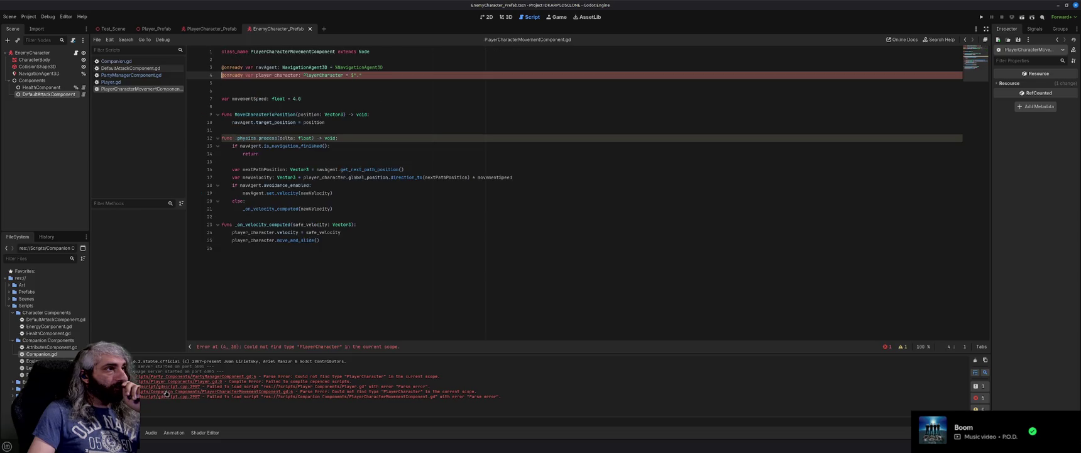
double_click(327, 75)
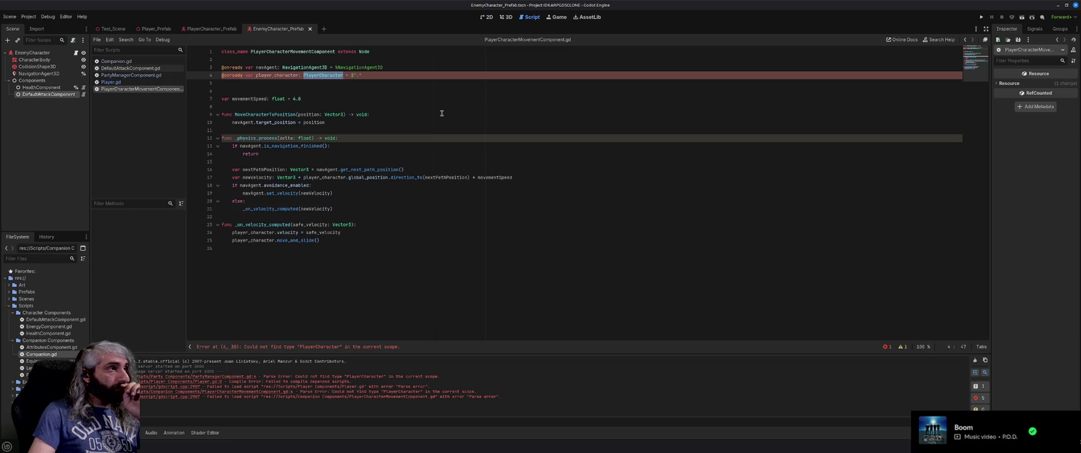
double_click(274, 76)
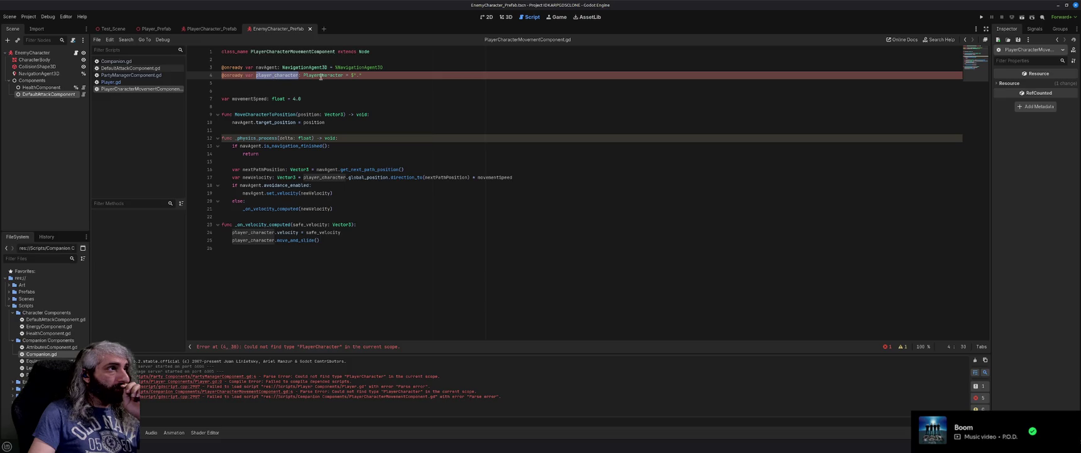
double_click(322, 75)
type("Companion")
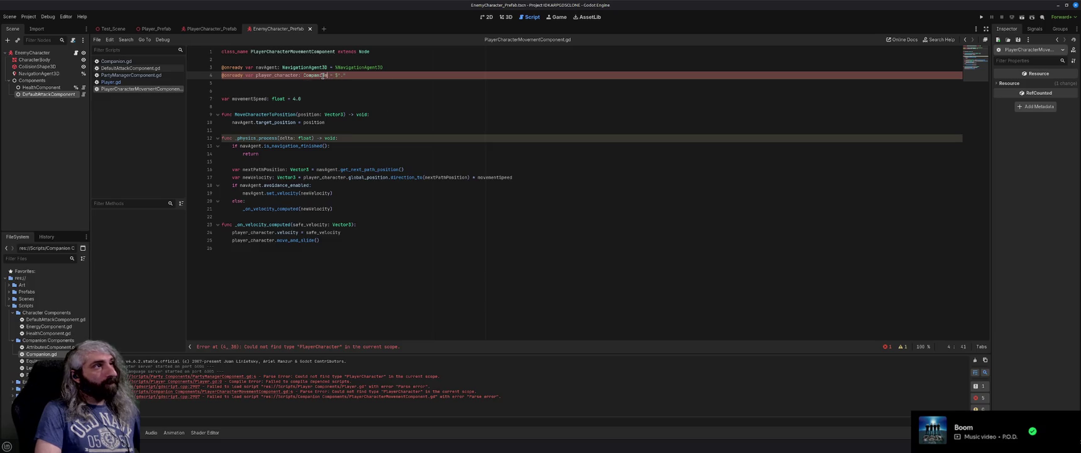
key("End")
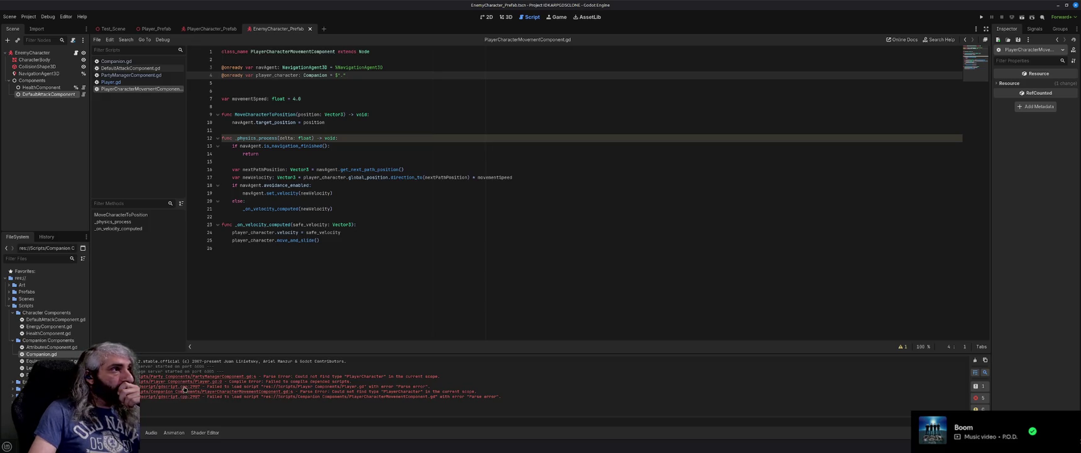
left_click(354, 248)
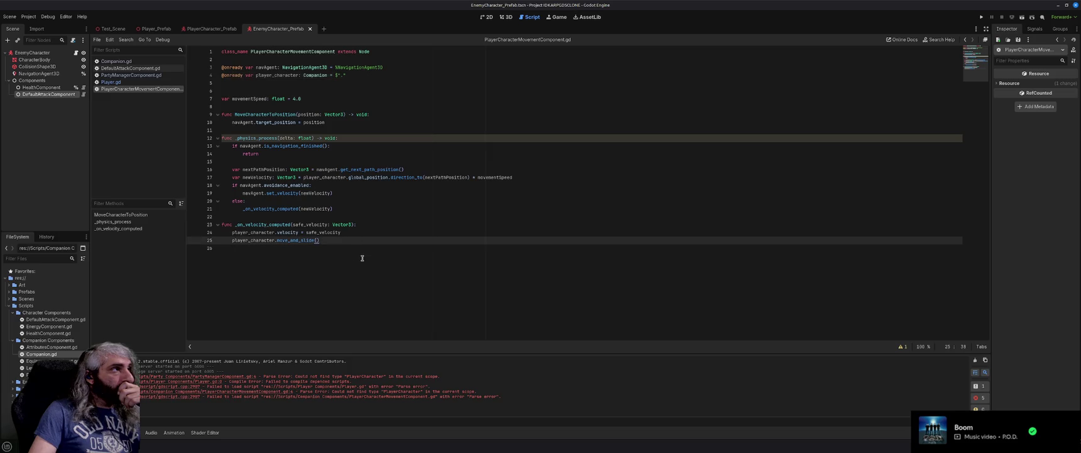
double_click(291, 51)
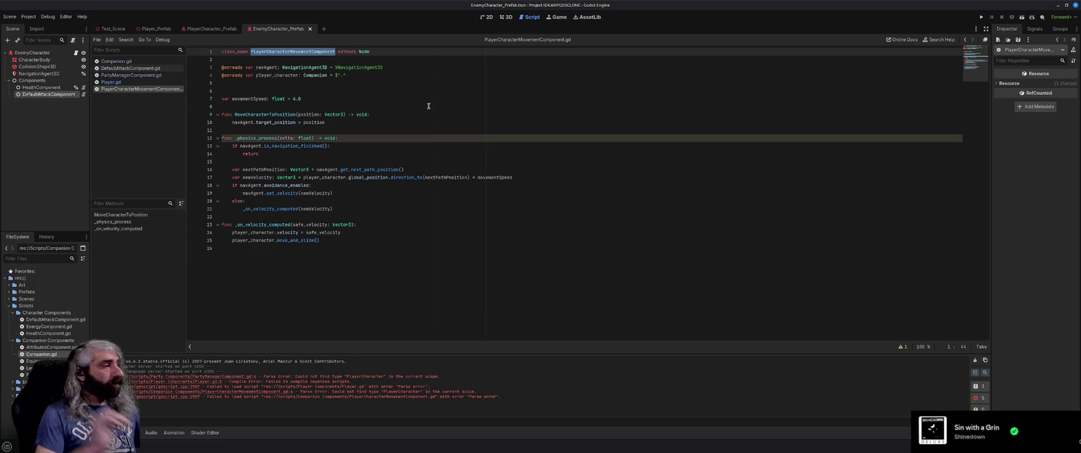
Run the project with F5 to test the Companion type fix.
left_click(418, 238)
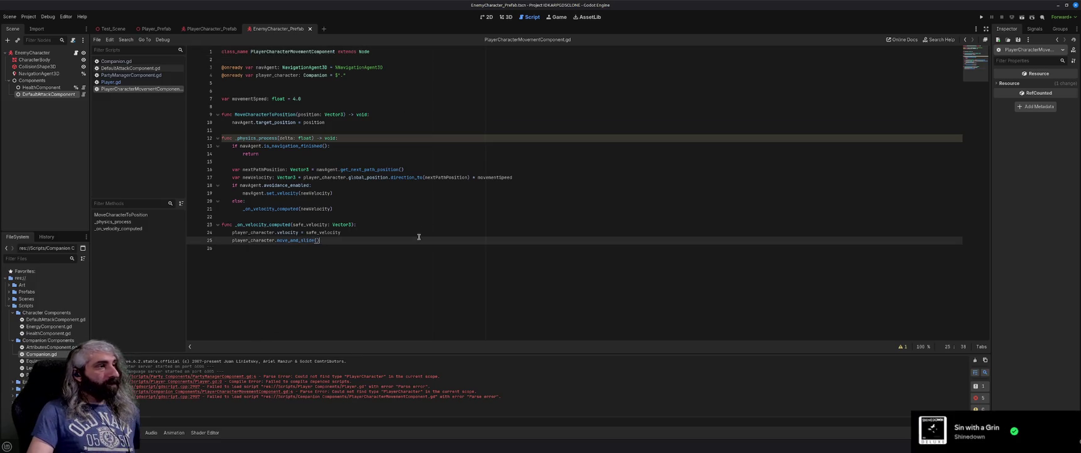
key("F5")
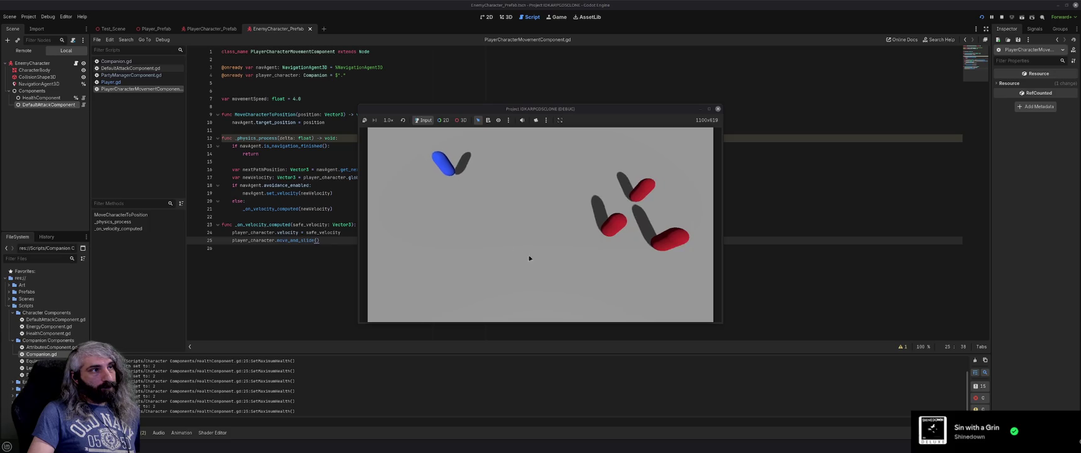
Move the blue companion into the red enemies to attack them, then close the game window.
left_click(528, 198)
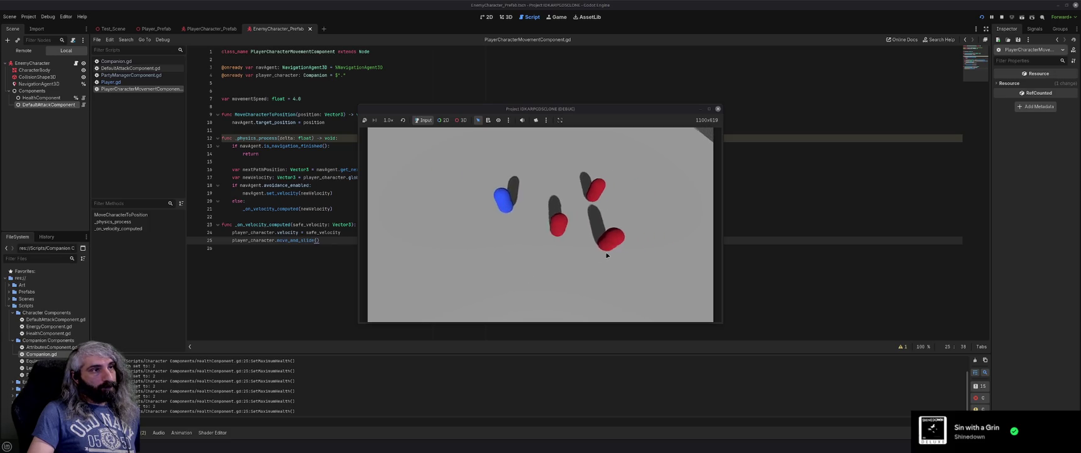
left_click(574, 188)
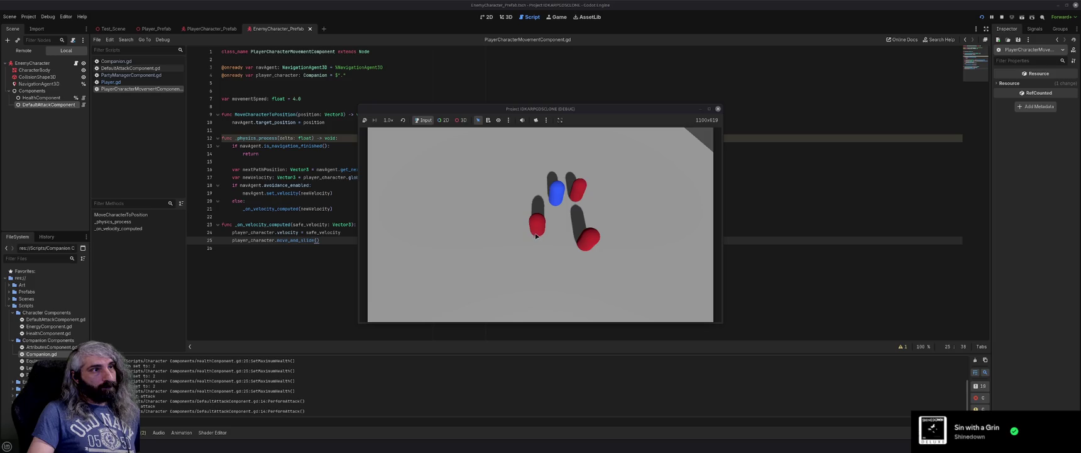
left_click(590, 242)
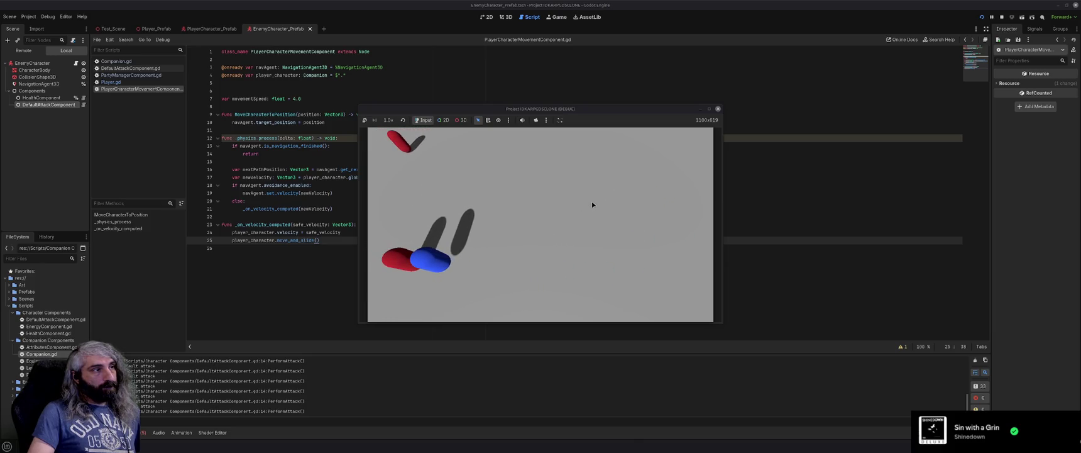
left_click(718, 109)
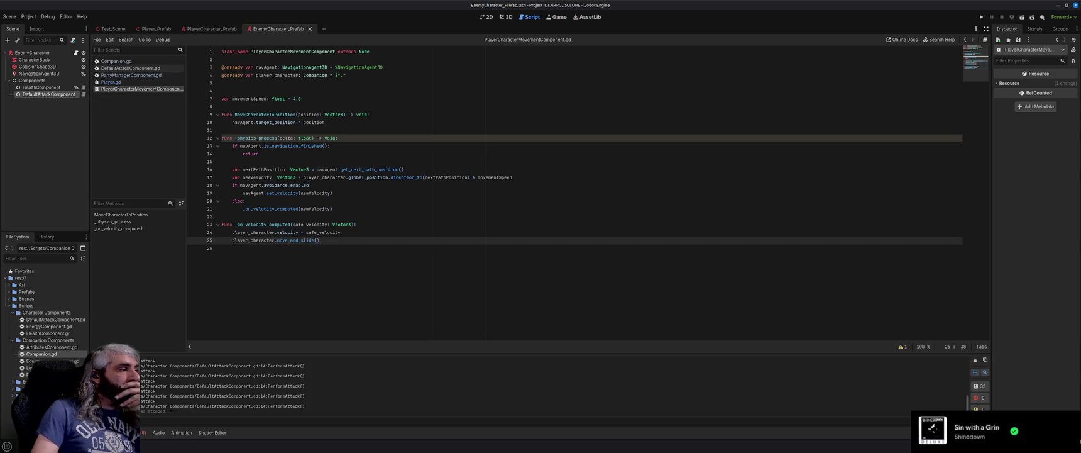
Delete the trailing empty line in LevelComponent.gd and save it.
double_click(28, 368)
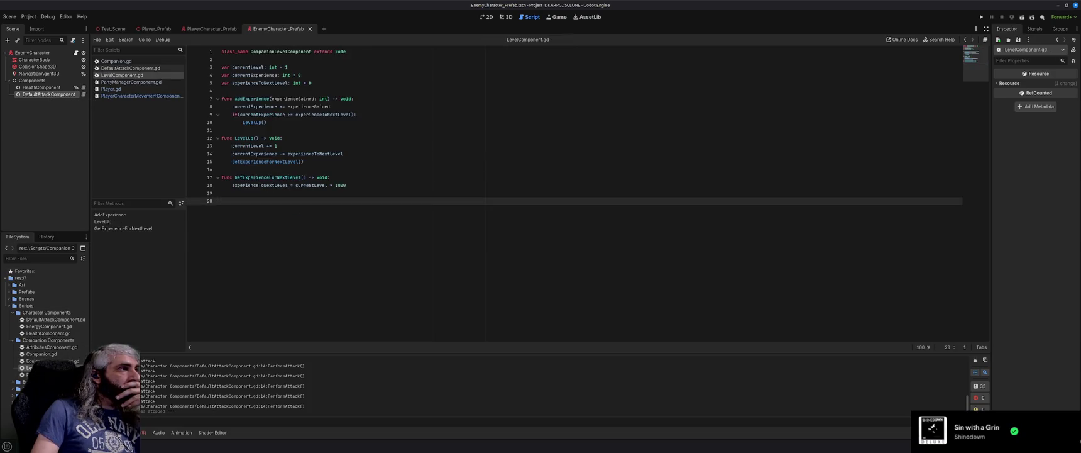
key("BackSpace")
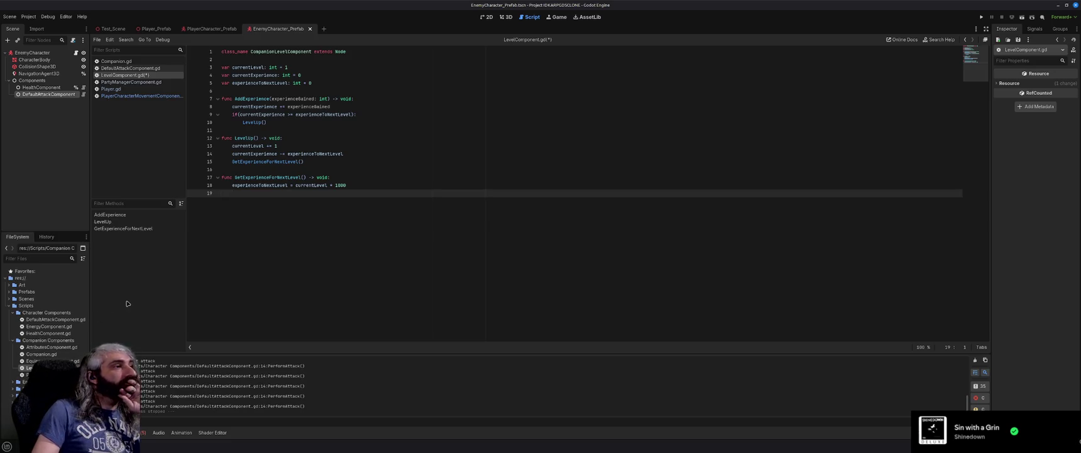
key("ctrl+s")
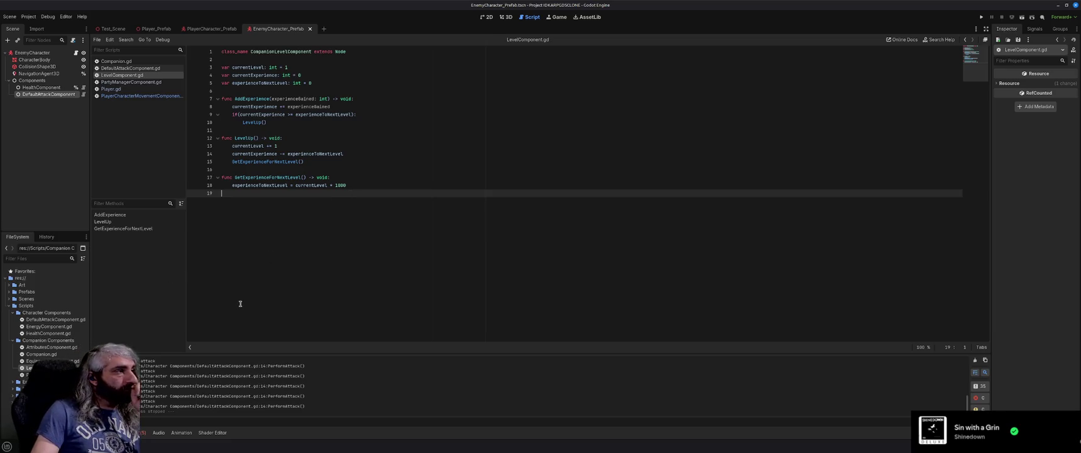
Show the debugger errors, rerun the project, and jump to the unused 'delta' warning in Companion.gd.
left_click(144, 433)
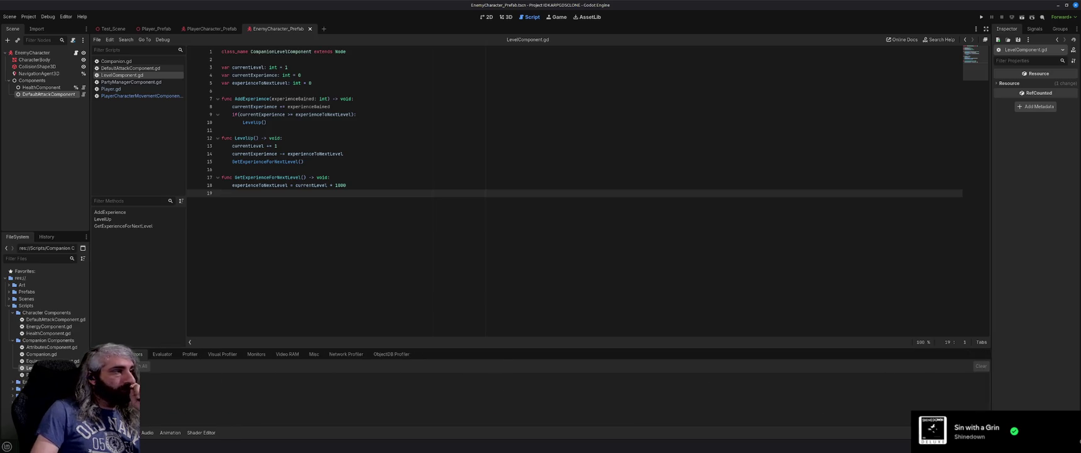
key("F5")
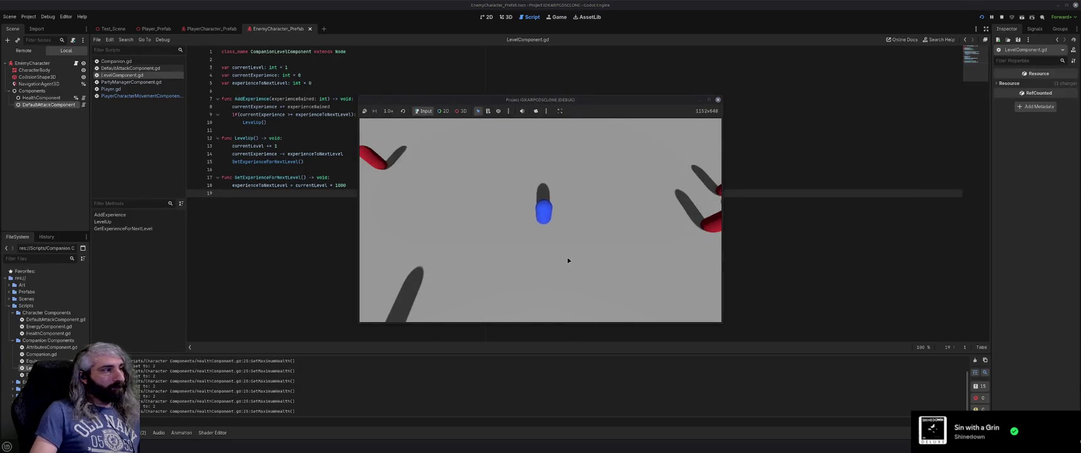
left_click(203, 380)
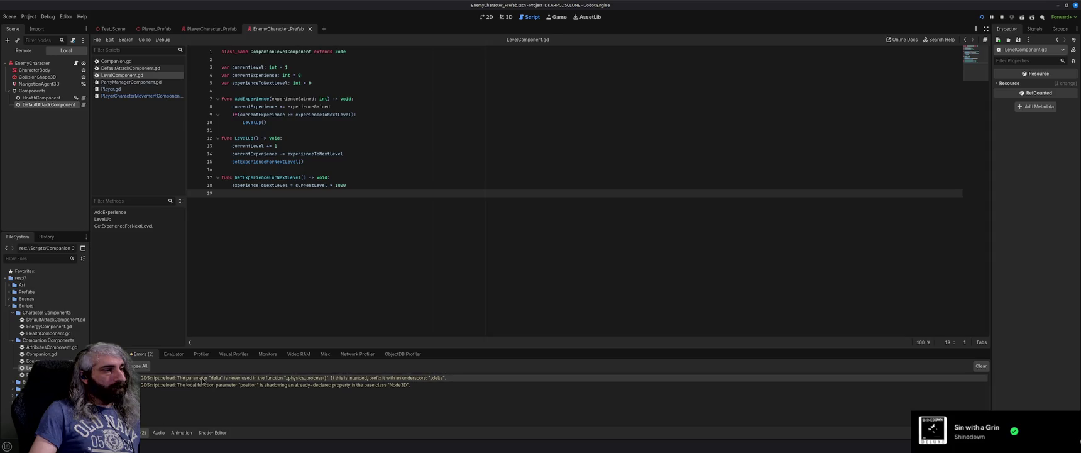
left_click(257, 138)
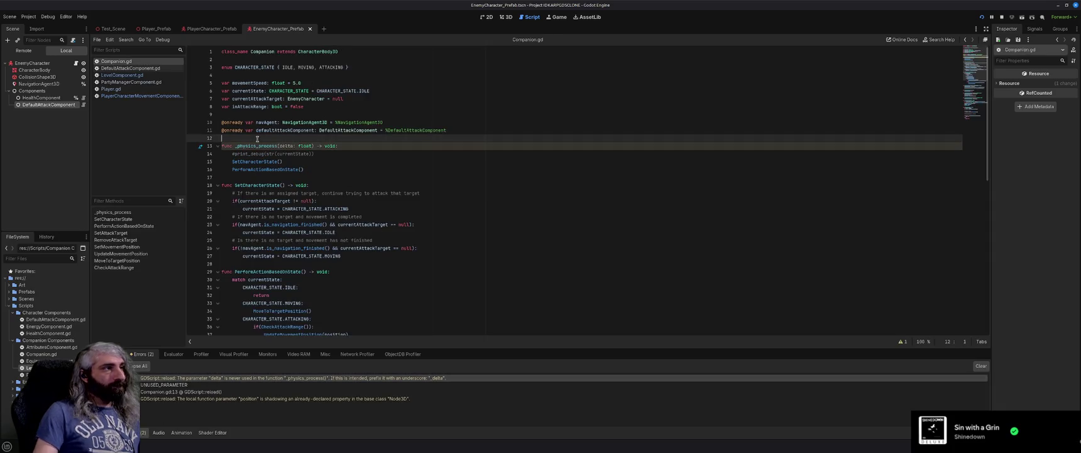
key("Return")
type("#")
key("BackSpace")
type("@igno")
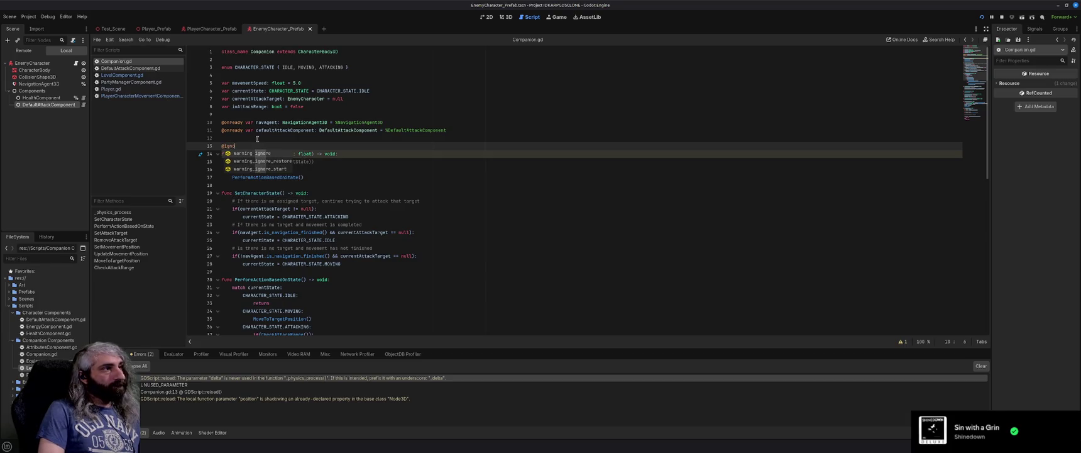
key("Return")
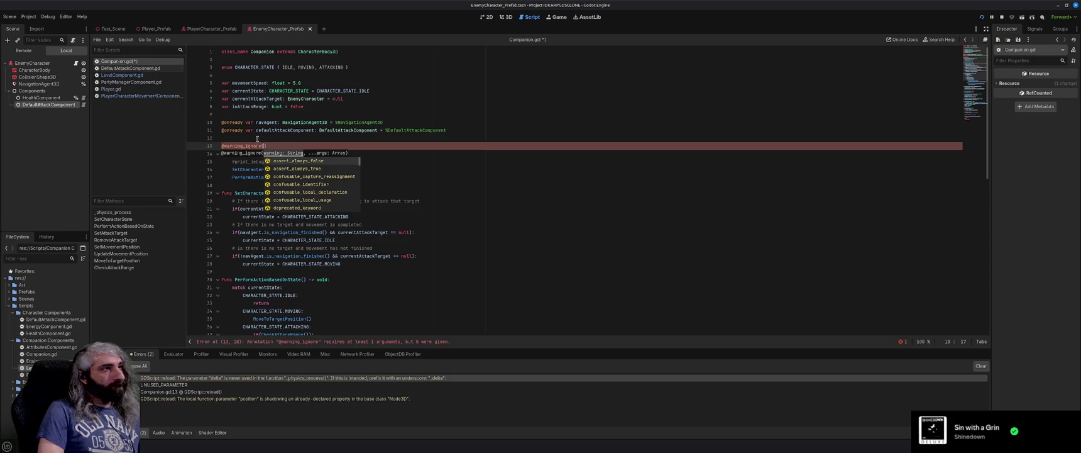
type("un")
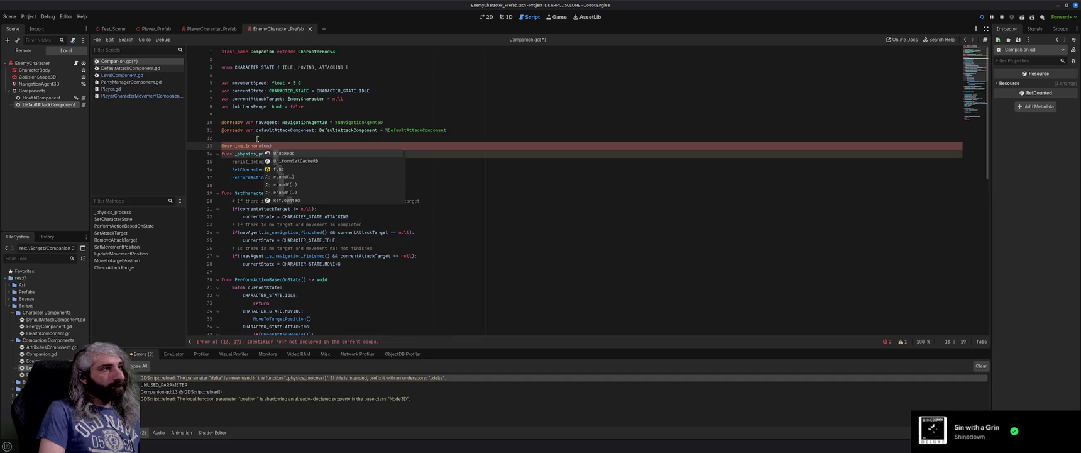
key("BackSpace")
key("BackSpace")
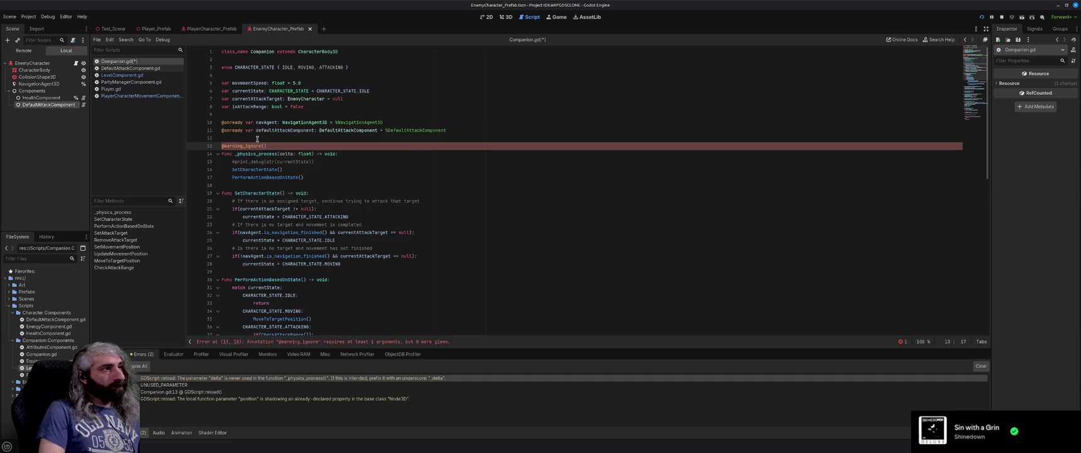
type("unused")
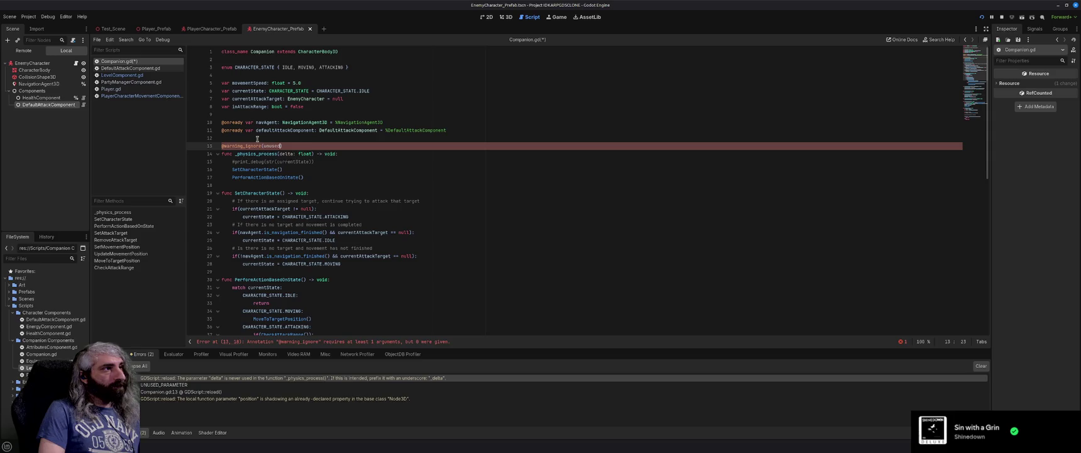
key("BackSpace")
key("BackSpace")
key("BackSpace")
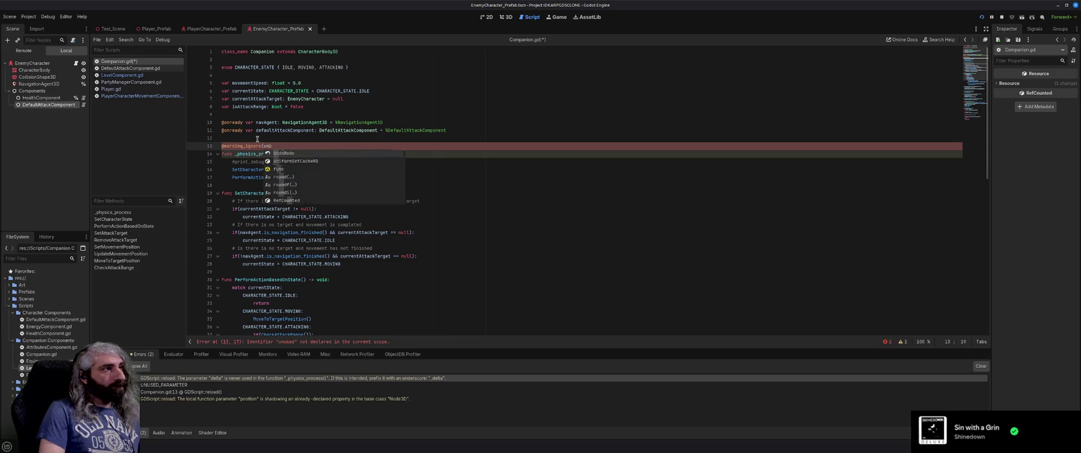
type("\"unus")
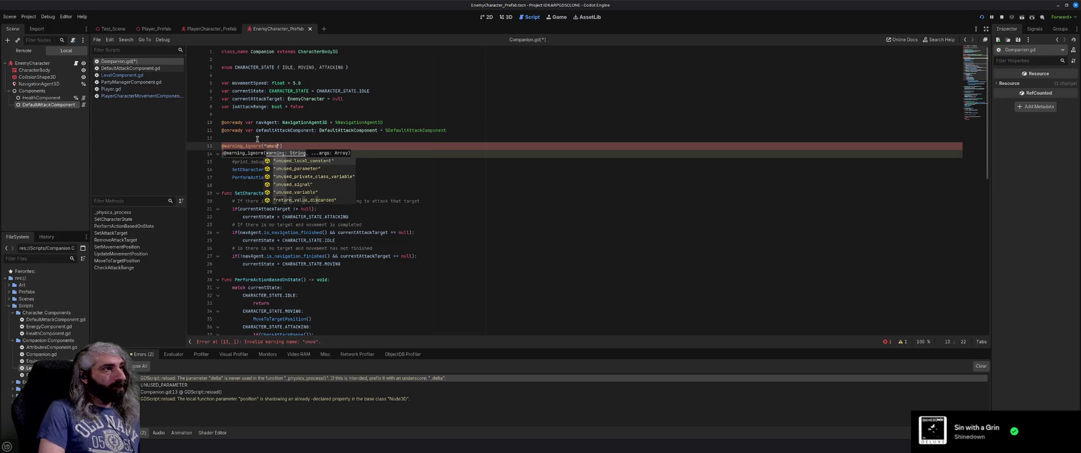
key("Down")
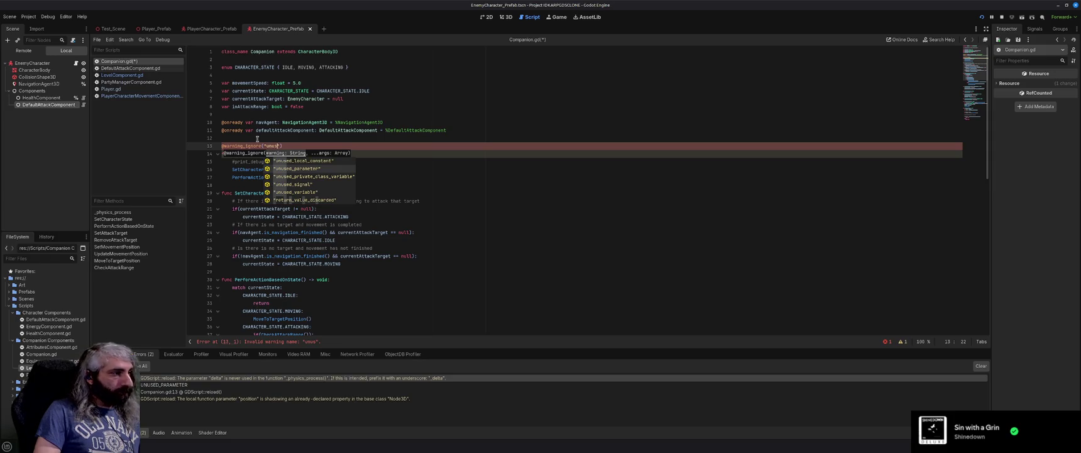
key("Return")
Save Companion.gd and open Player.gd at the 'position' shadowing warning.
left_click(372, 148)
key("ctrl+s")
double_click(291, 399)
double_click(291, 400)
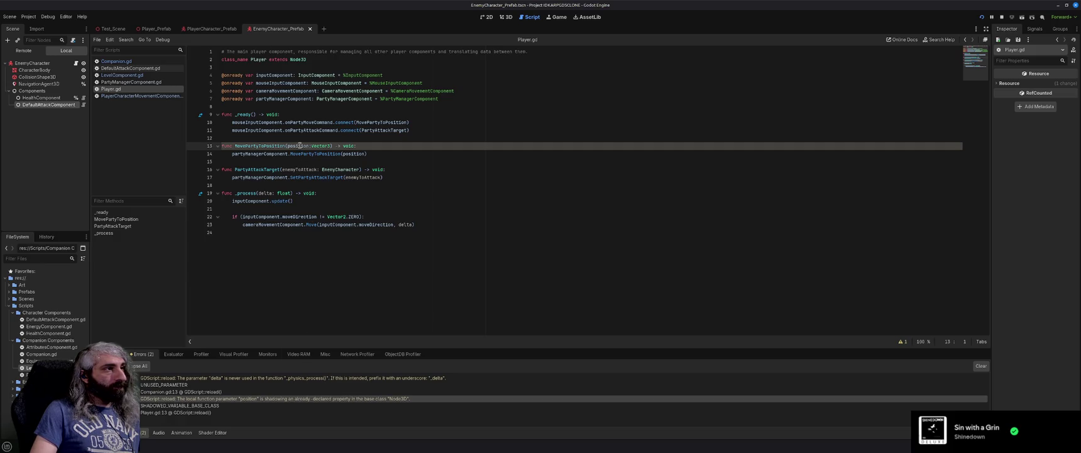
Rename the position parameter to newPosition on lines 13 and 14, save, and run the game.
double_click(300, 146)
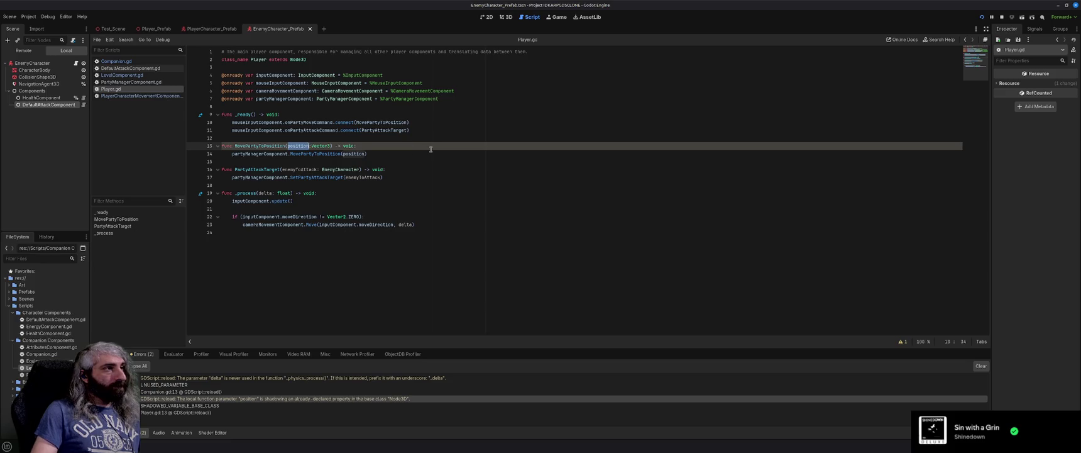
type("newPosition")
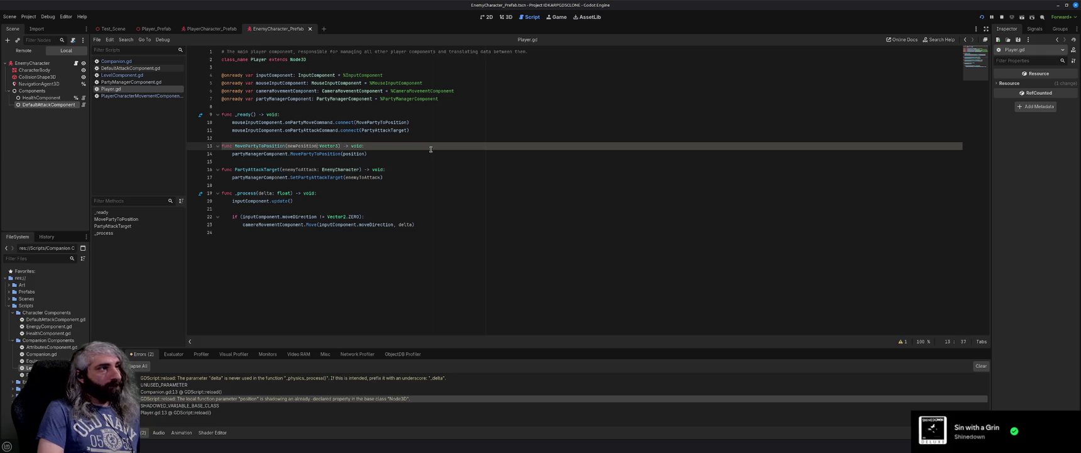
double_click(296, 146)
key("ctrl+c")
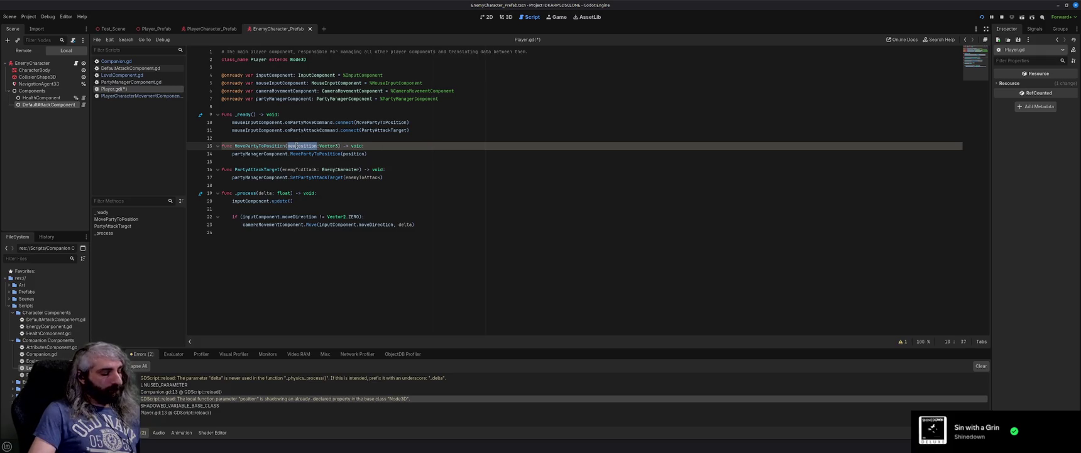
double_click(356, 155)
key("ctrl+v")
key("ctrl+s")
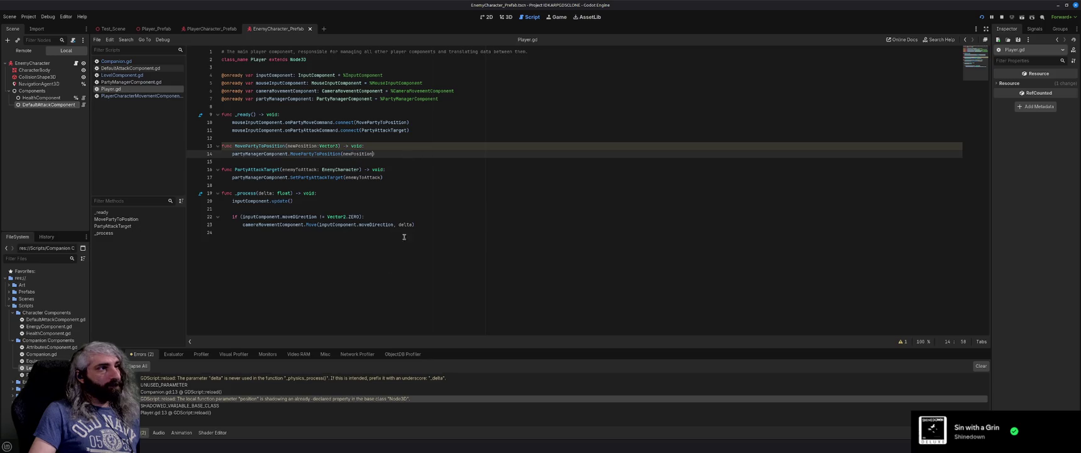
key("F5")
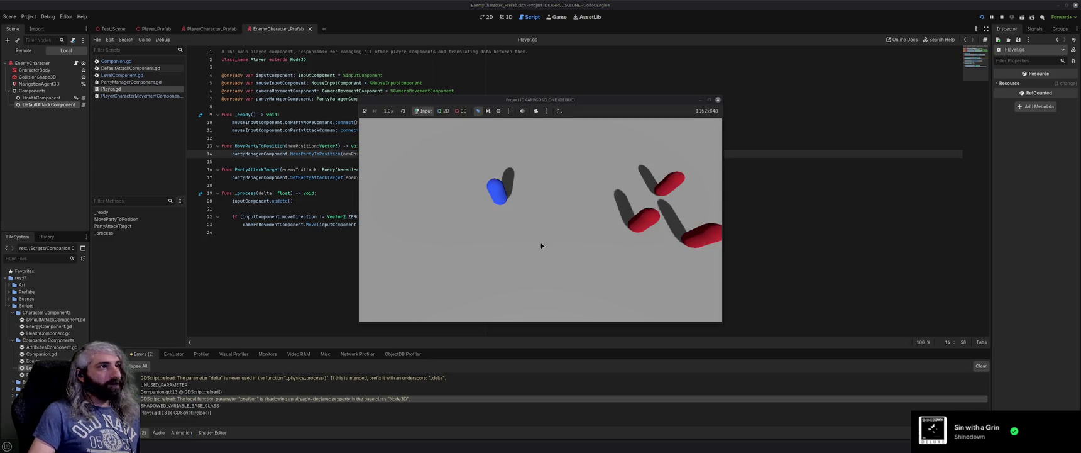
Move the blue player left, clear the old debugger errors and pan toward the enemies.
left_click(471, 230)
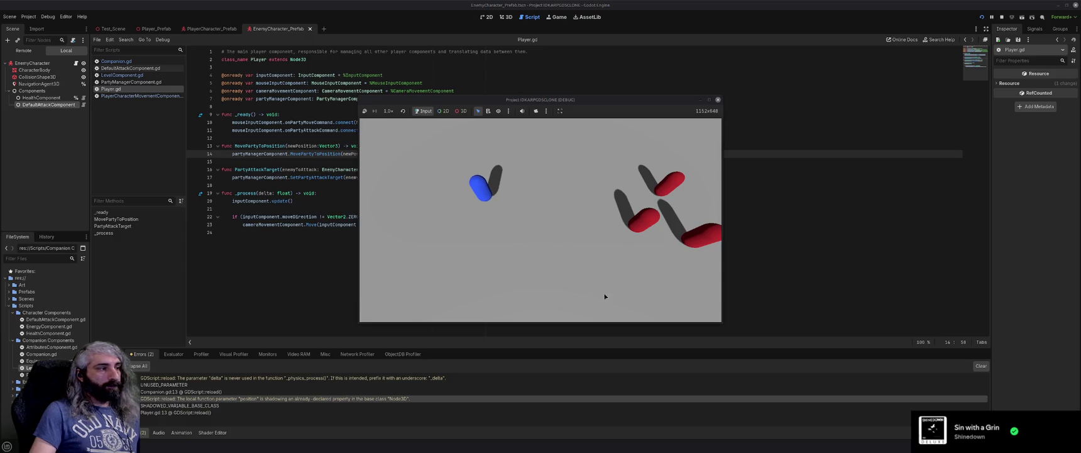
left_click(981, 366)
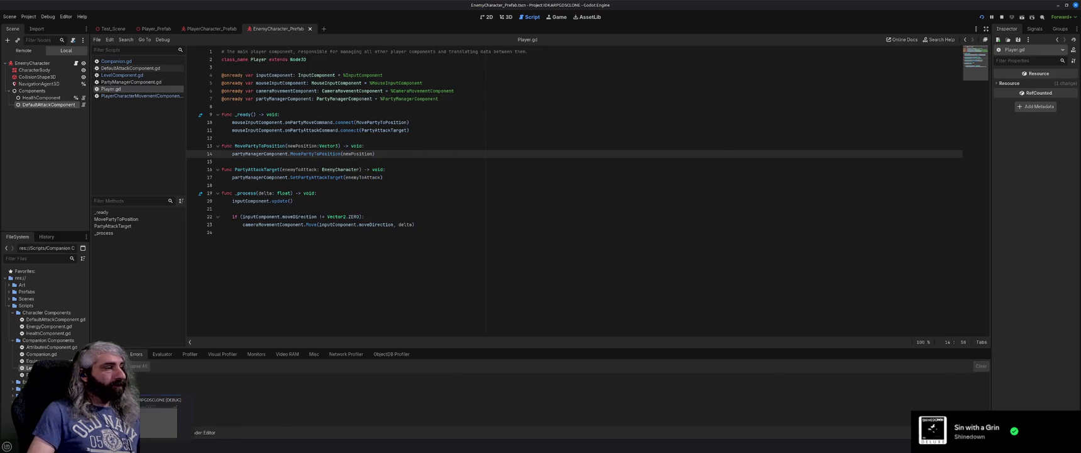
key("w")
key("d")
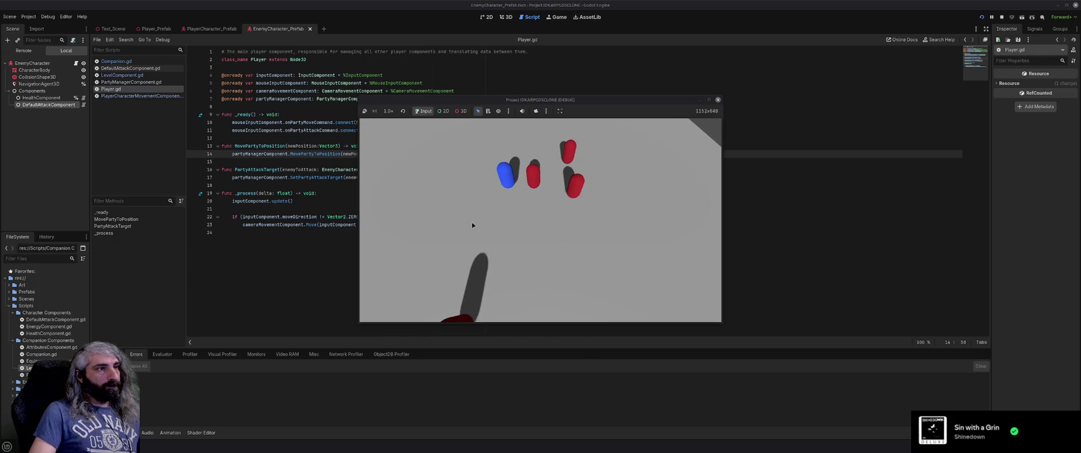
Order attacks on the red capsules until they are gone, then close the game window.
left_click(519, 242)
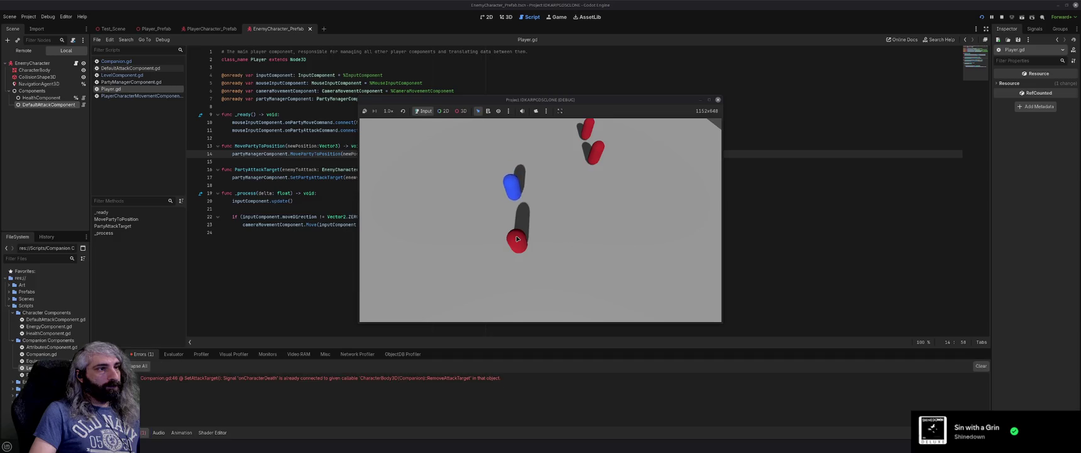
key("a")
key("a")
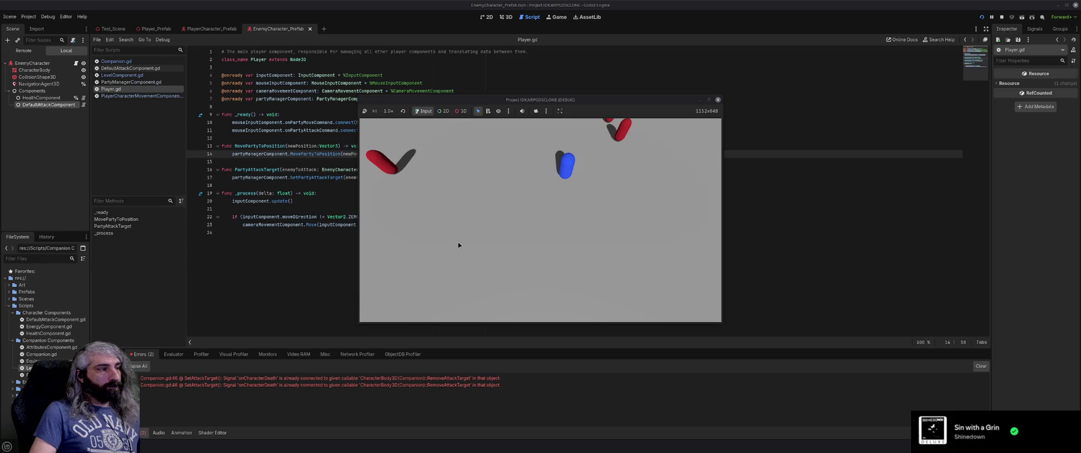
key("d")
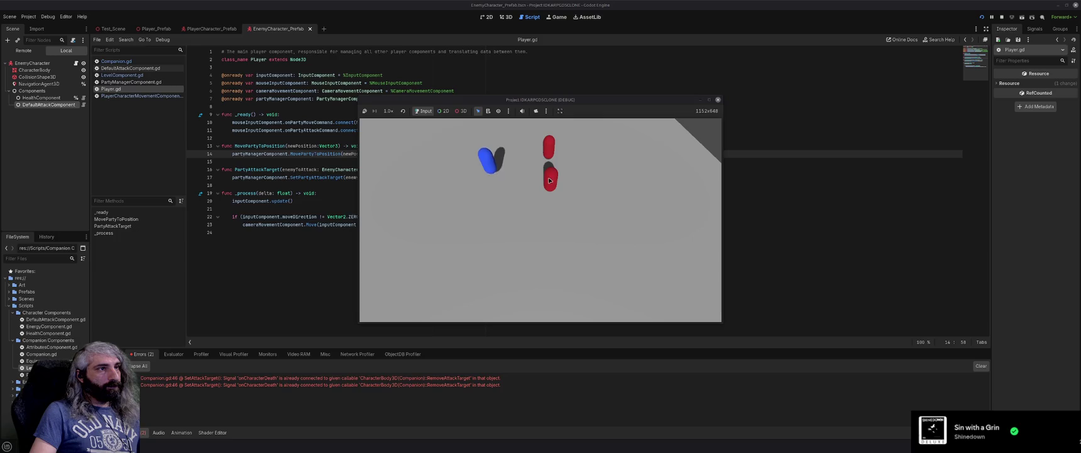
left_click(552, 150)
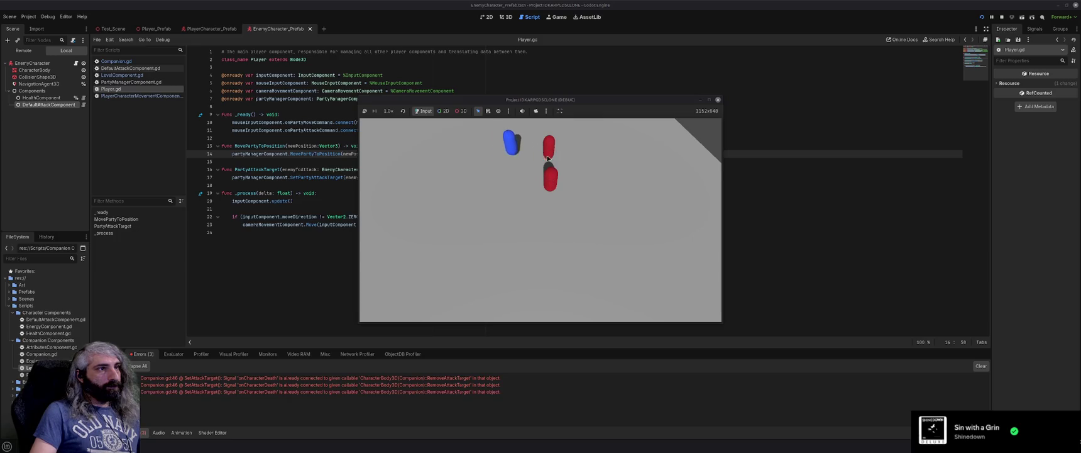
left_click(534, 221)
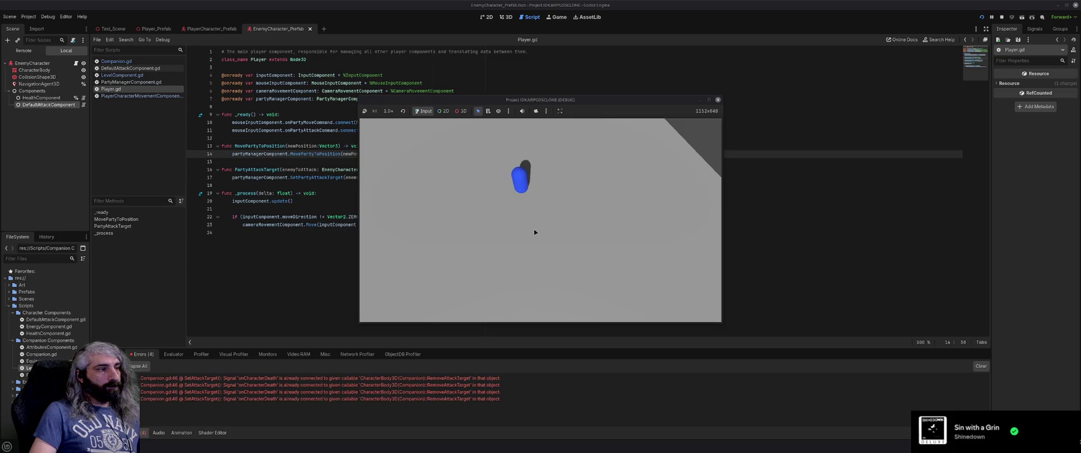
left_click(718, 99)
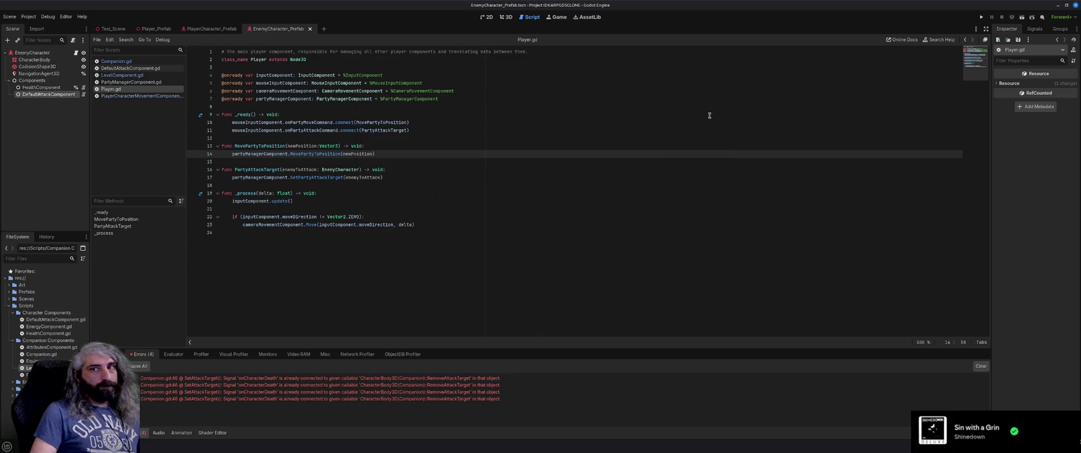
Open Companion.gd from the FileSystem dock and scroll down to its SetAttackTarget code.
left_click(419, 210)
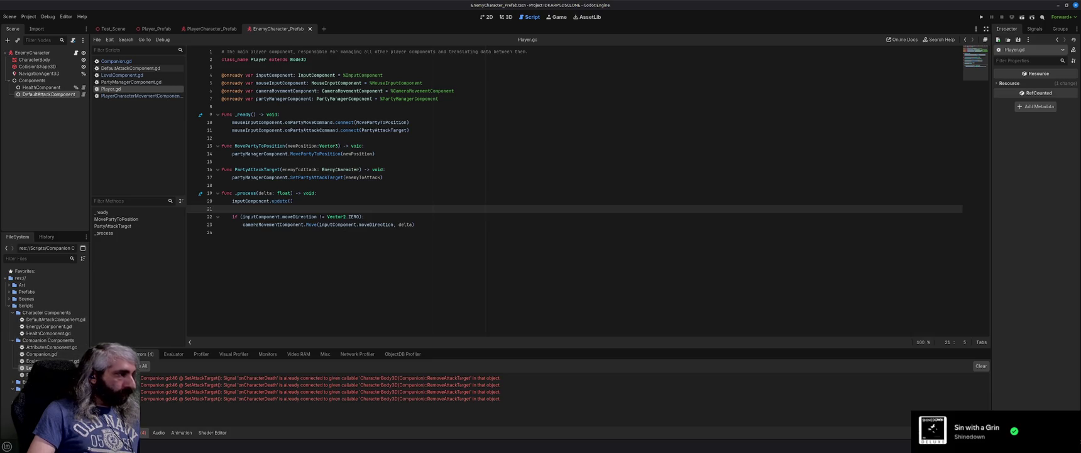
double_click(41, 354)
left_click(393, 185)
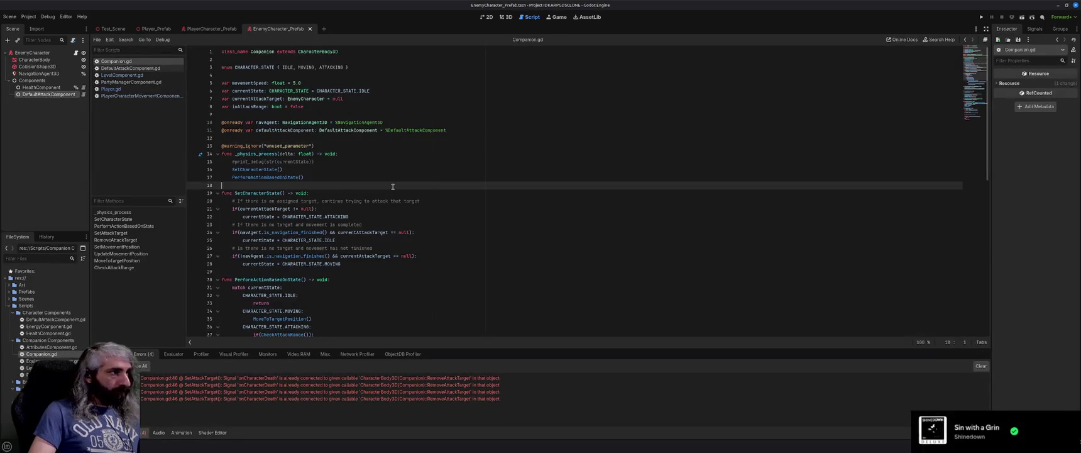
scroll(393, 186, "down", 3)
scroll(393, 187, "down", 6)
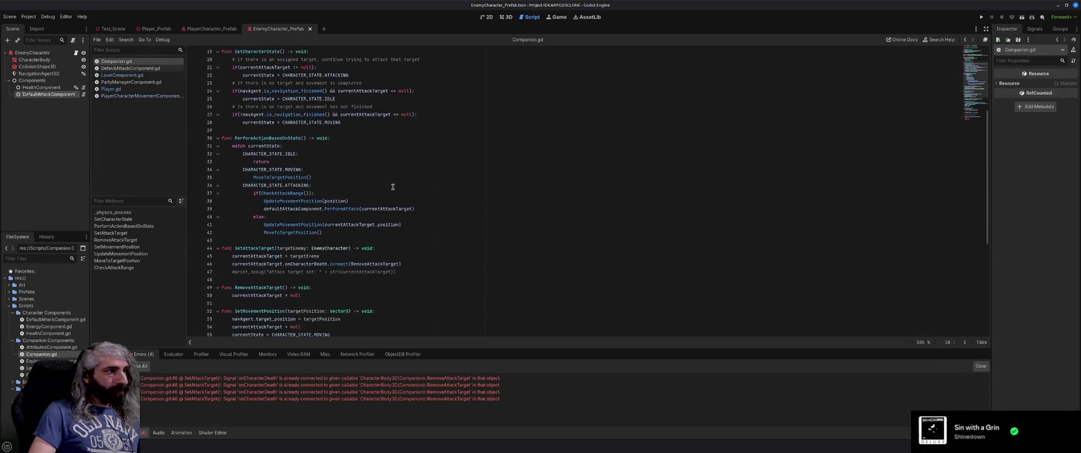
Search Companion.gd for 'connect' to locate the signal connection code.
key("ctrl+f")
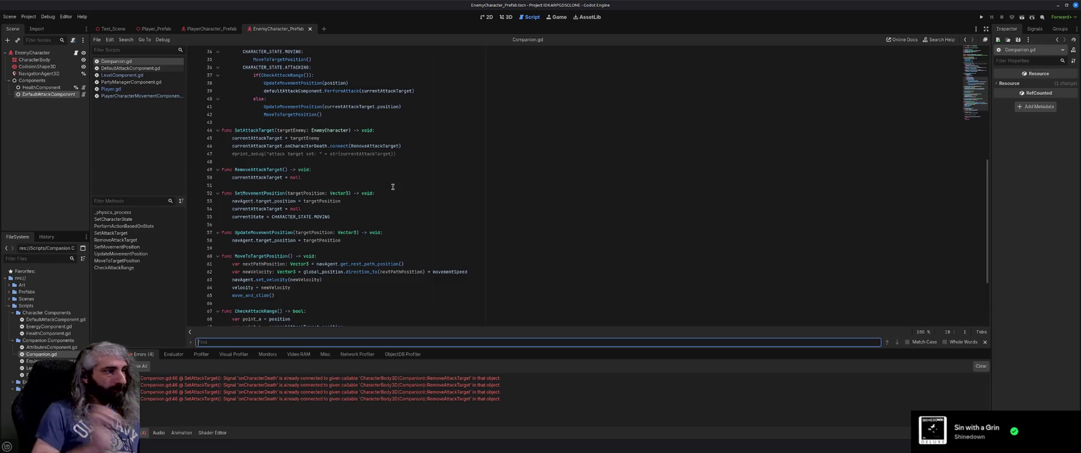
type("connect")
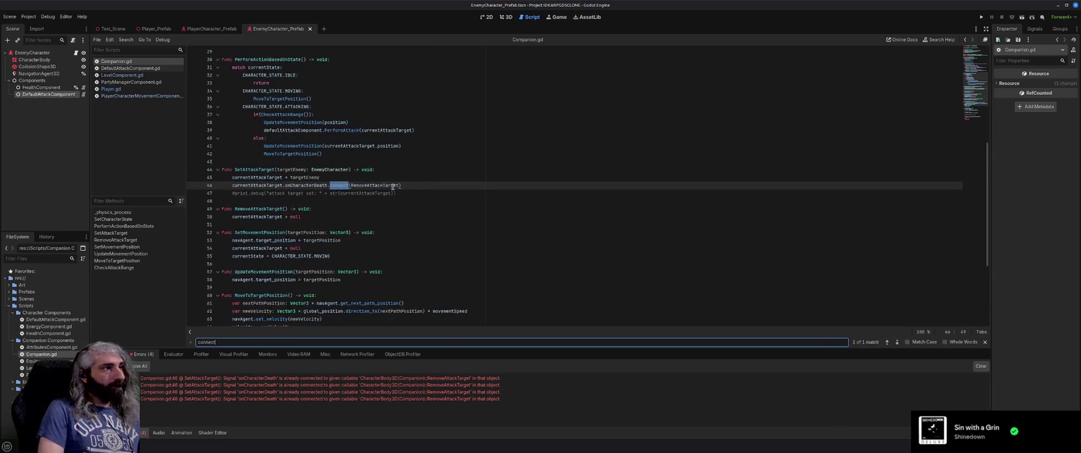
left_click(431, 184)
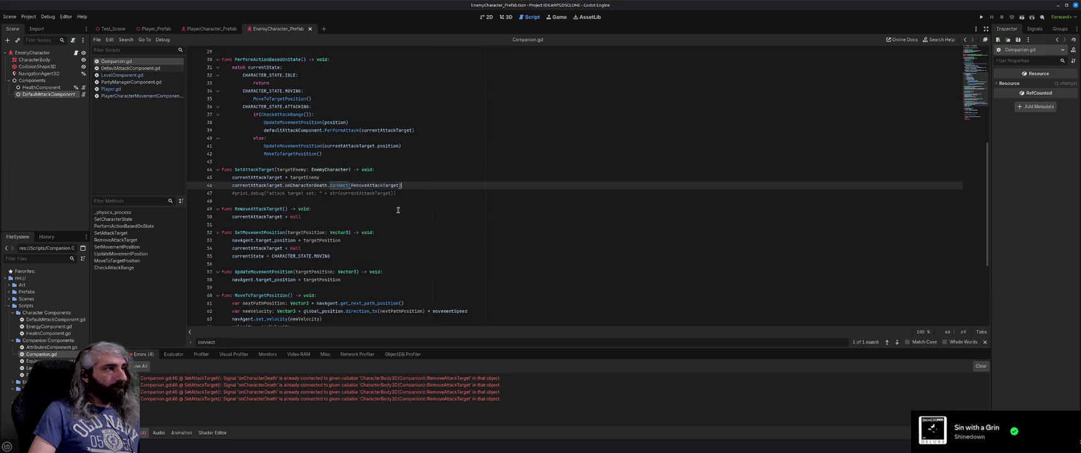
type("T")
Add currentAttackTarget.onCharacterDeath.disconnect(RemoveAttackTarget) inside RemoveAttackTarget, save, and run the game.
left_click(331, 208)
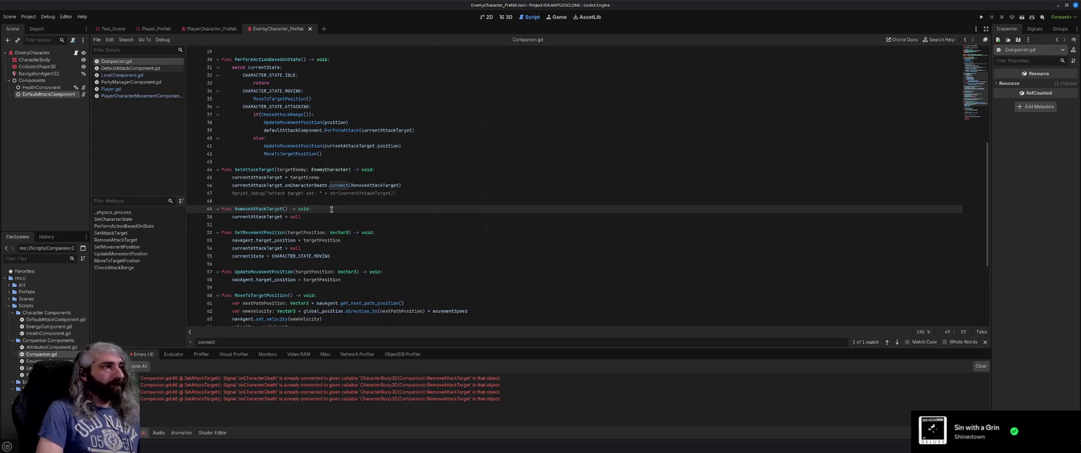
key("Return")
type("currentAttackTarget.")
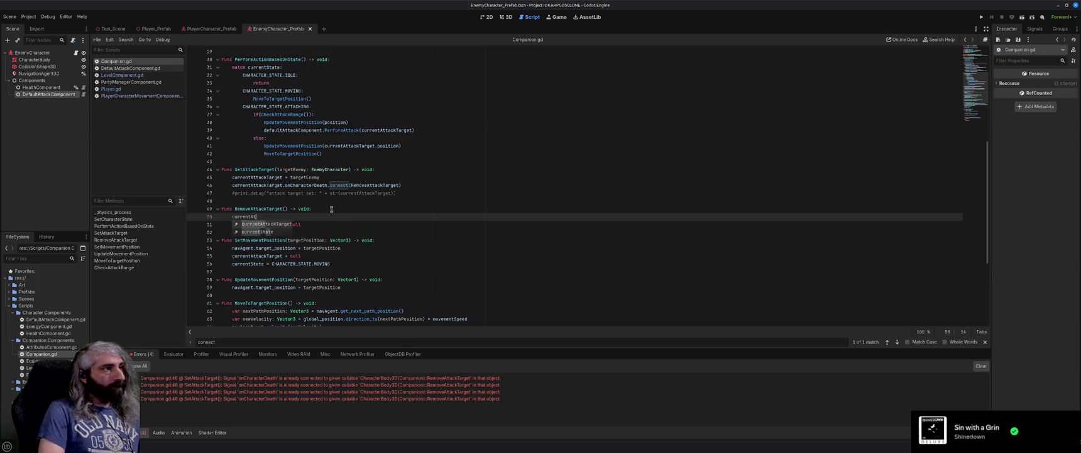
type("onCharacterDeath.dis")
key("Return")
type("RemoveAttackTarget")
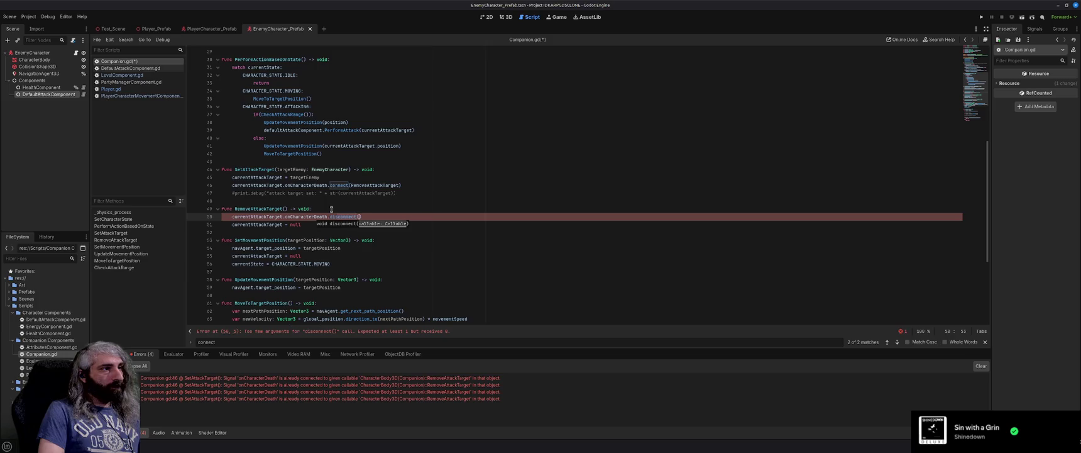
key("Right")
key("ctrl+s")
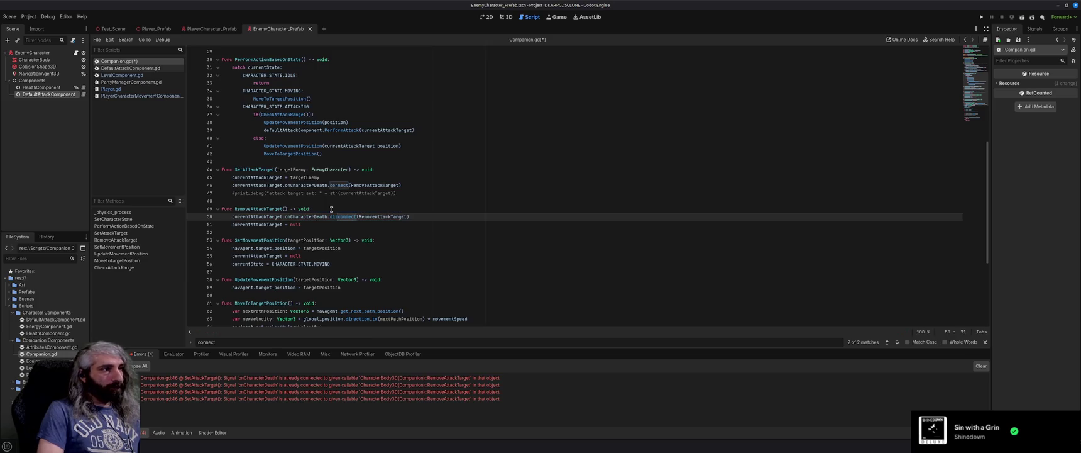
key("F5")
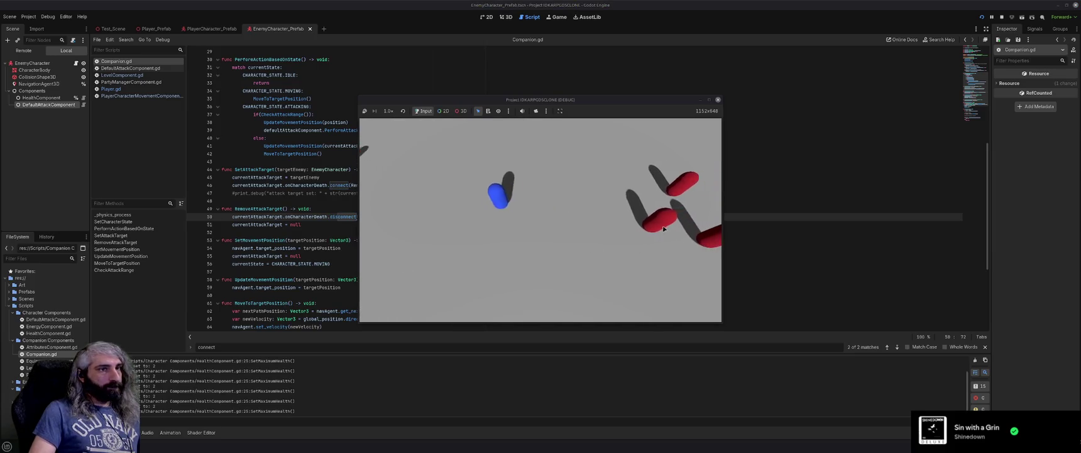
Send the companion toward a red enemy, then stop the test run with F8.
left_click(601, 188)
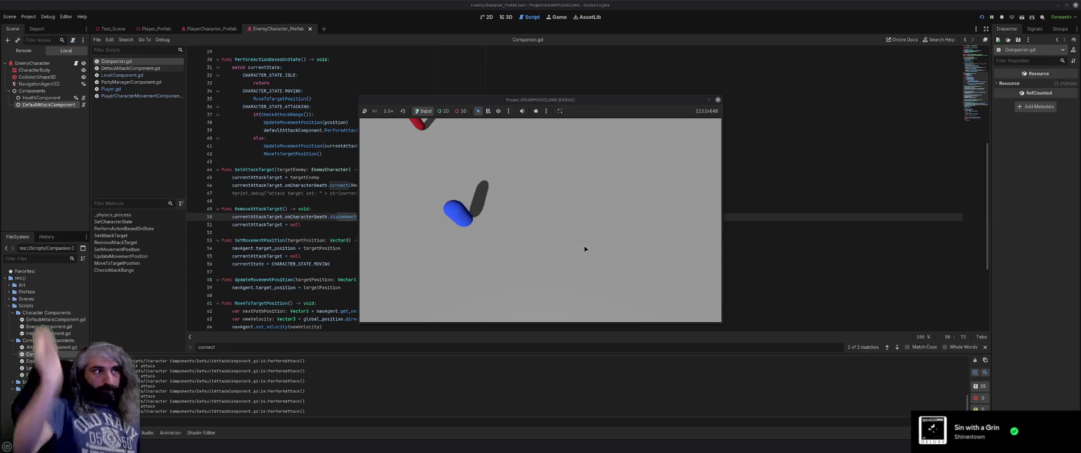
key("F8")
scroll(476, 242, "up", 10)
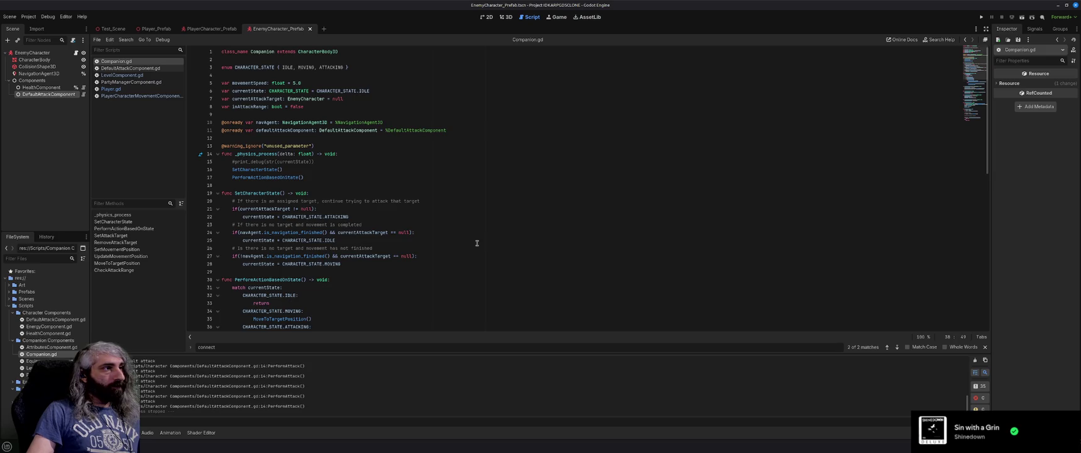
Delete the blank lines 76, 74 and 71 inside CheckAttackRange.
scroll(477, 243, "down", 10)
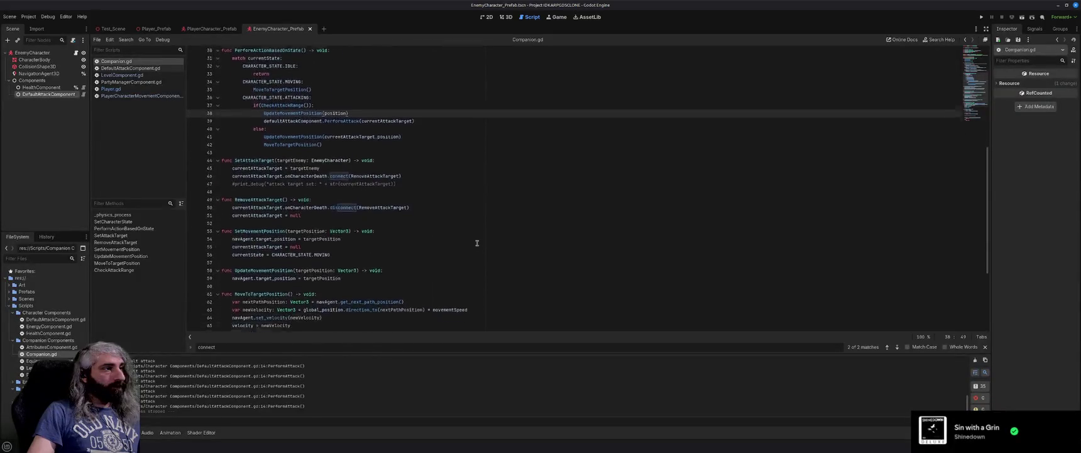
scroll(478, 243, "down", 5)
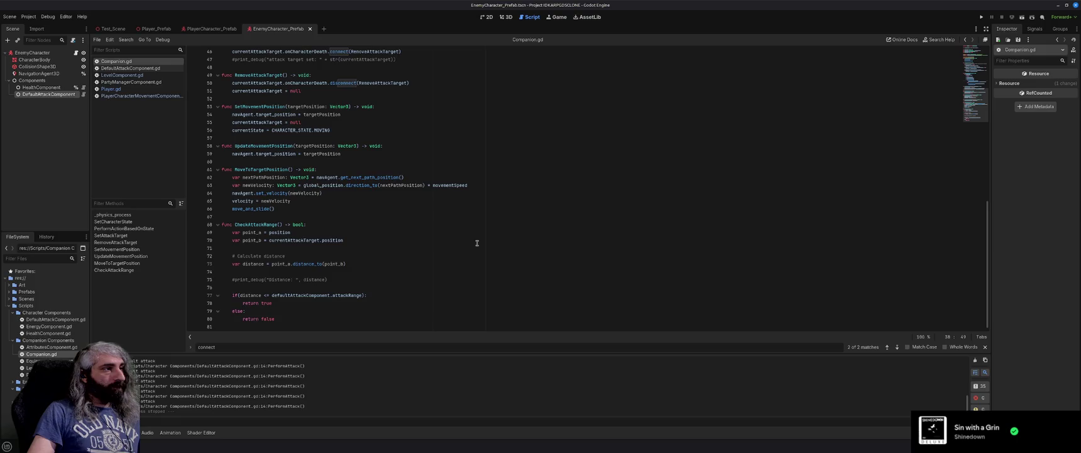
left_click(382, 287)
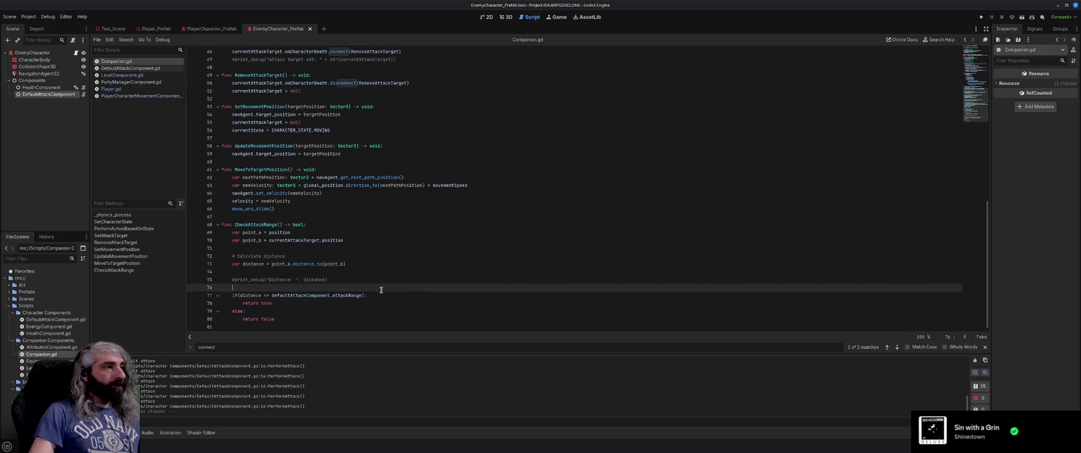
key("BackSpace")
key("Up")
key("BackSpace")
key("Up")
key("Up")
key("BackSpace")
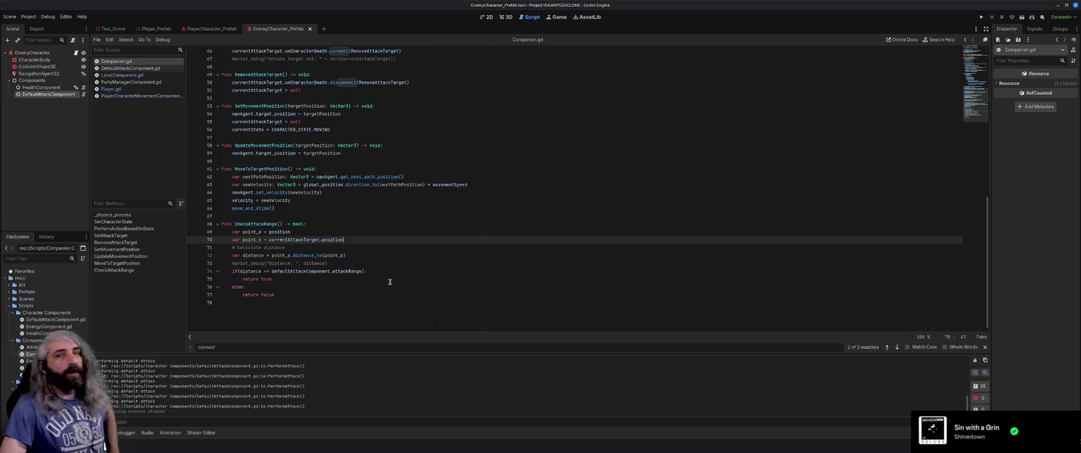
scroll(378, 277, "up", 10)
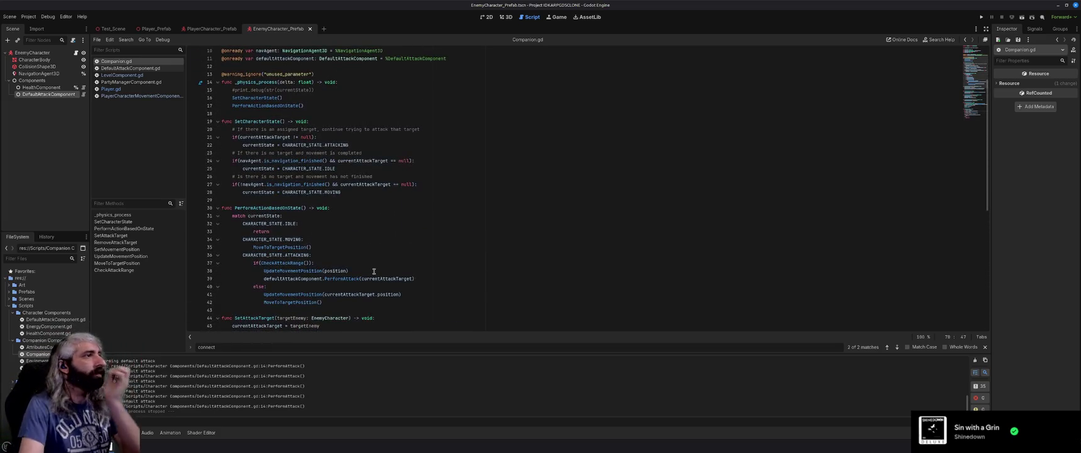
scroll(371, 264, "down", 6)
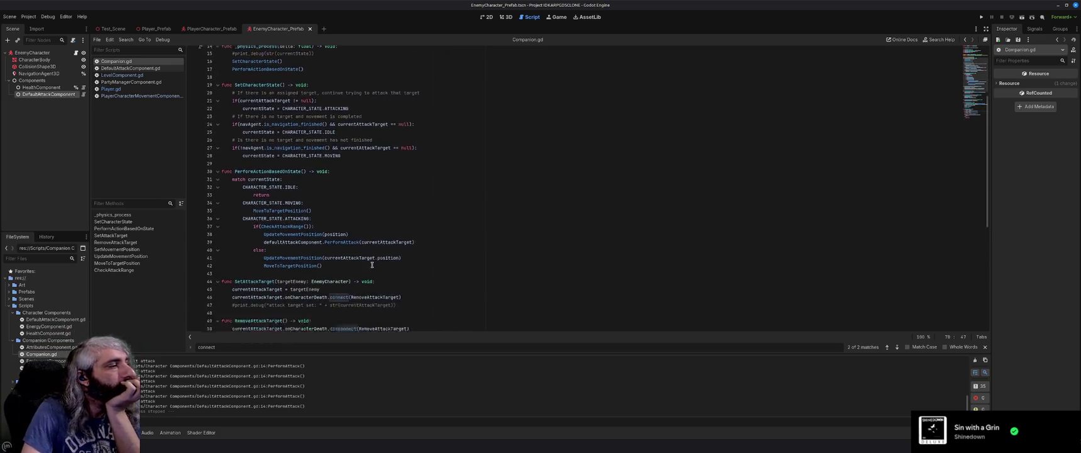
scroll(371, 264, "down", 3)
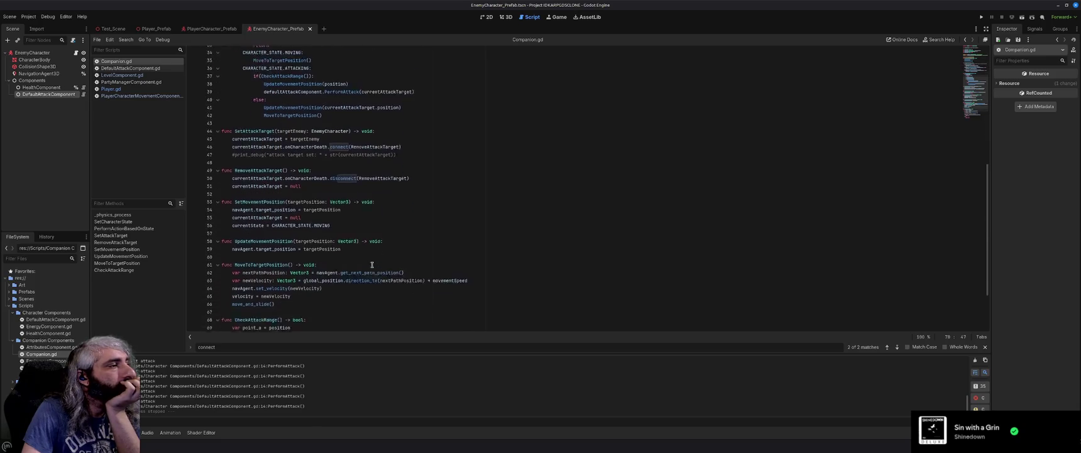
scroll(372, 264, "down", 2)
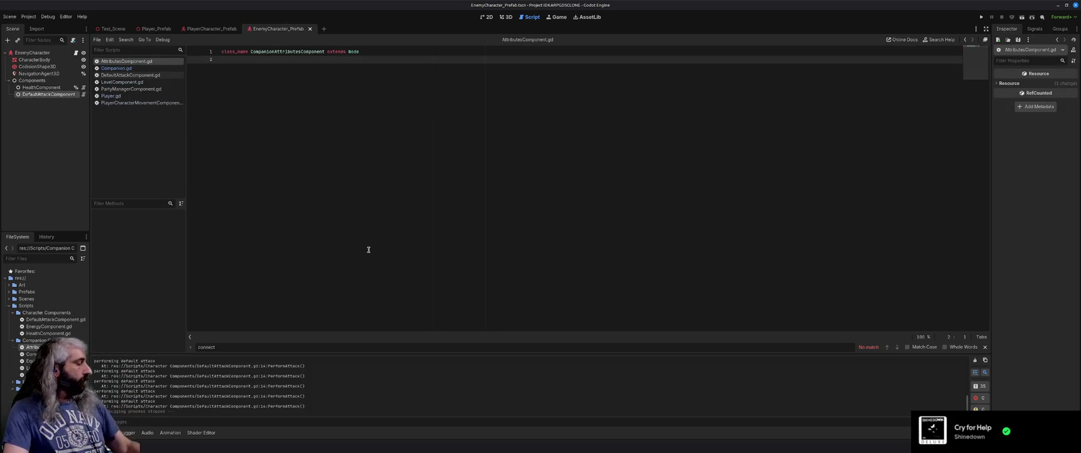
Switch to the Test_Scene scene and dismiss the Update Manager popup.
left_click(106, 29)
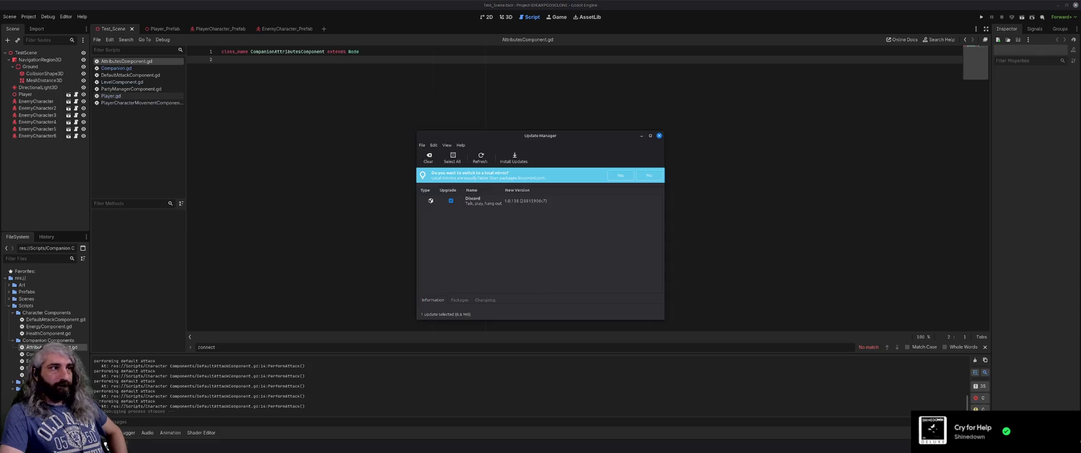
left_click(658, 135)
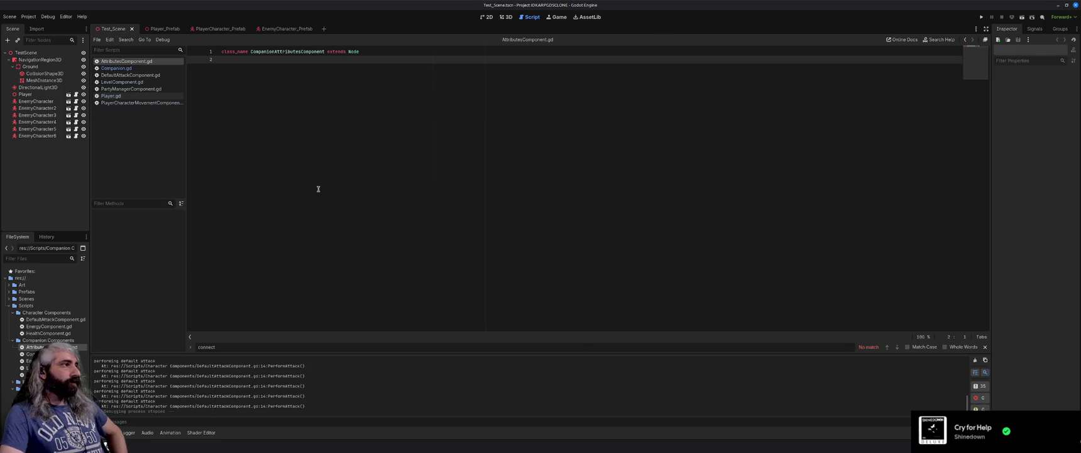
Check the Player_Prefab, PlayerCharacter_Prefab and EnemyCharacter_Prefab scenes, then quit Godot.
left_click(164, 30)
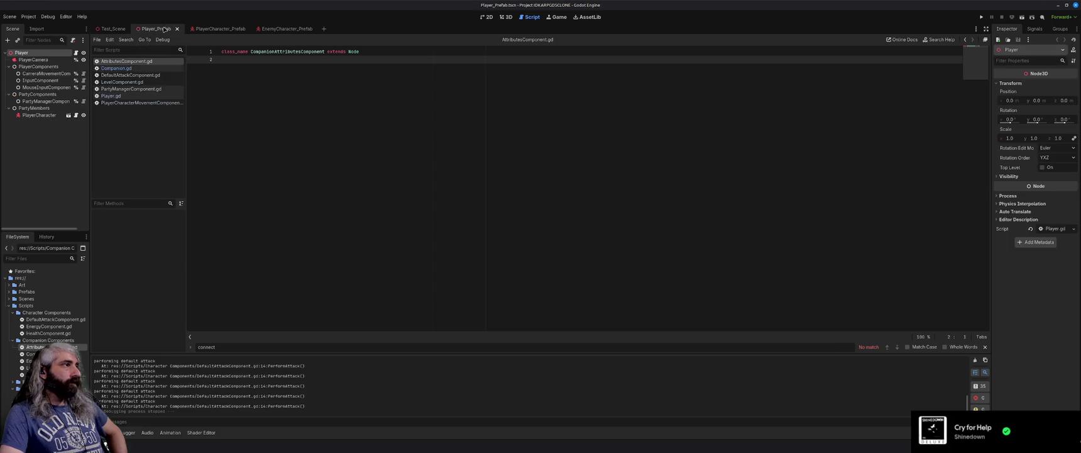
left_click(221, 29)
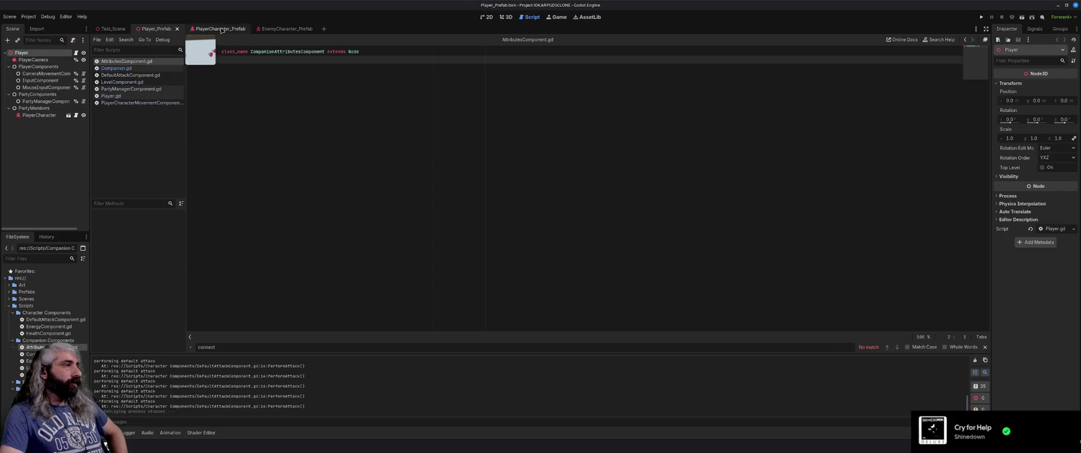
left_click(287, 29)
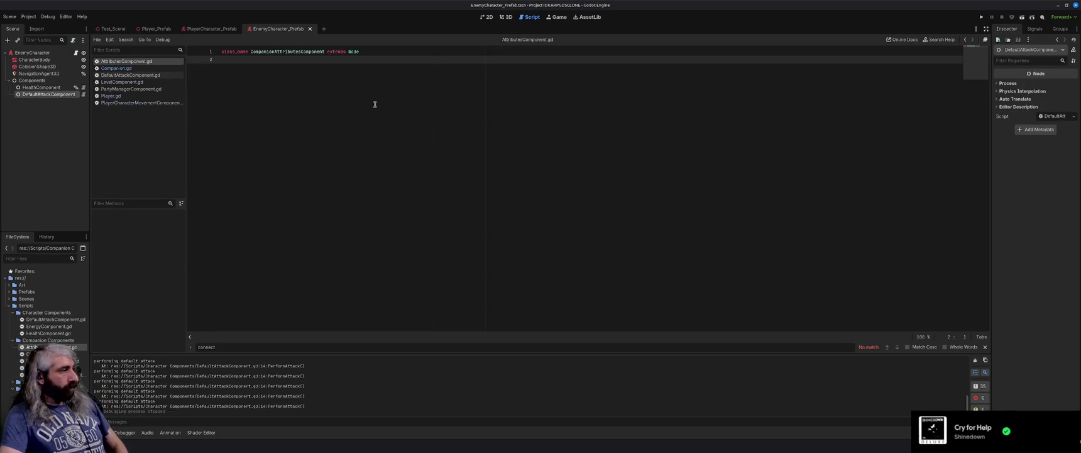
key("ctrl+l")
key("Escape")
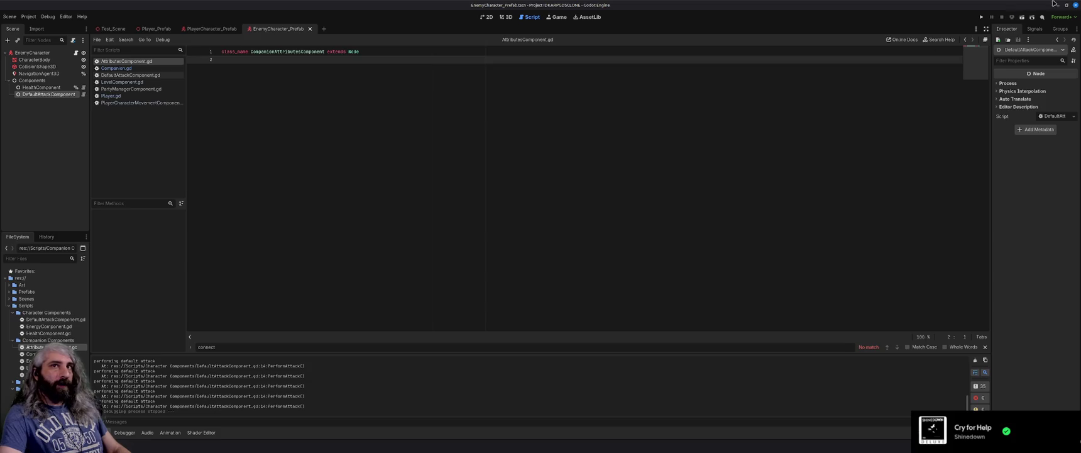
left_click(1076, 5)
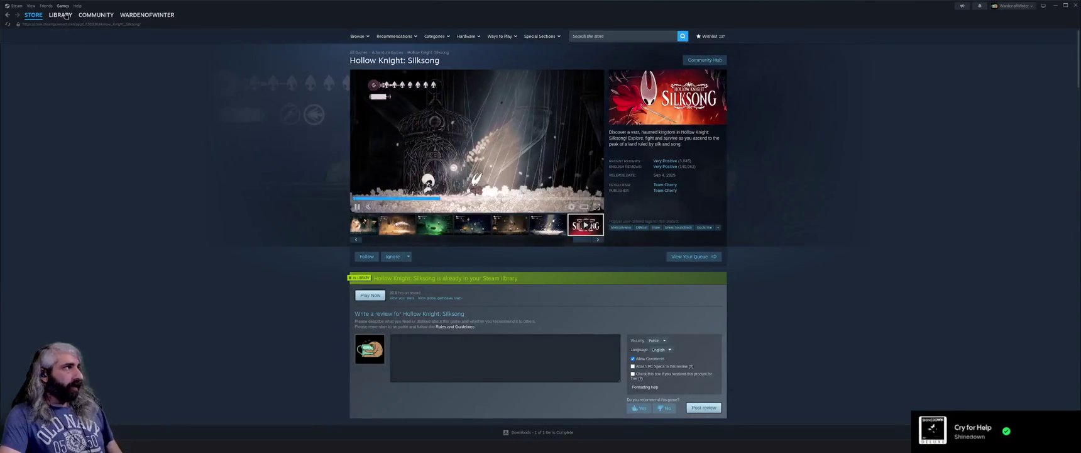
Go to Steam's library home, minimise Steam, and bring up IDKARPG Design Doc.odt in Writer.
left_click(63, 15)
left_click(57, 26)
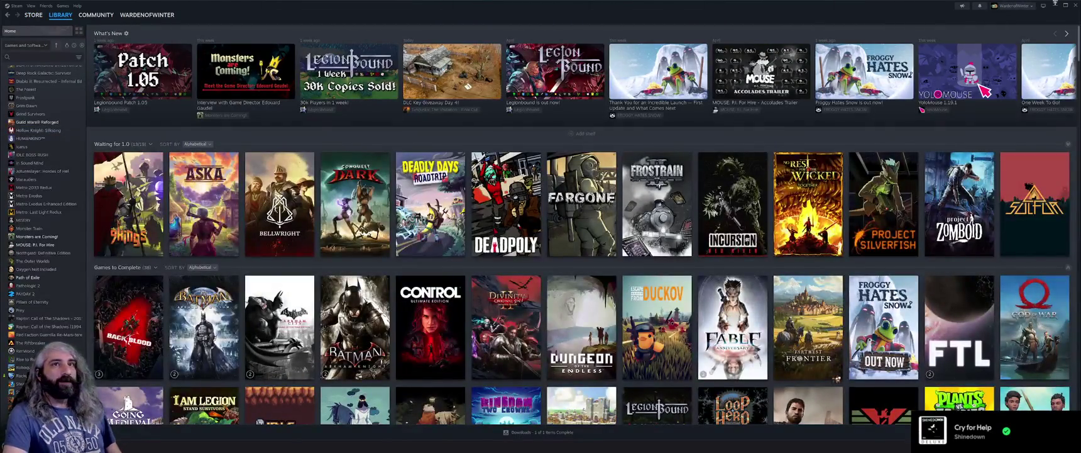
left_click(1056, 5)
key("alt+Tab")
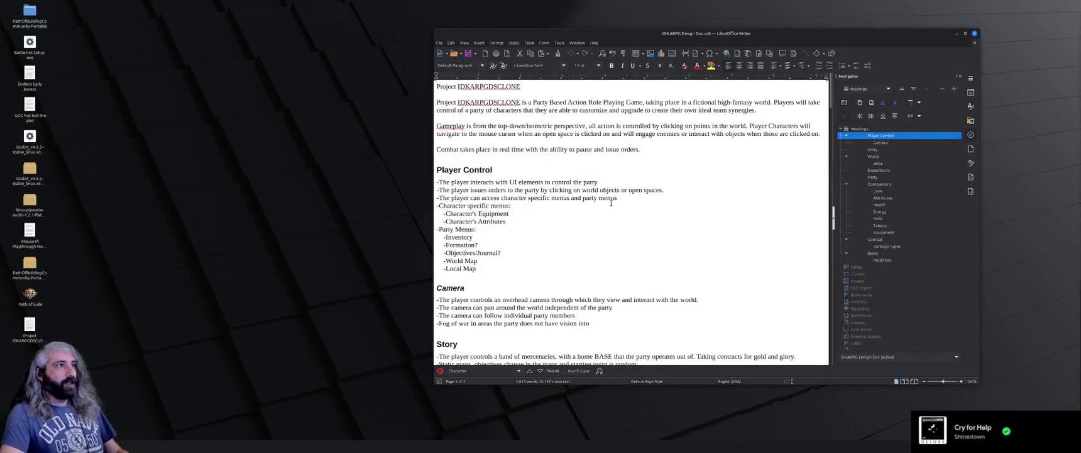
Close the IDKARPG design document and return to Steam's library home.
left_click(975, 34)
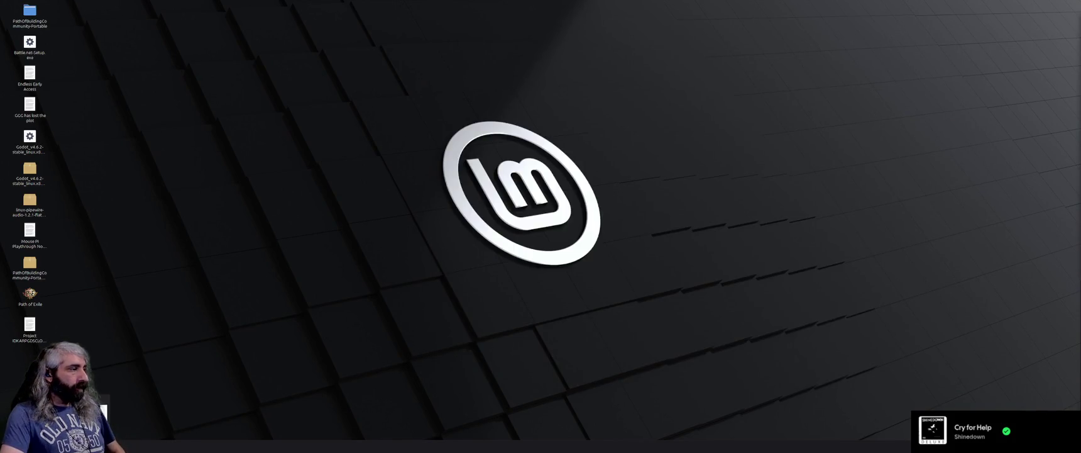
scroll(288, 289, "up", 5)
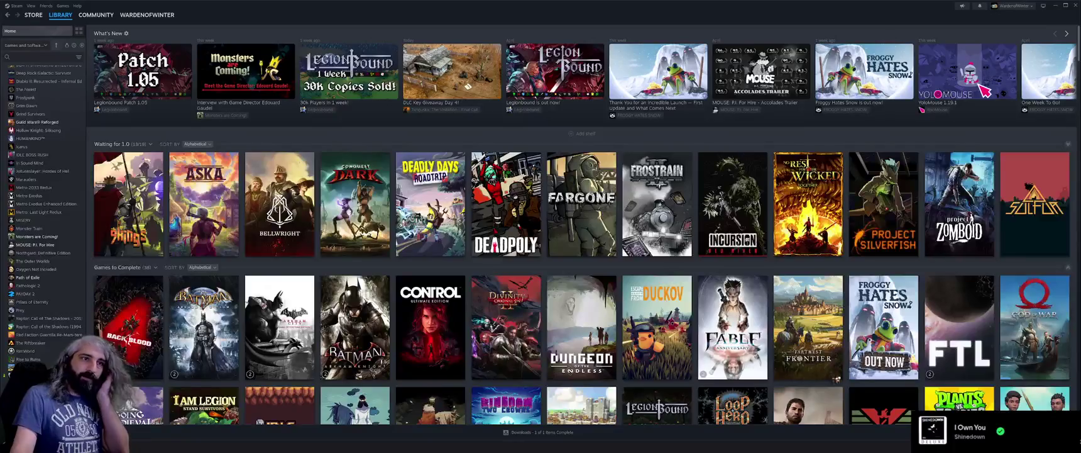
Filter the Steam library to show only installed, ready-to-play games.
mouse_move(579, 301)
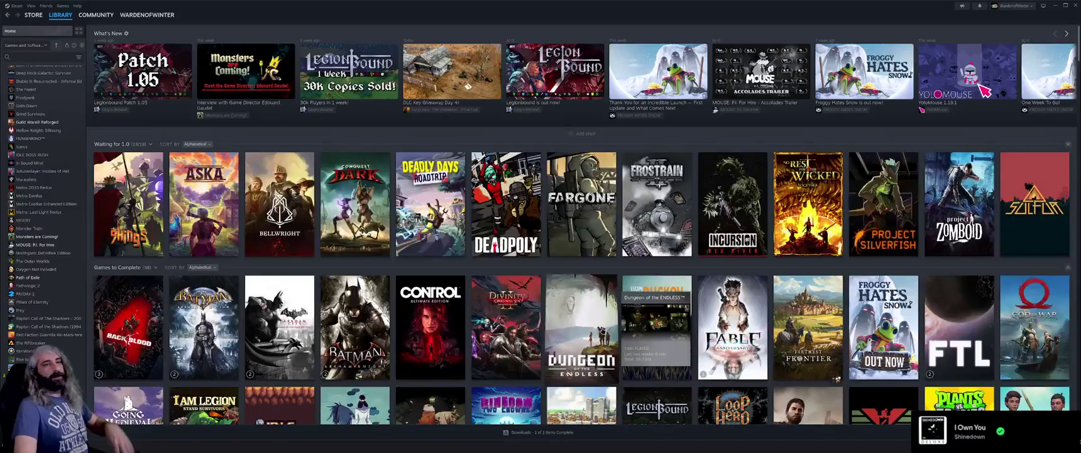
scroll(601, 329, "down", 2)
left_click(83, 46)
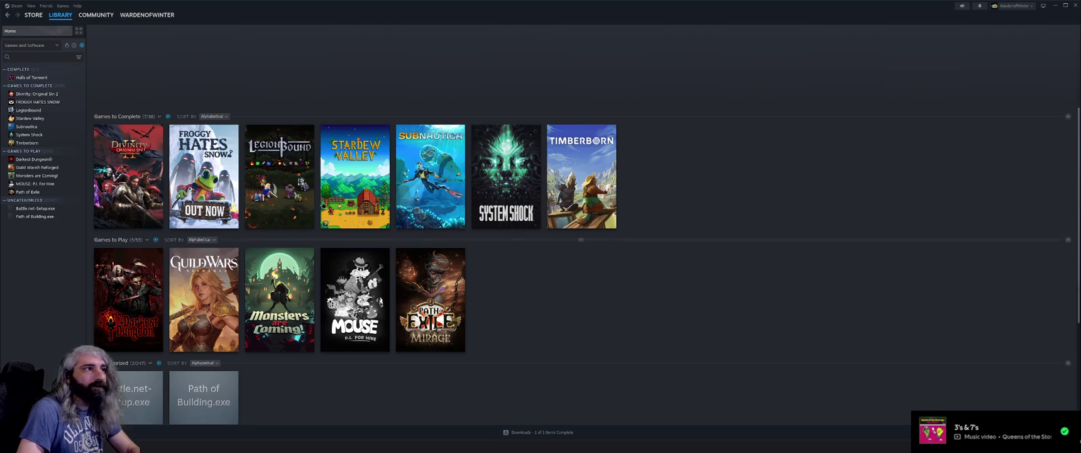
Launch Froggy Hates Snow from its Steam game page and minimize Steam while it loads.
left_click(201, 183)
left_click(96, 135)
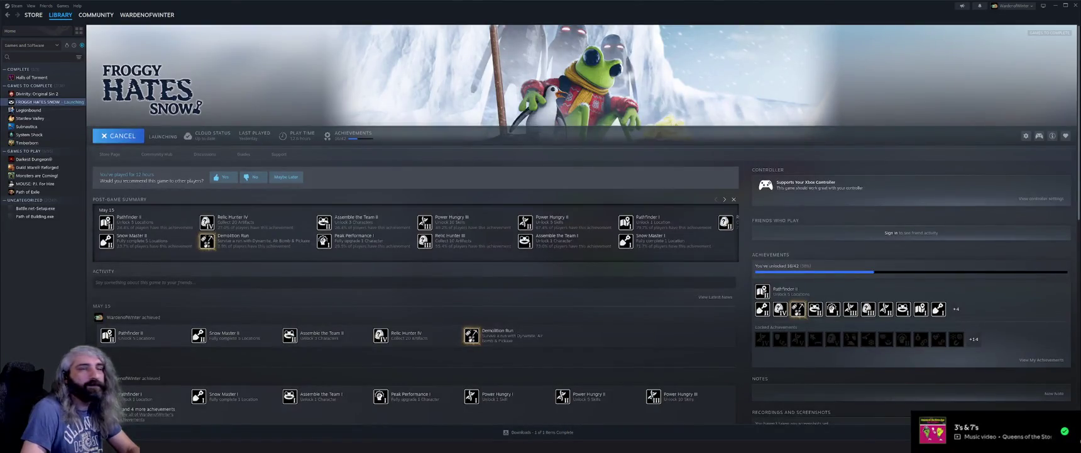
left_click(1056, 5)
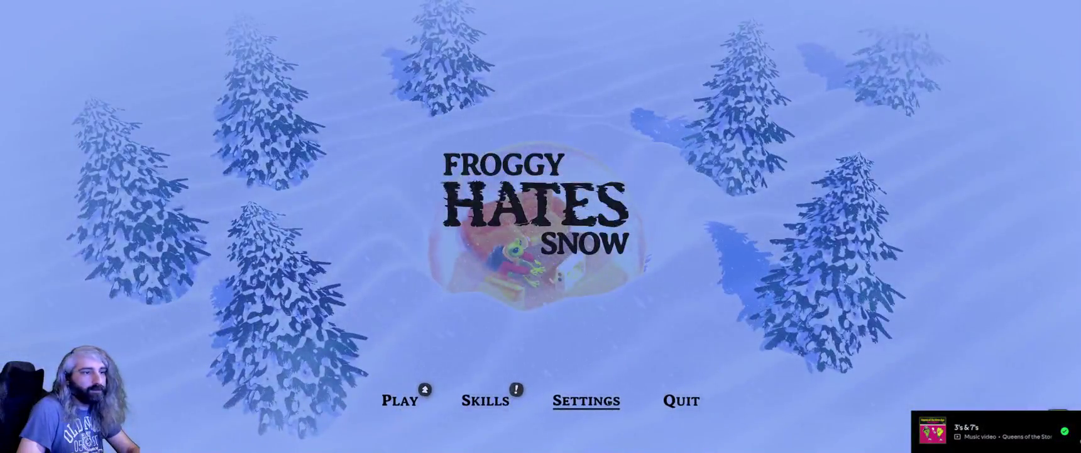
Set Music Volume to 0 in the Audio settings and return to the main menu.
left_click(586, 400)
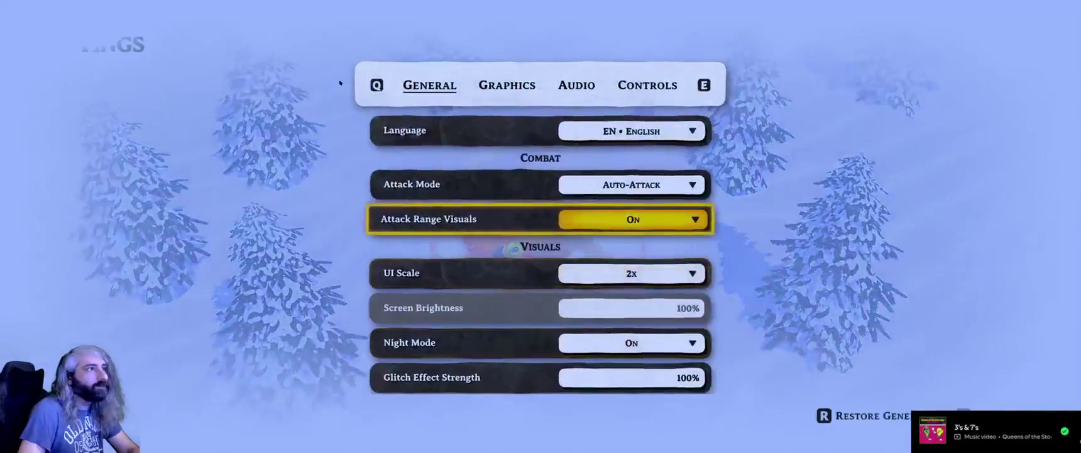
left_click(577, 85)
left_click(561, 184)
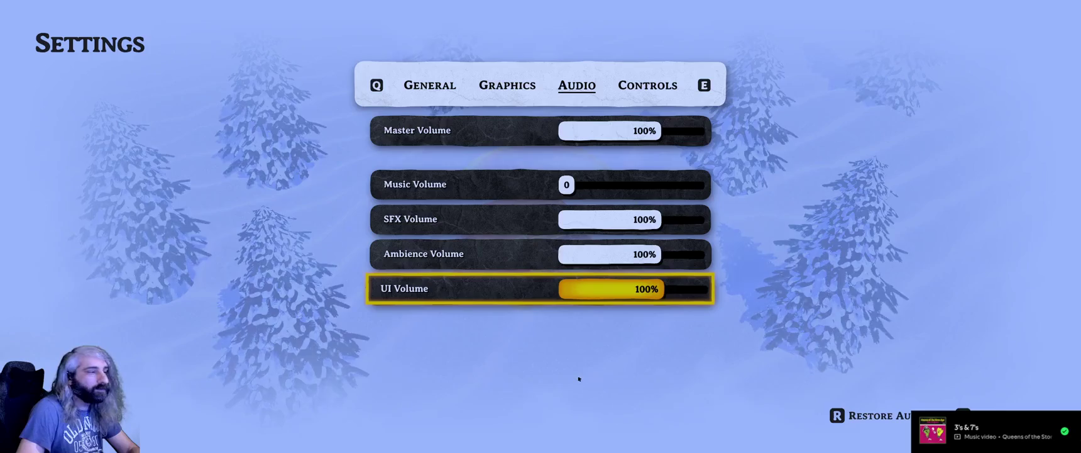
key("Escape")
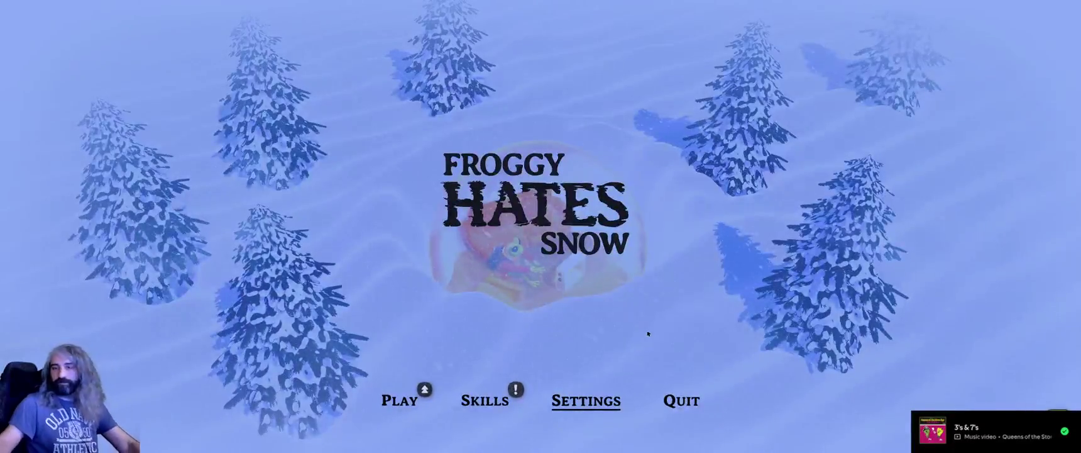
Browse the skill pool, looking over Fireworks and Snowball Volley, then go back.
key("Left")
key("Left")
key("Right")
key("Return")
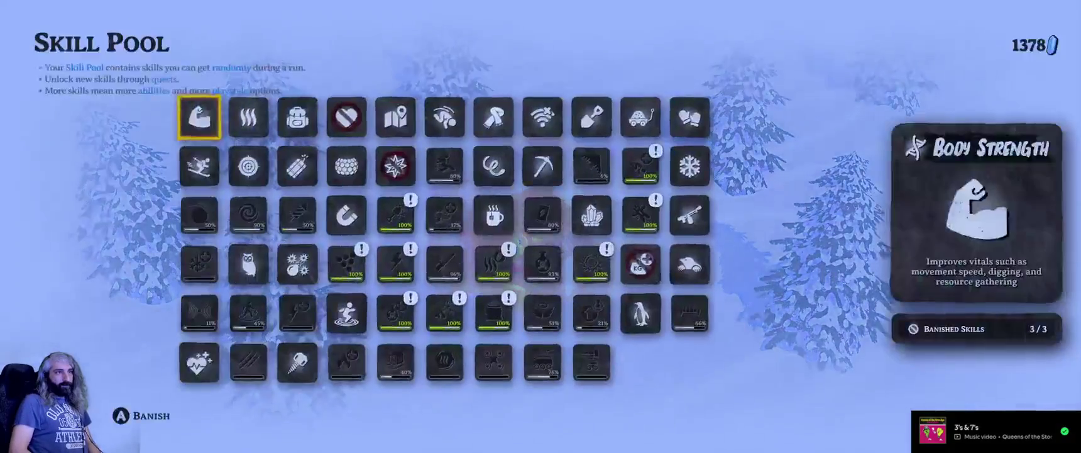
key("Right")
key("Down")
key("Down")
key("Right")
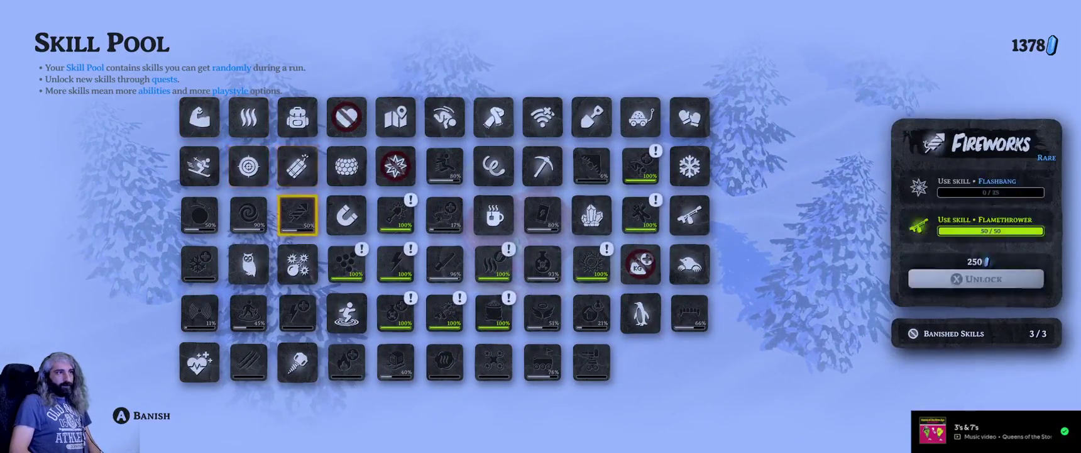
key("Down")
key("Right")
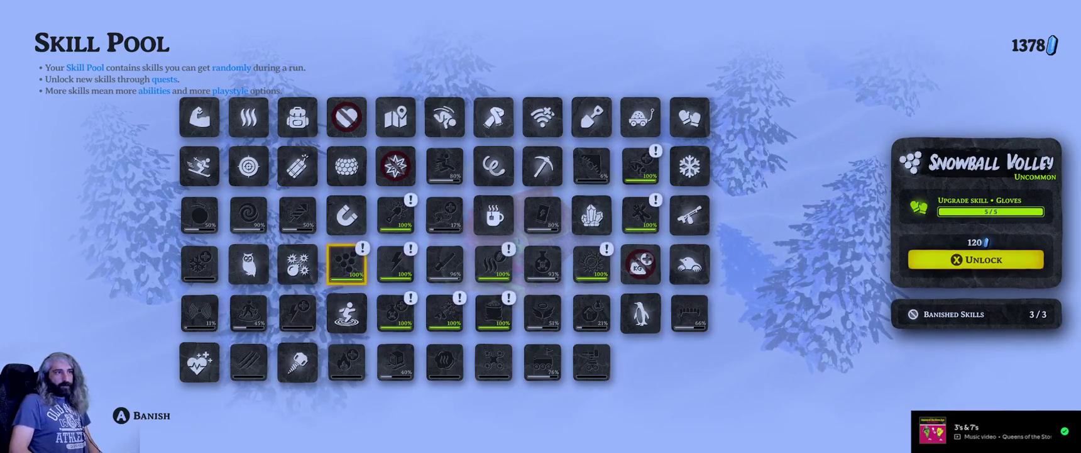
key("Escape")
Choose Glacier Maze as the location, peeking at locked Frozen Plantation and Knox.
key("Return")
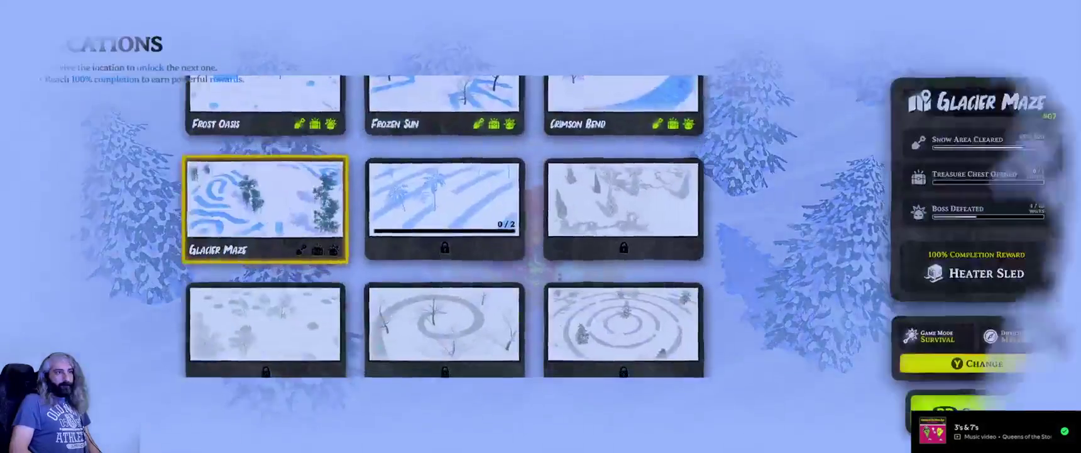
key("Right")
key("Left")
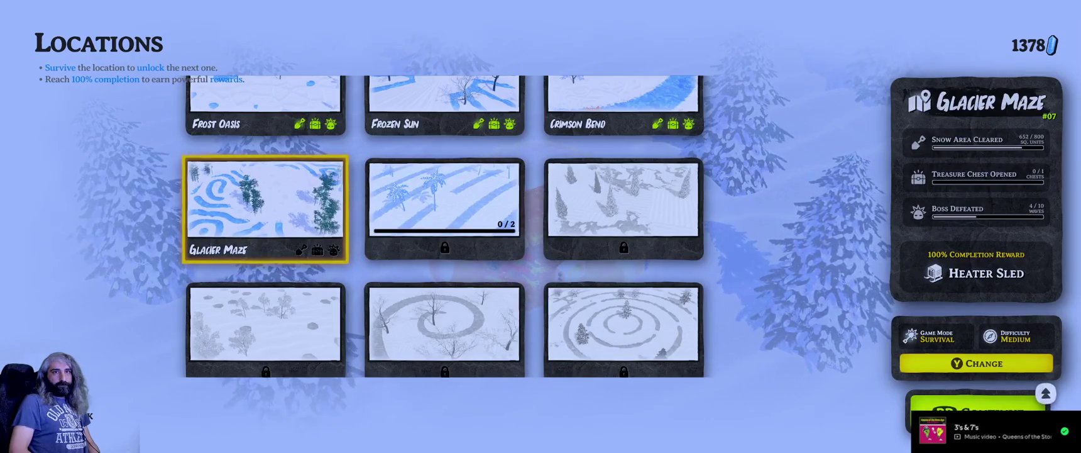
key("Return")
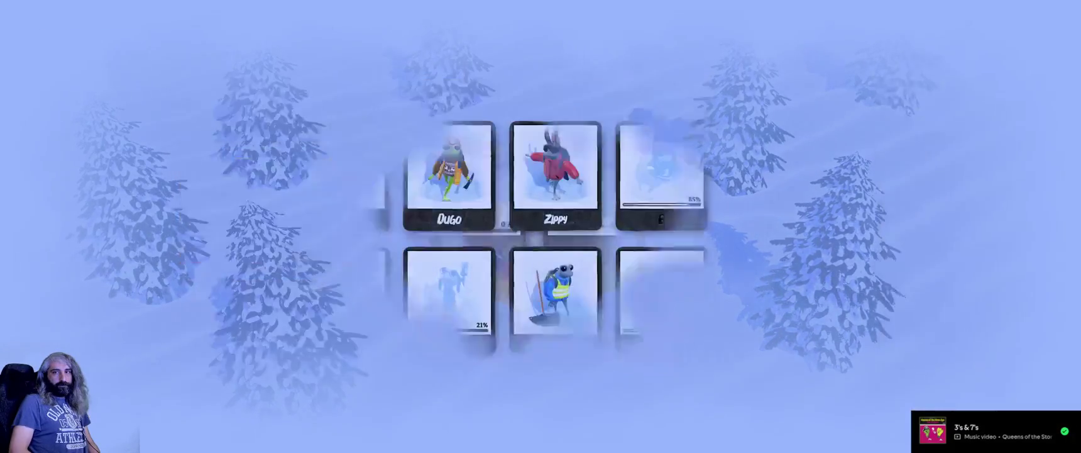
key("Right")
key("Right")
key("Right")
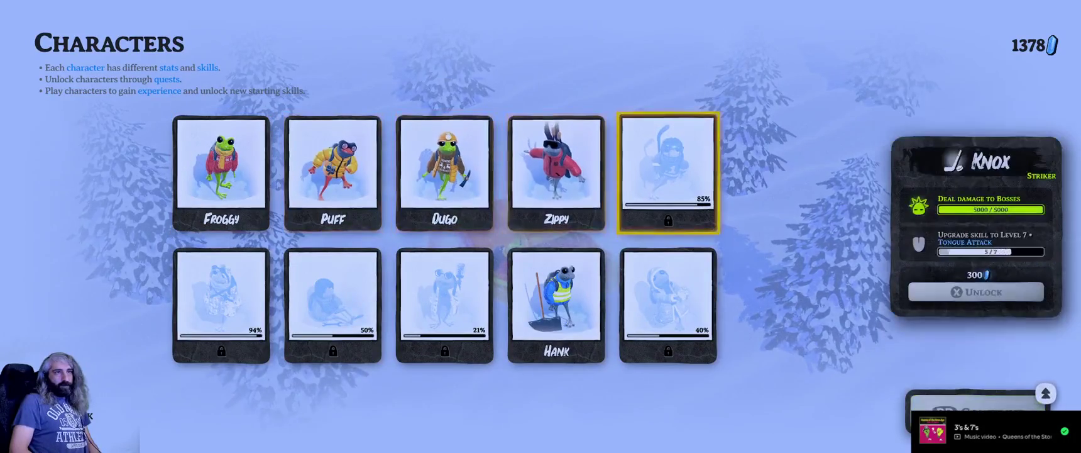
key("Left")
key("Left")
key("Left")
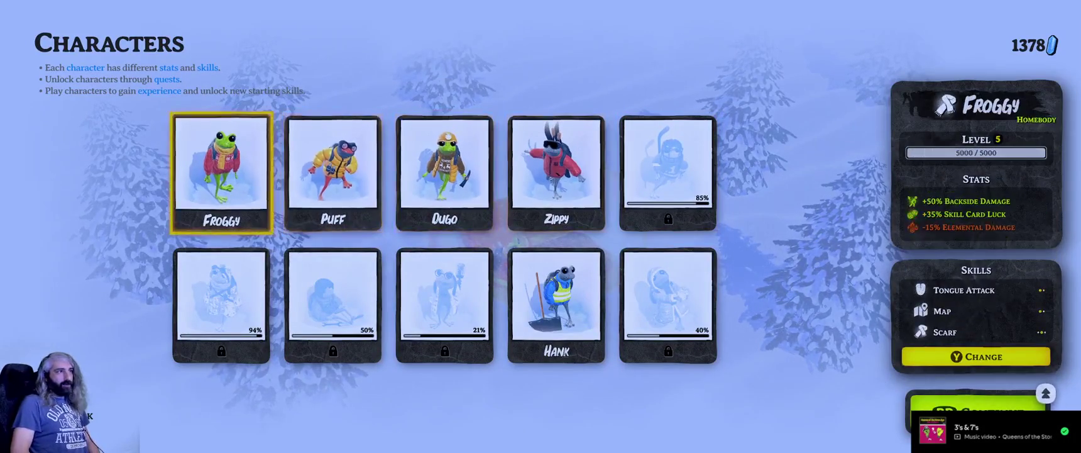
Reconfirm Glacier Maze and Froggy, then continue past the 12-slot Artifacts loadout.
key("Escape")
key("Right")
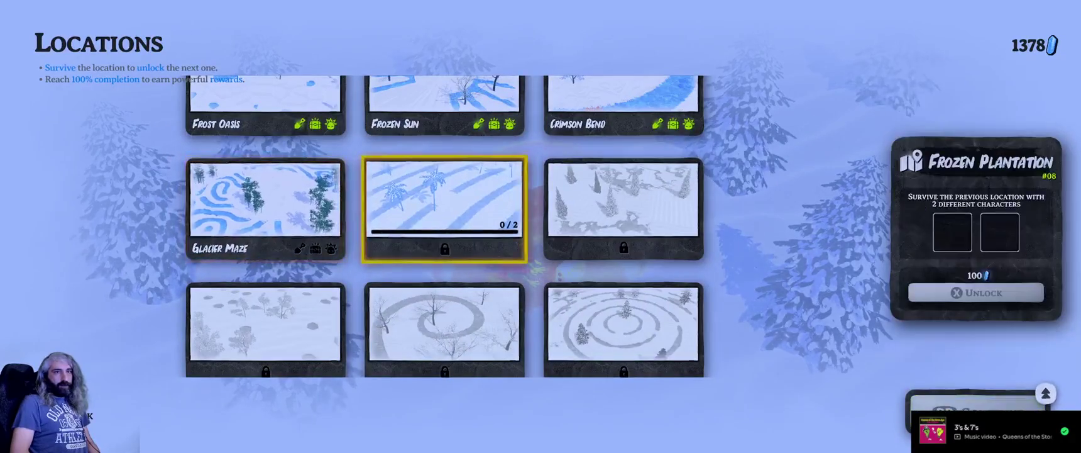
key("Left")
key("Return")
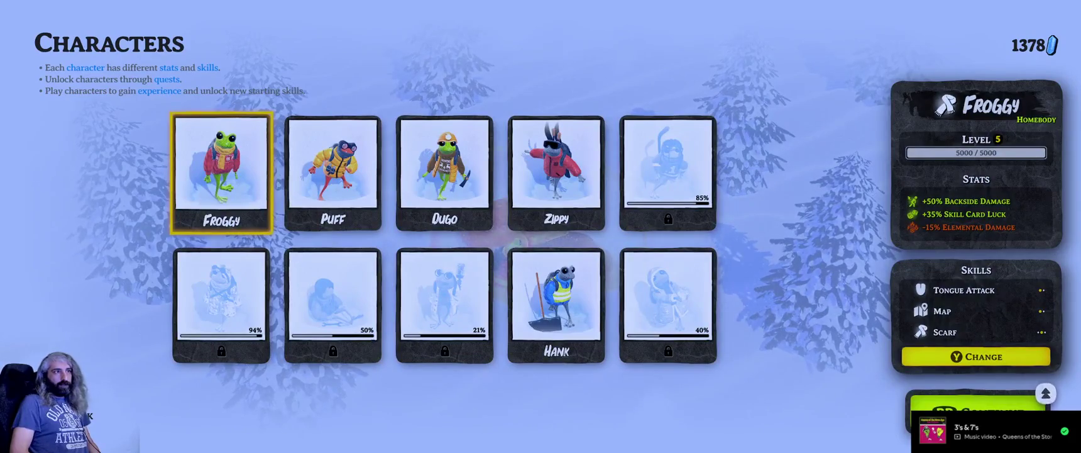
key("Right")
key("Right")
key("Right")
key("Left")
key("Left")
key("Left")
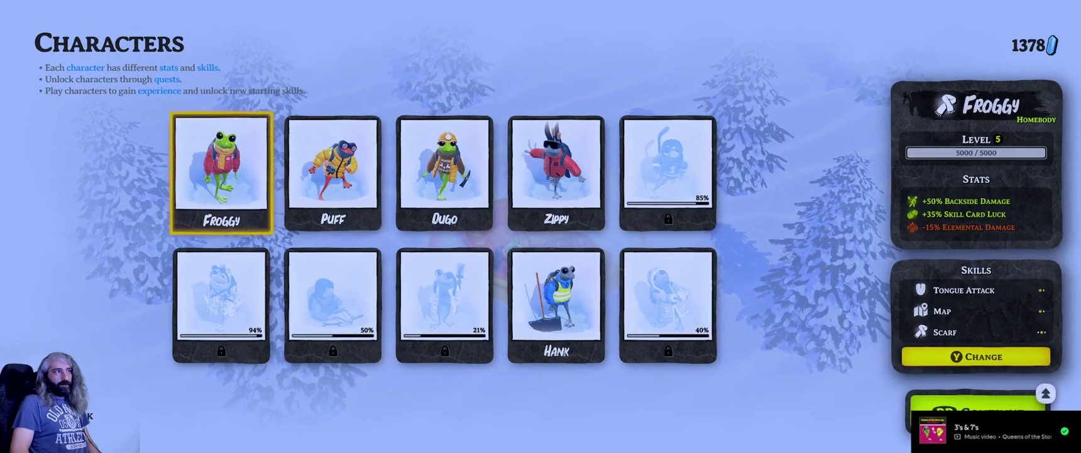
key("Return")
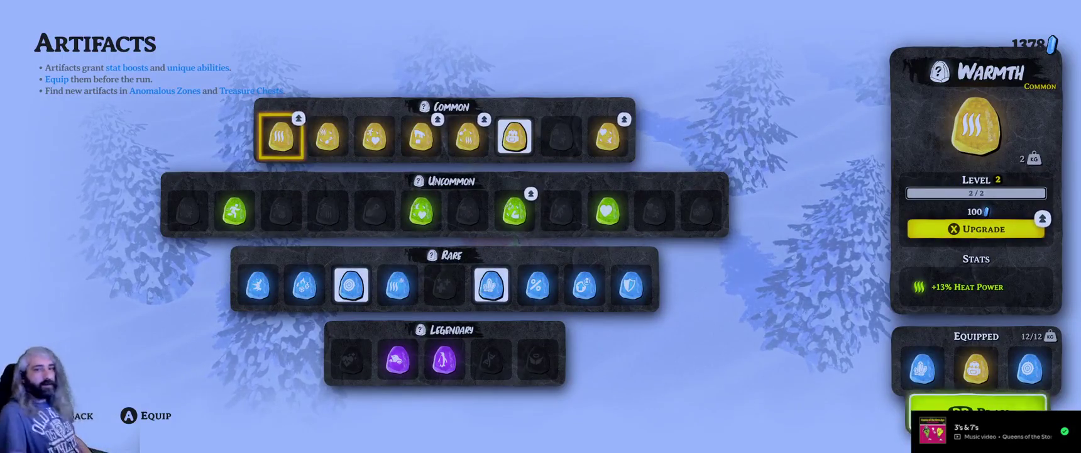
key("Return")
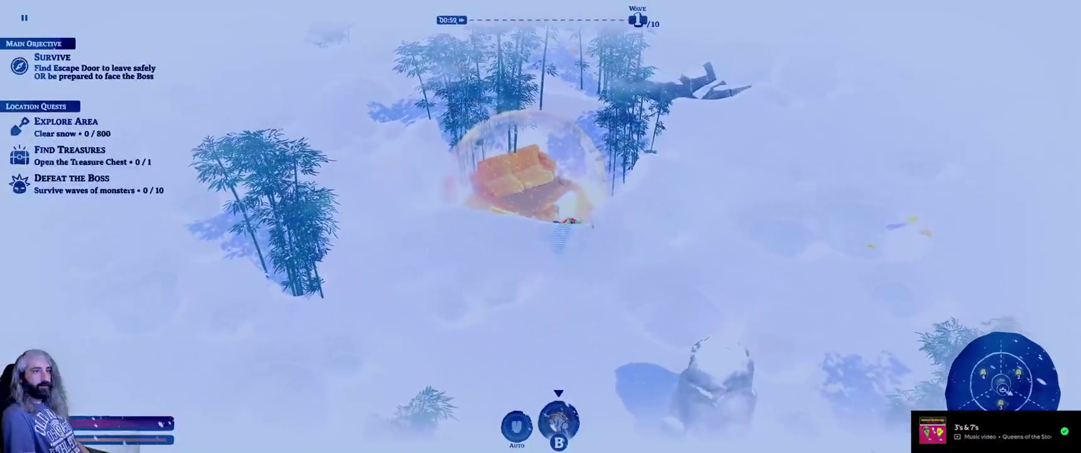
Clear the first snow to the right, then return left to the heat bubble without buying upgrades.
key("d")
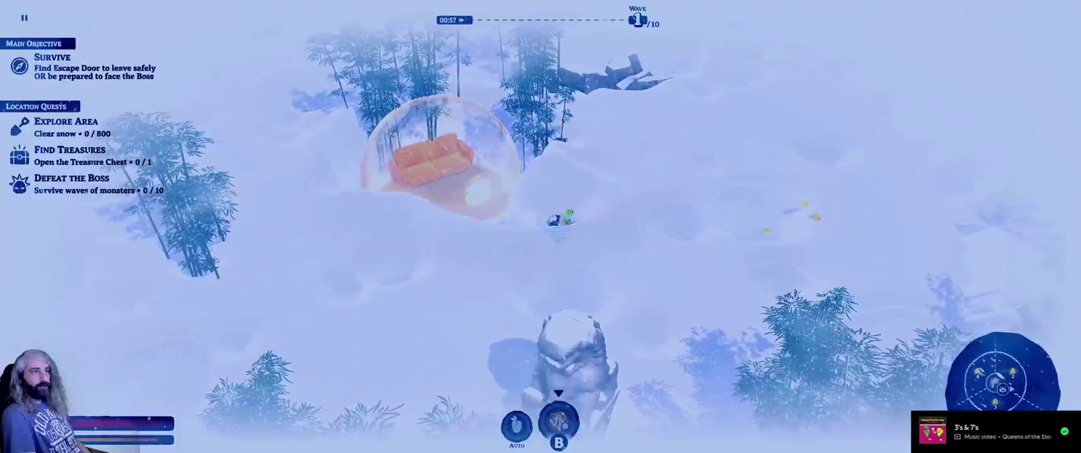
key("d")
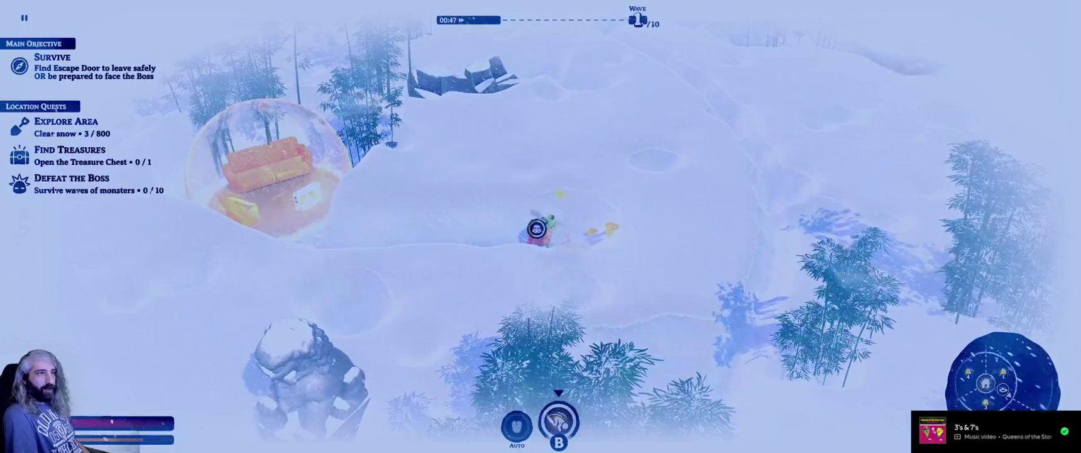
key("a")
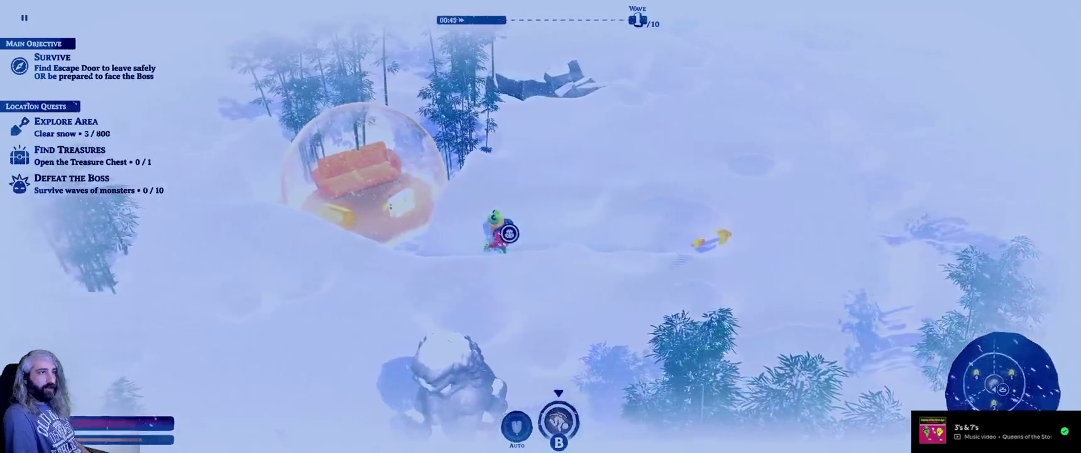
key("a")
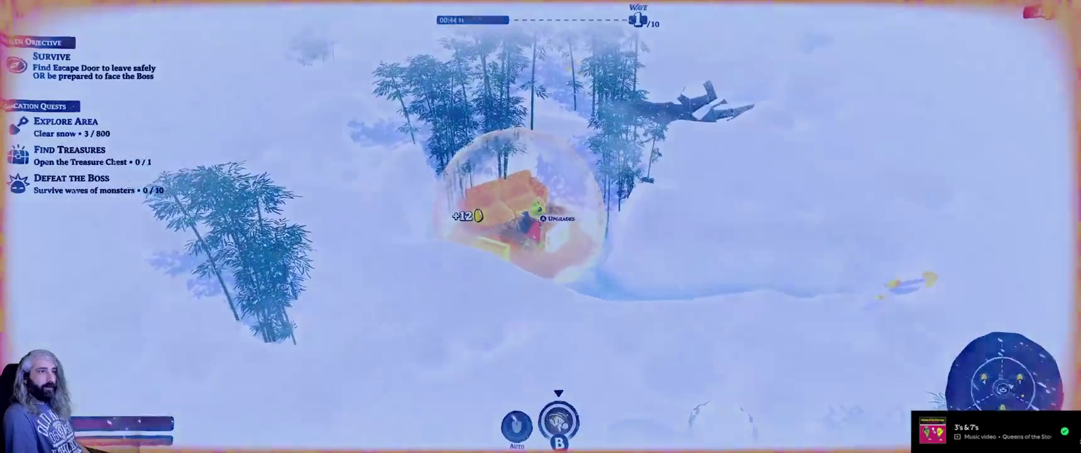
key("a")
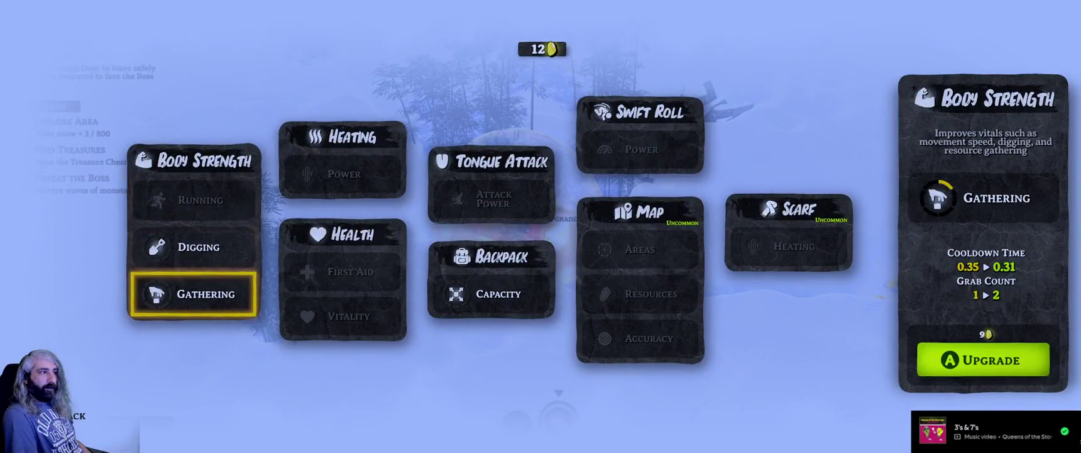
key("Escape")
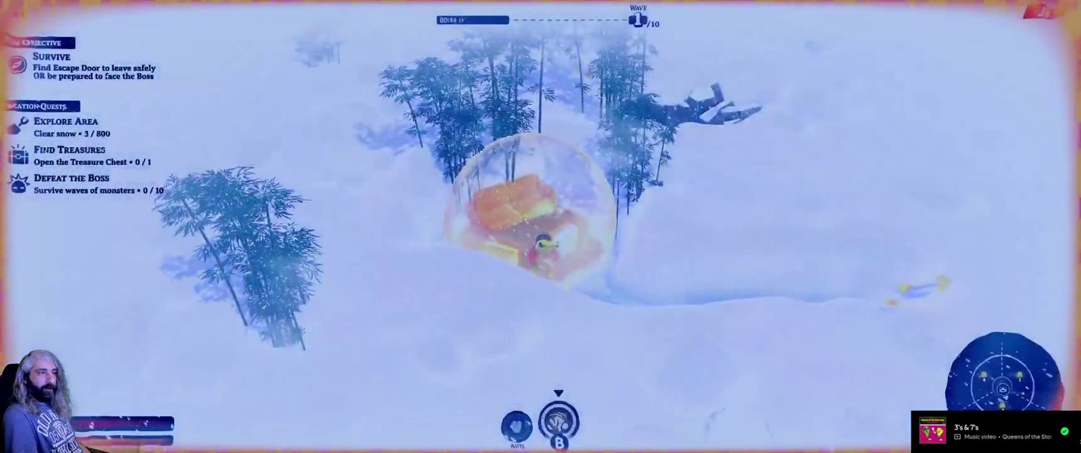
Walk east toward the yellow items and back west into the heat bubble.
key("d")
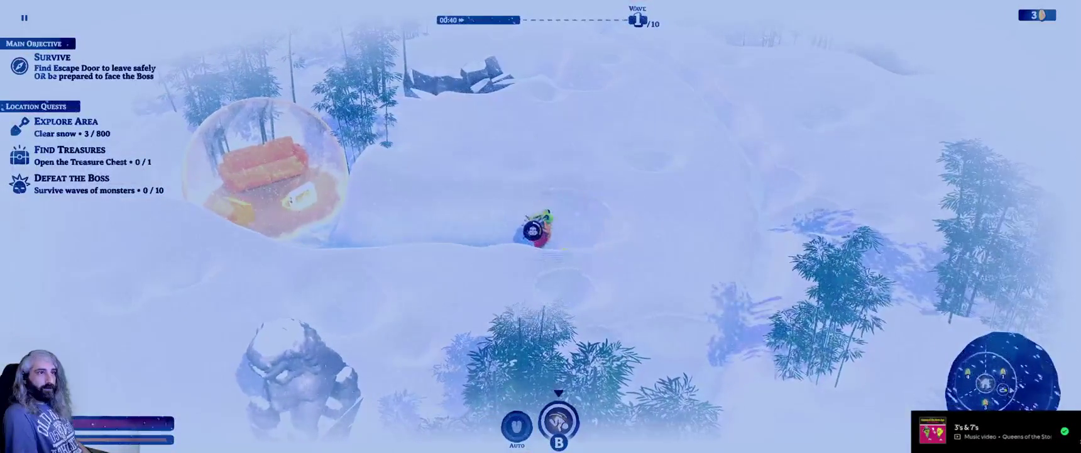
key("a")
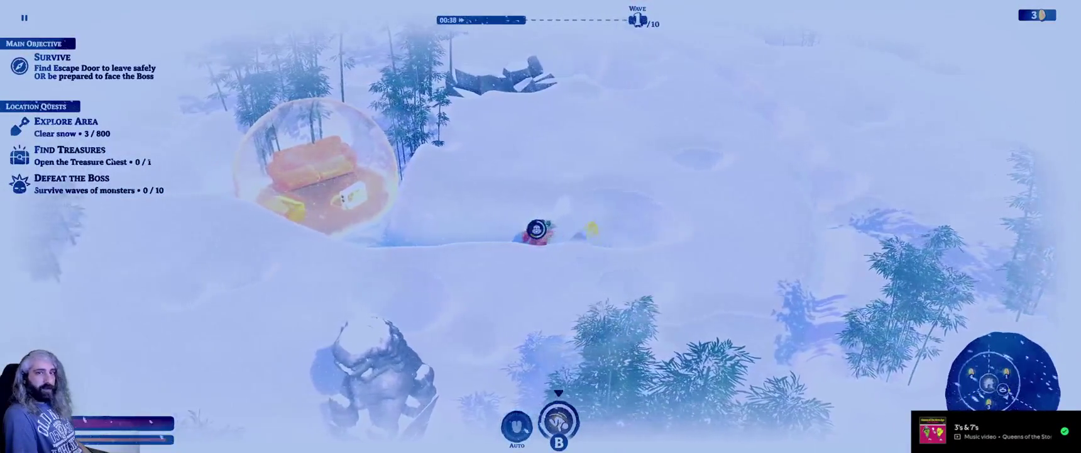
key("a")
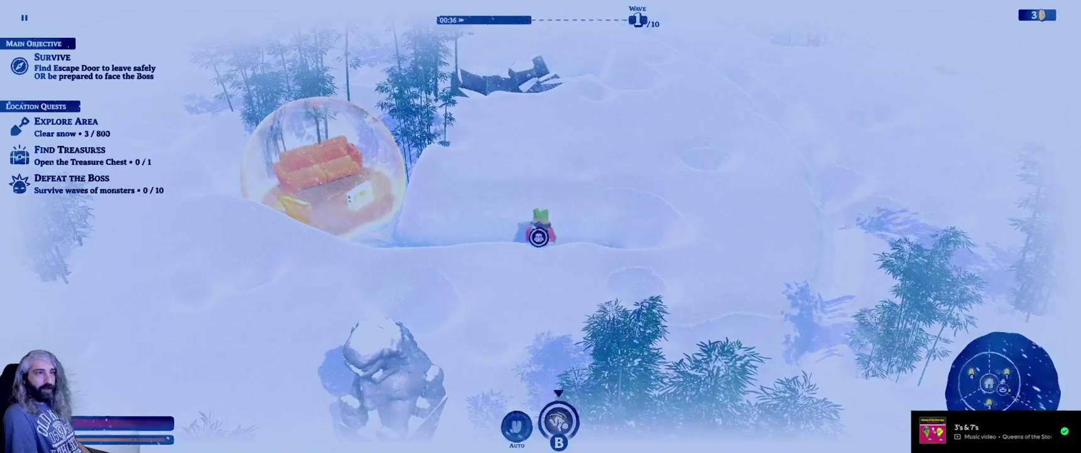
key("a")
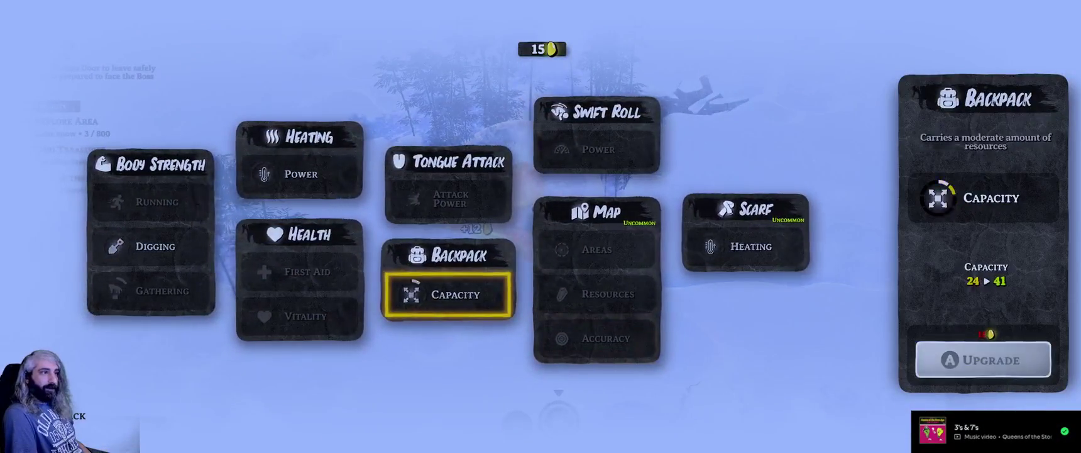
key("d")
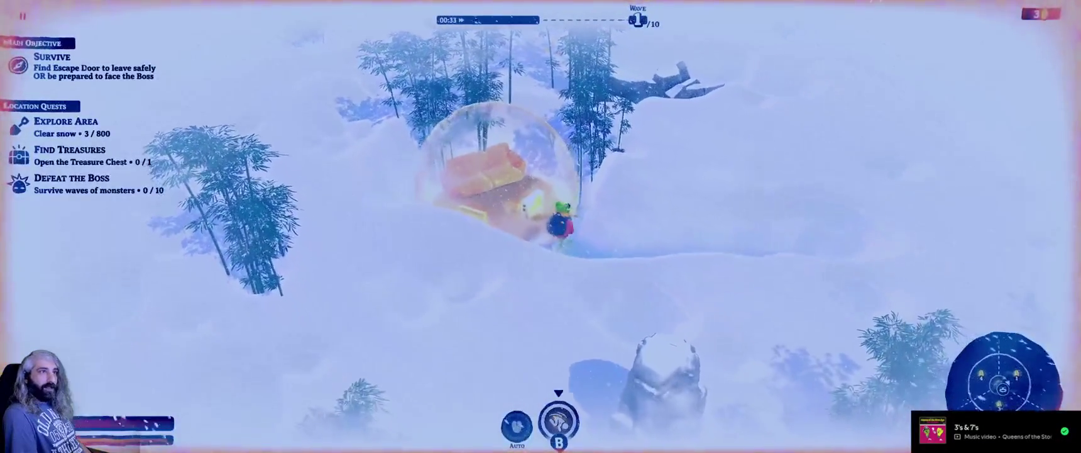
Dig north through the snow, then walk back south into the heat bubble.
key("w")
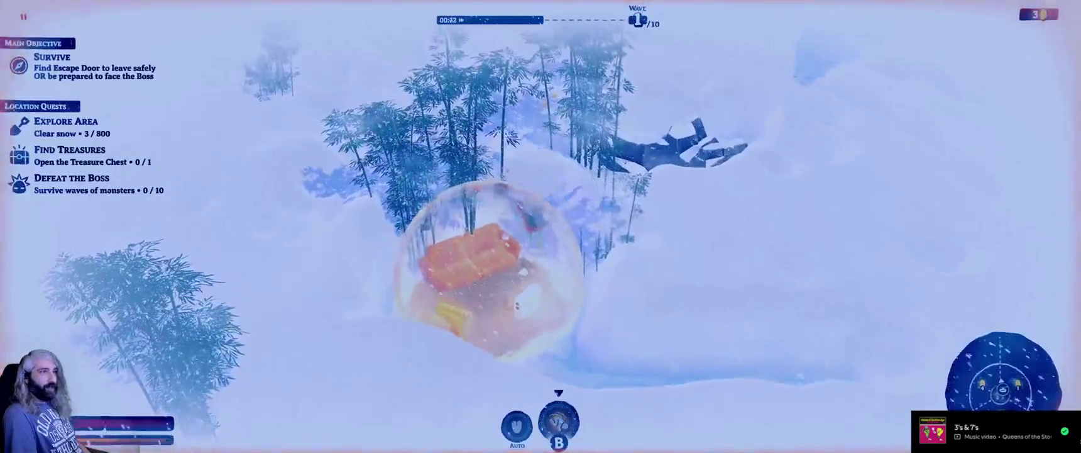
key("w")
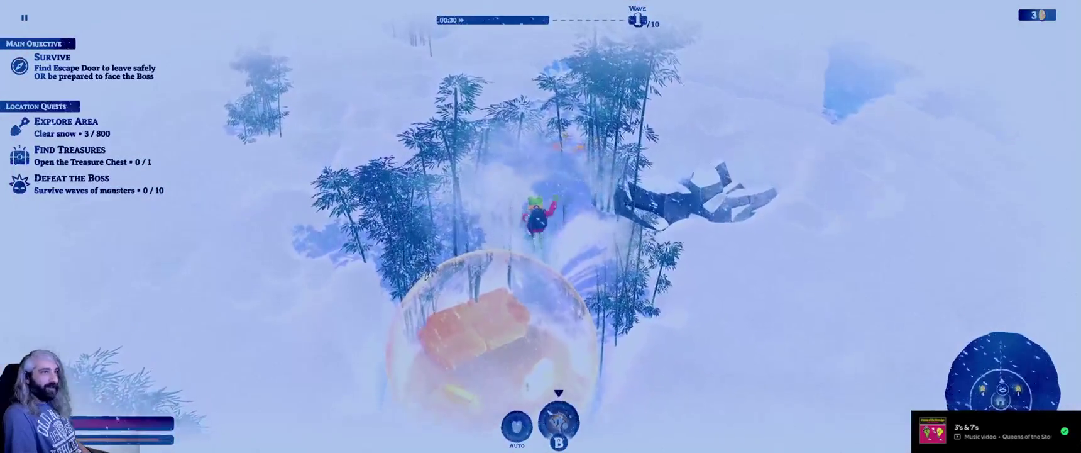
key("w")
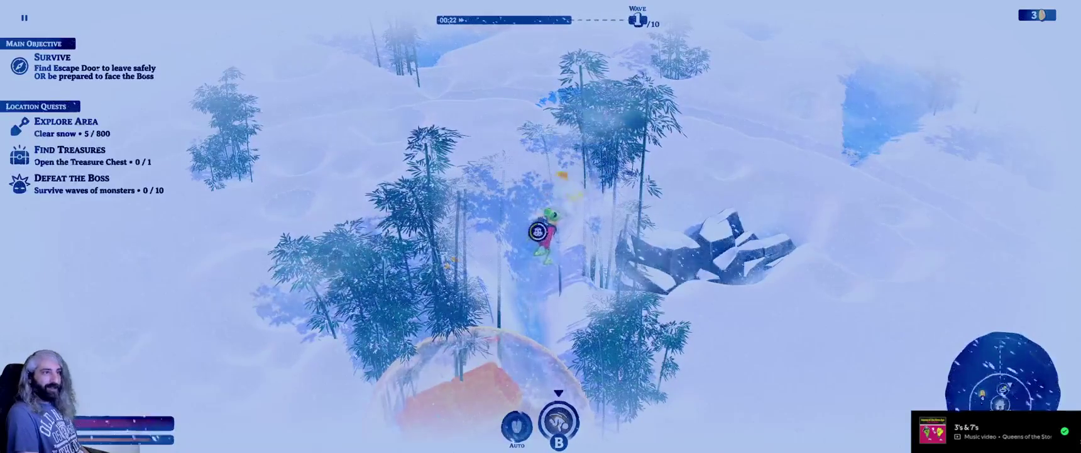
key("s")
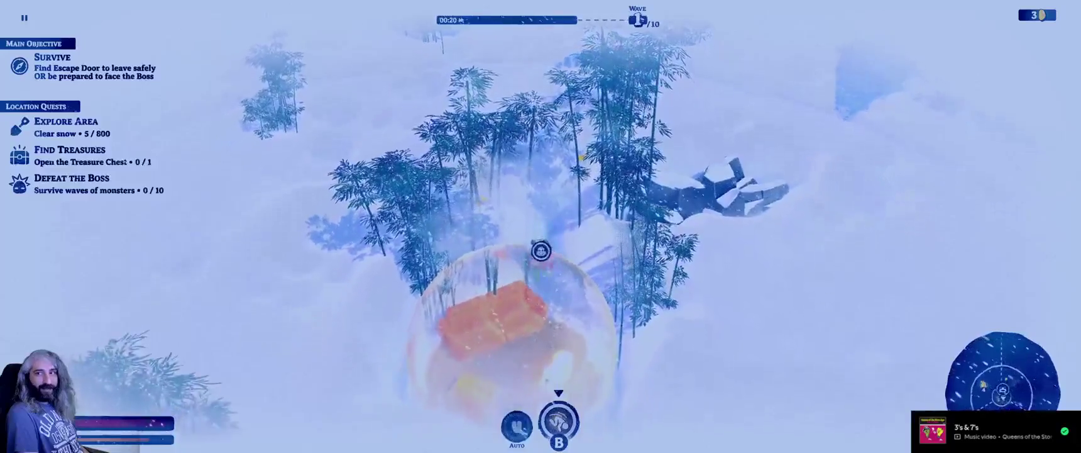
key("s")
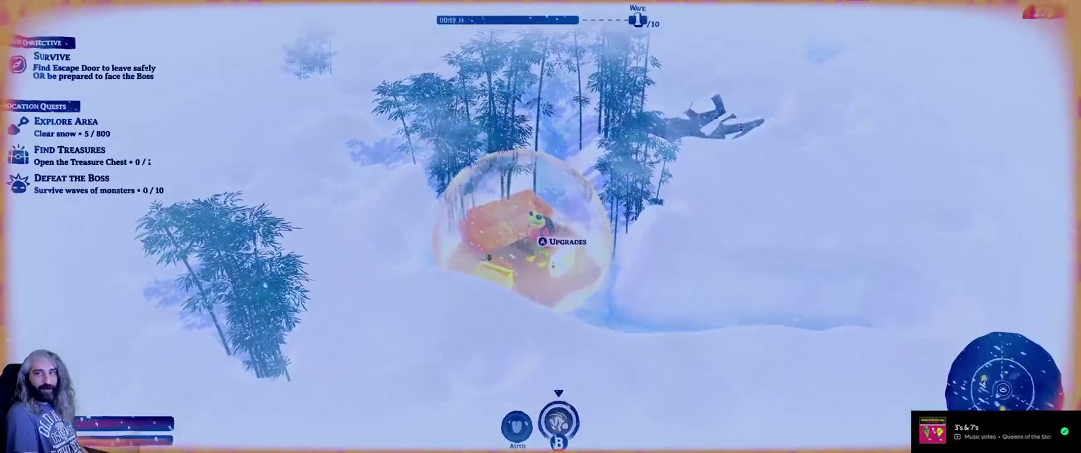
Buy the Gathering upgrade after comparing Vitality and Backpack Capacity.
key("e")
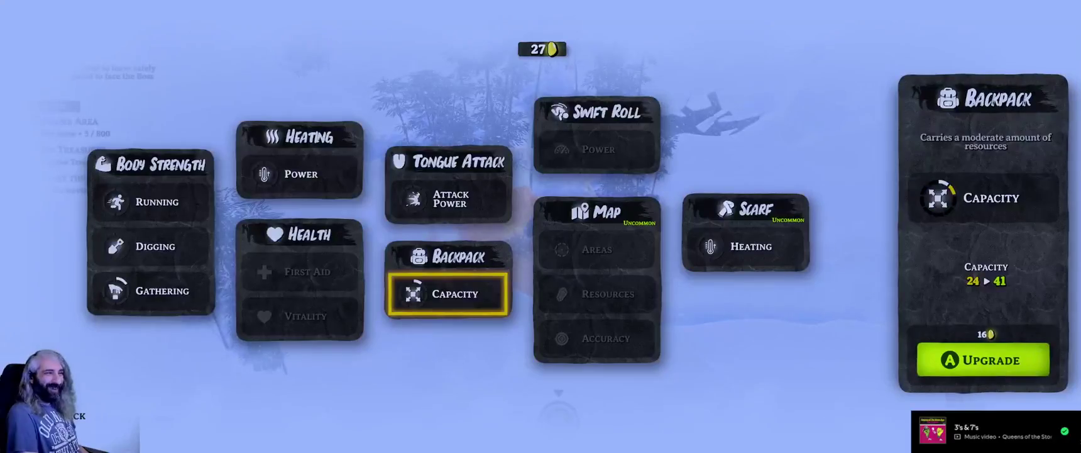
key("a")
key("d")
key("a")
key("d")
key("a")
key("a")
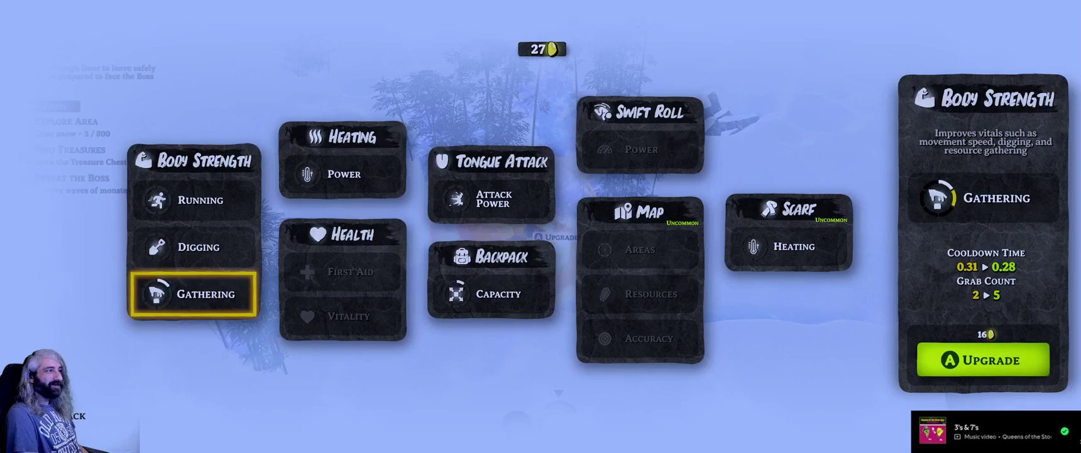
key("Escape")
Dig a bit north and east of the bubble, then check upgrades without buying.
key("w")
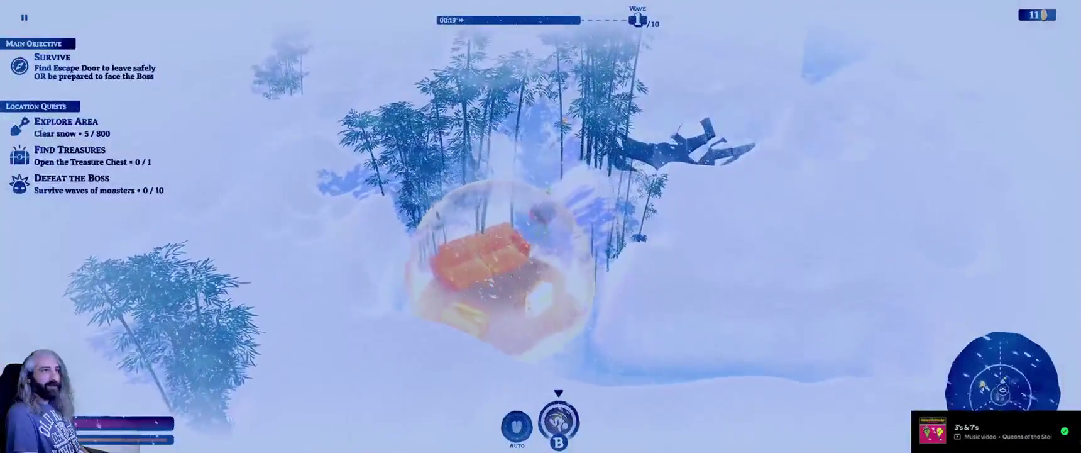
key("w")
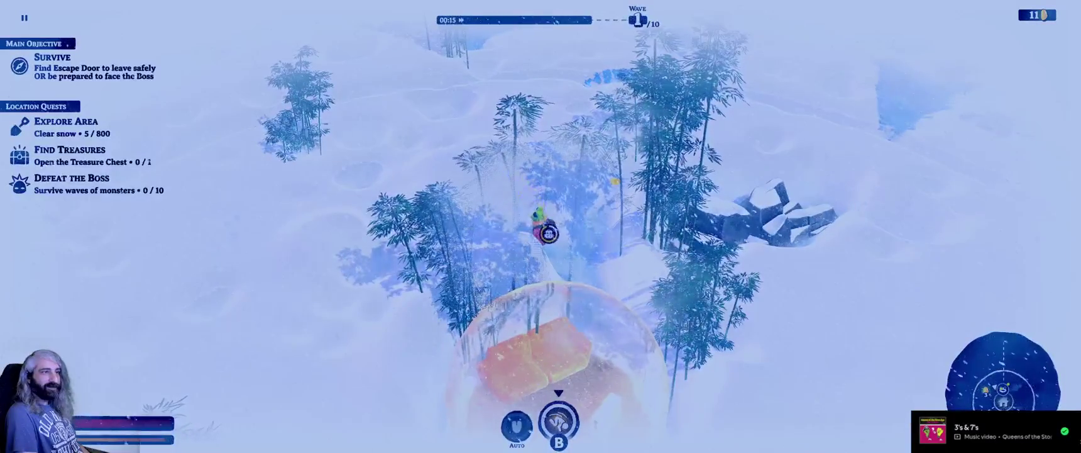
key("d")
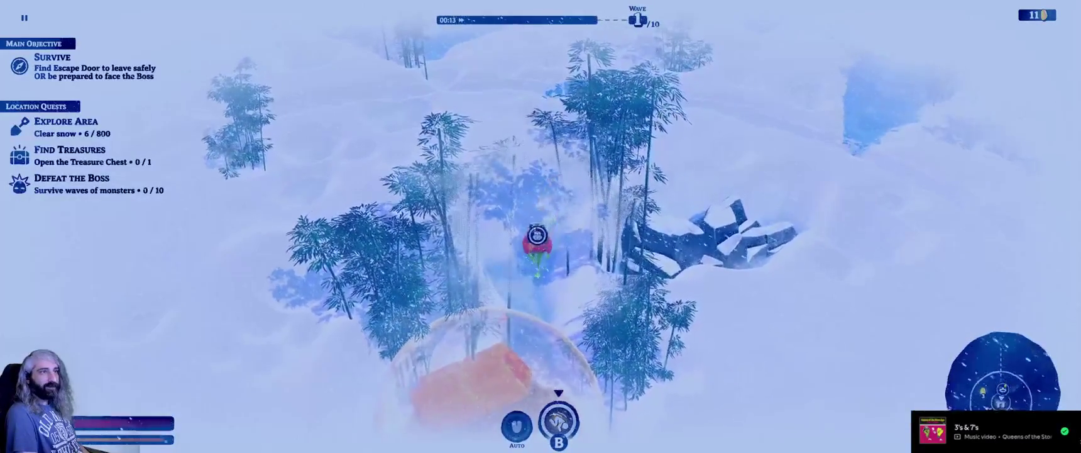
key("s")
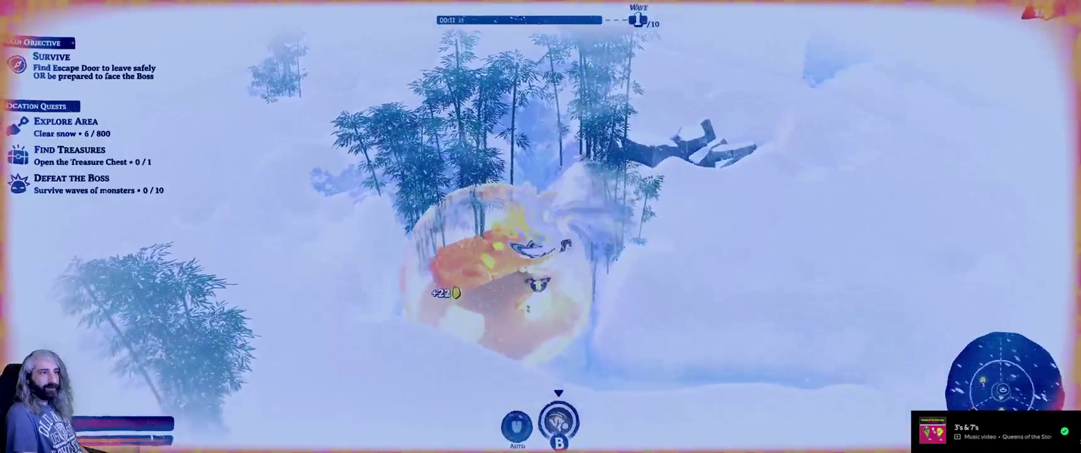
key("e")
key("Right")
key("Right")
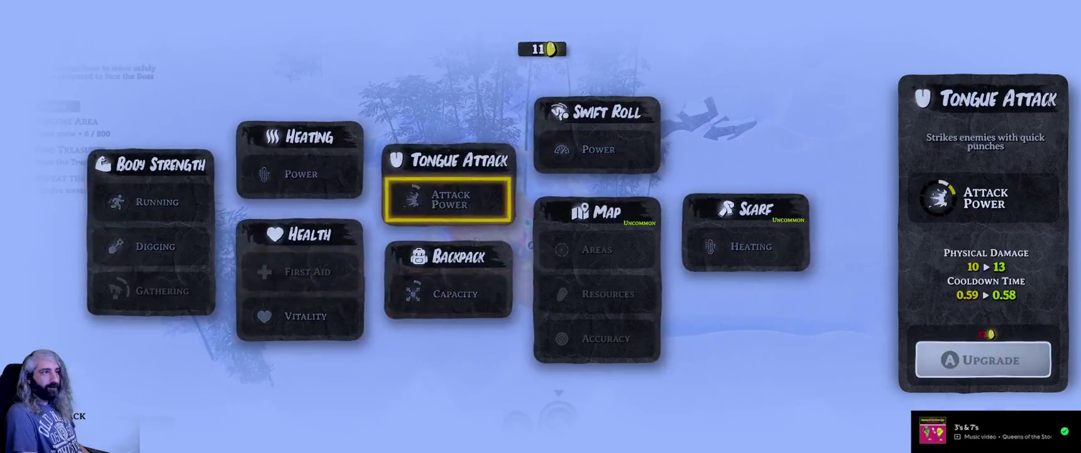
key("Escape")
Clear snow to the northwest, return to the bubble and buy Tongue Attack's Attack Power.
key("w")
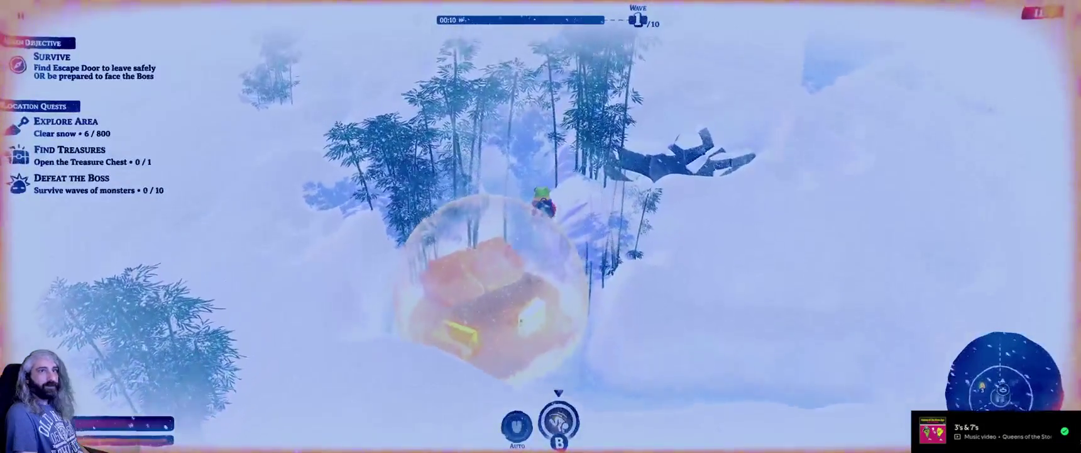
key("w")
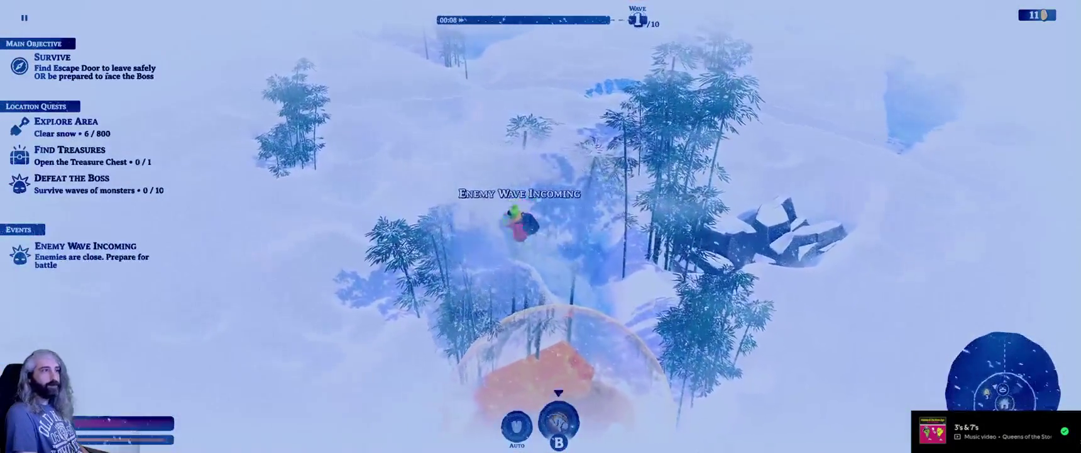
key("w")
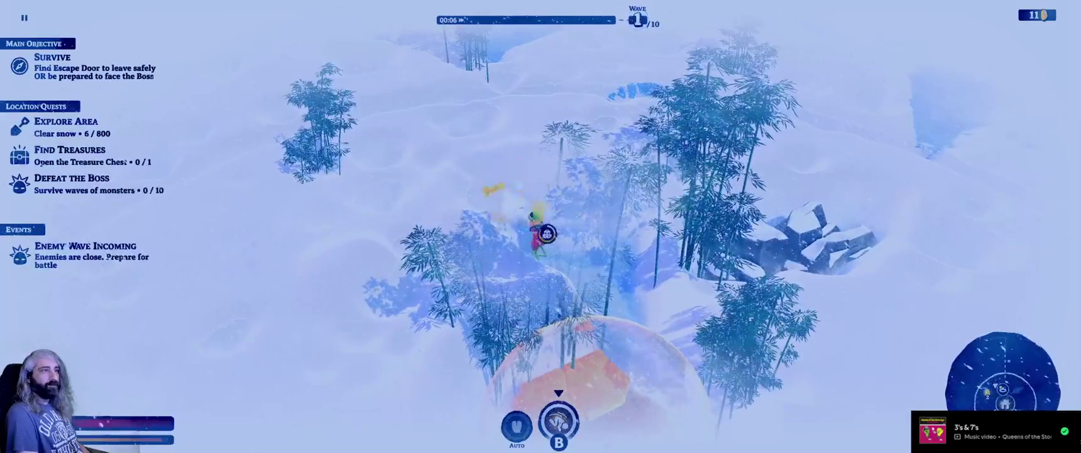
key("s")
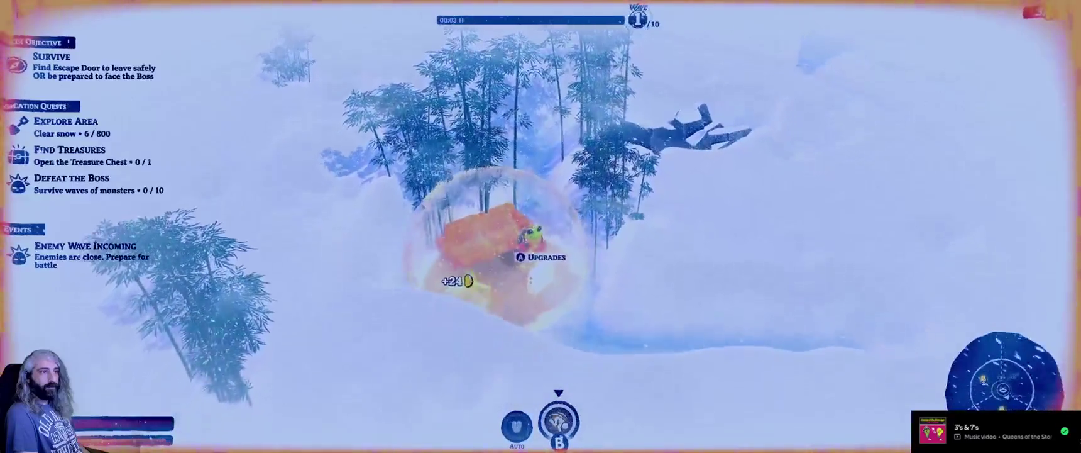
key("e")
key("Down")
key("Left")
key("Up")
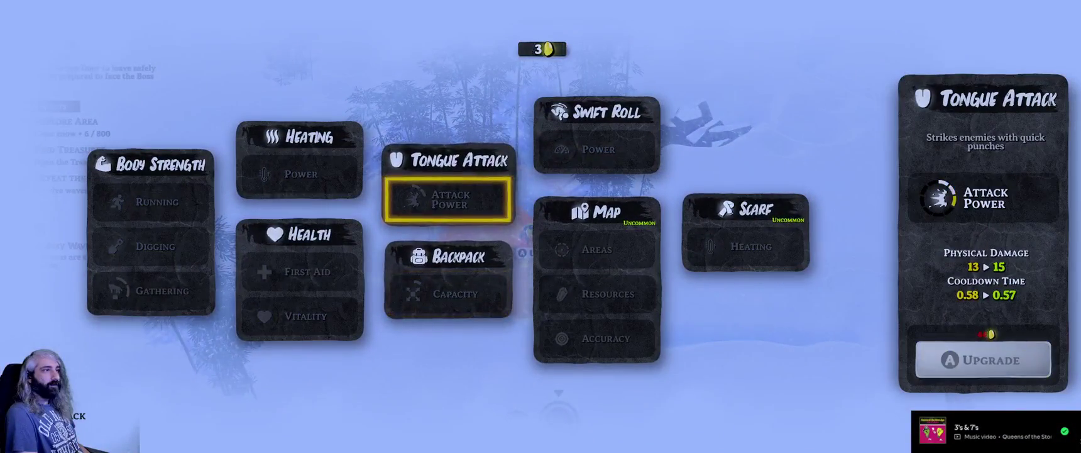
key("Escape")
Head northwest through the bamboo and ice clearing to fight the wave 1 monsters.
key("w")
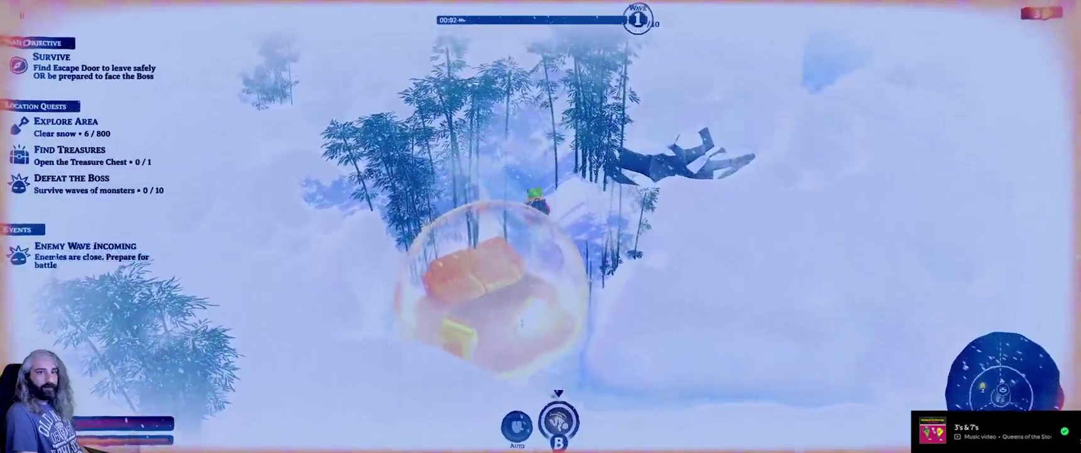
key("w")
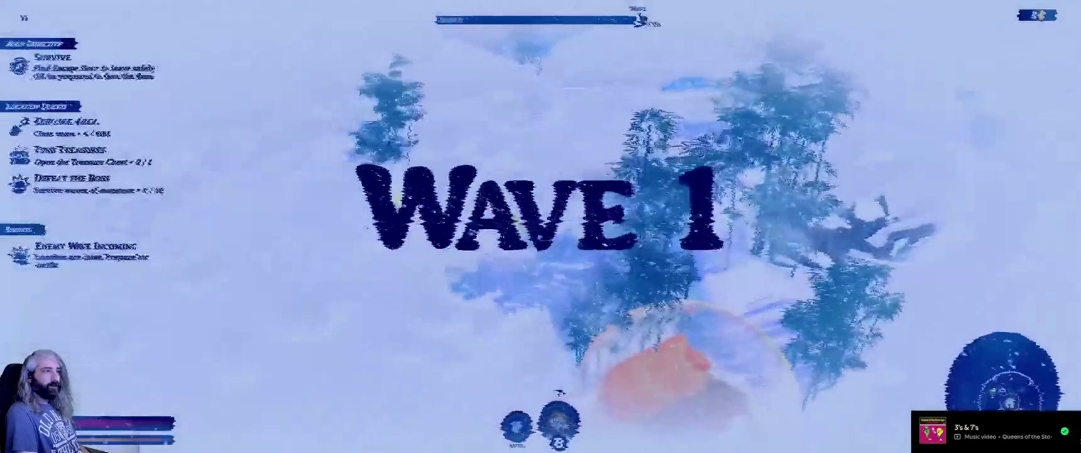
key("w")
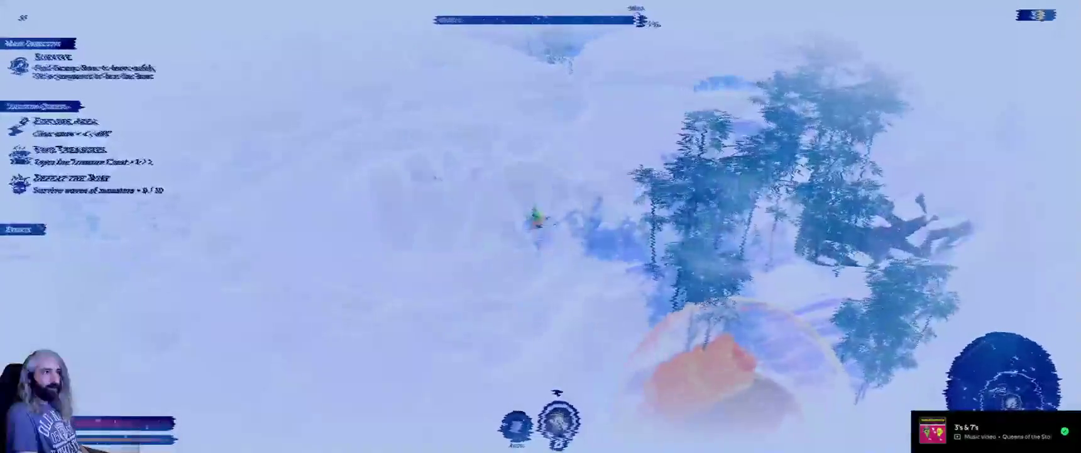
key("w")
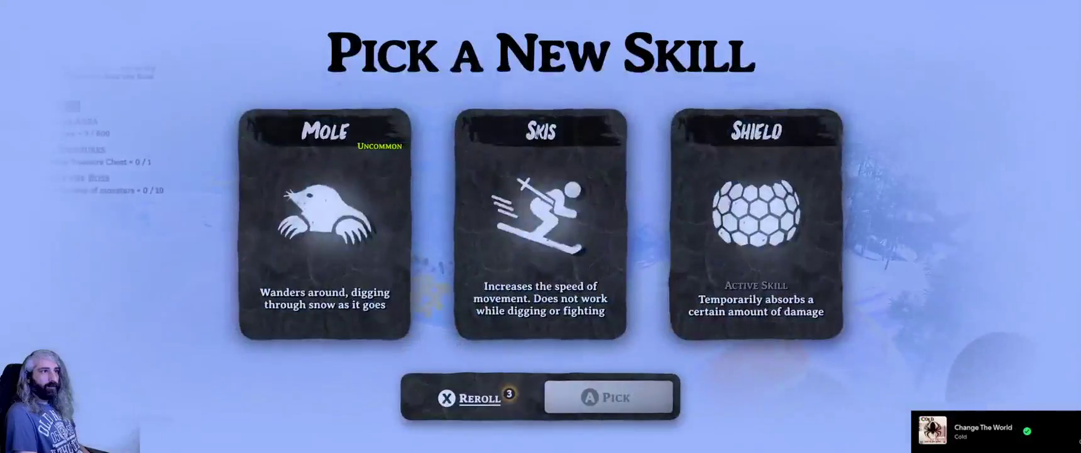
Compare Mole and Skis, reroll once, and take Drill over Magnet and Pickaxe.
key("Right")
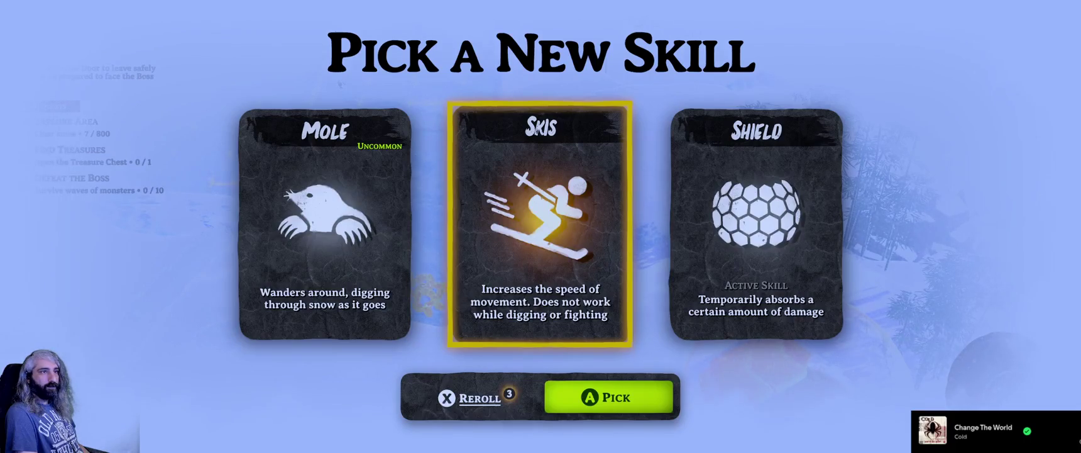
key("Left")
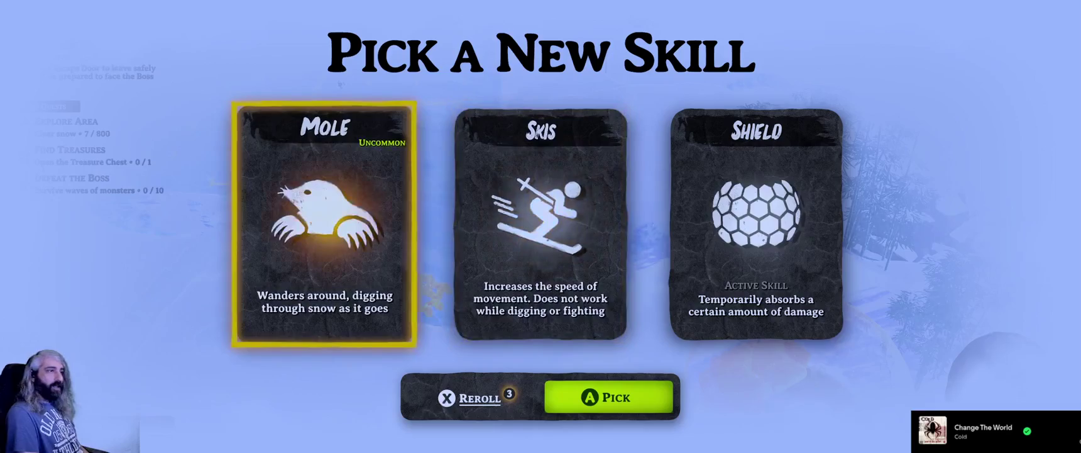
key("Right")
key("r")
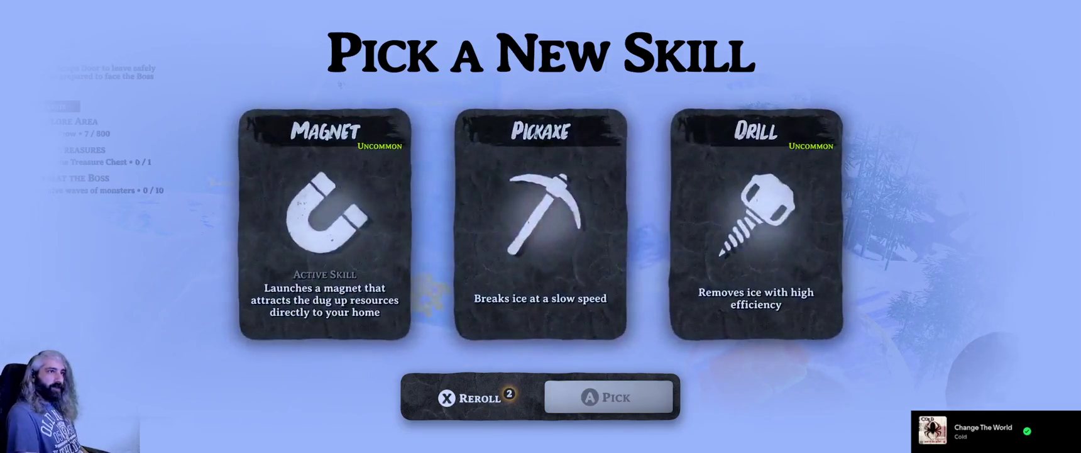
key("Right")
key("Right")
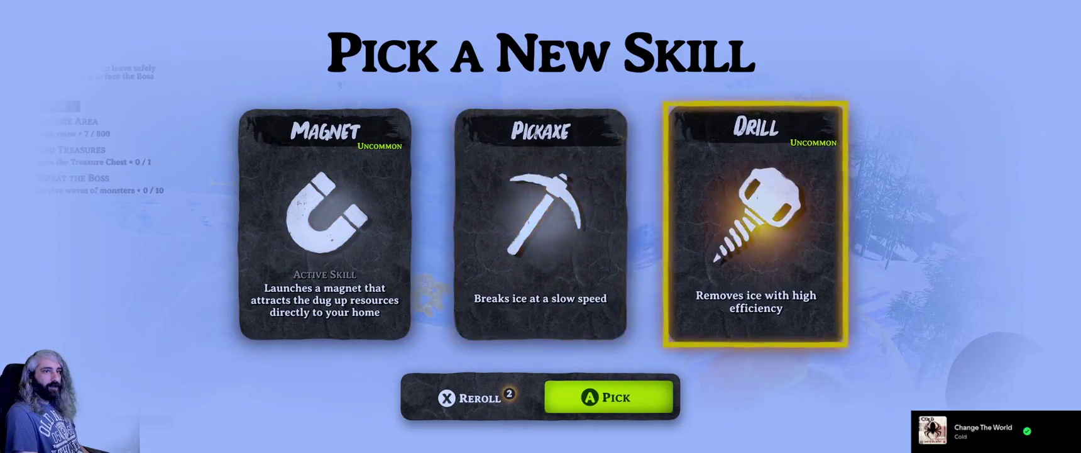
key("Return")
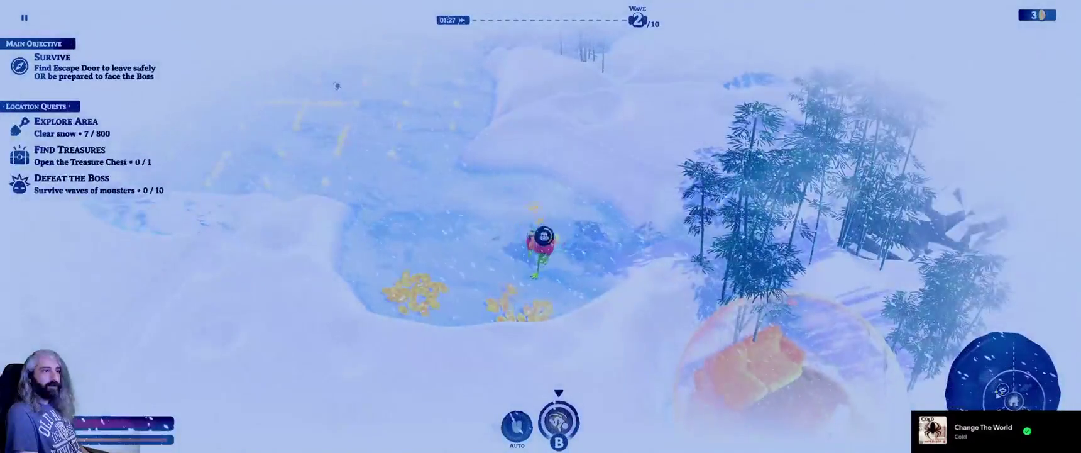
Walk right into the heat bubble and check upgrades without buying.
key("d")
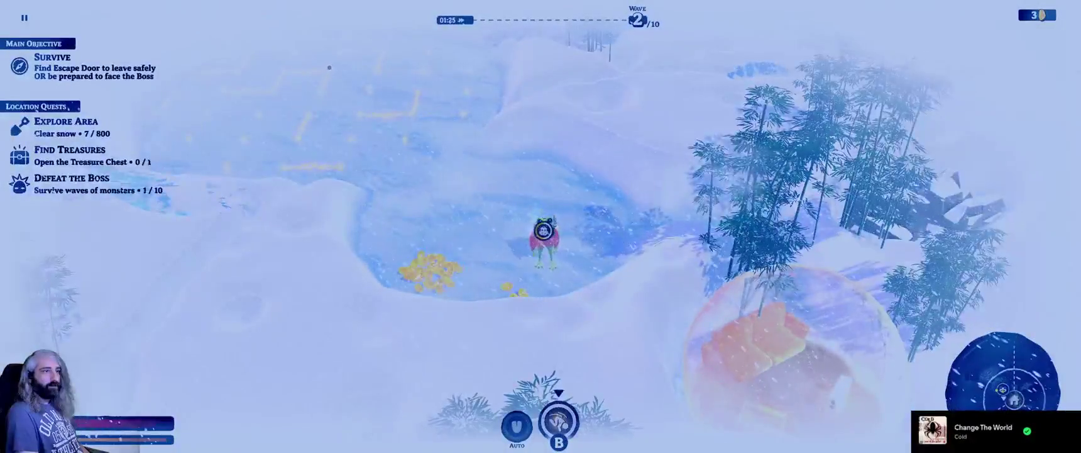
key("d")
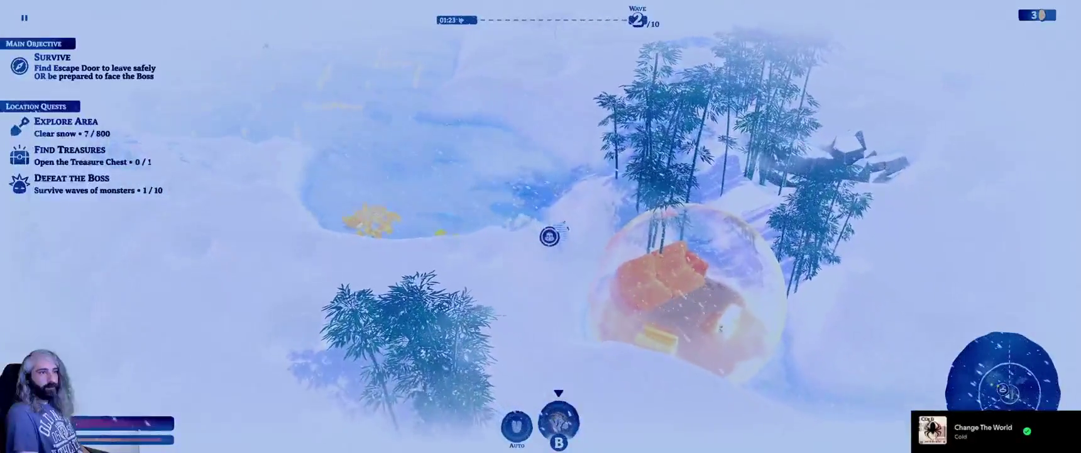
key("d")
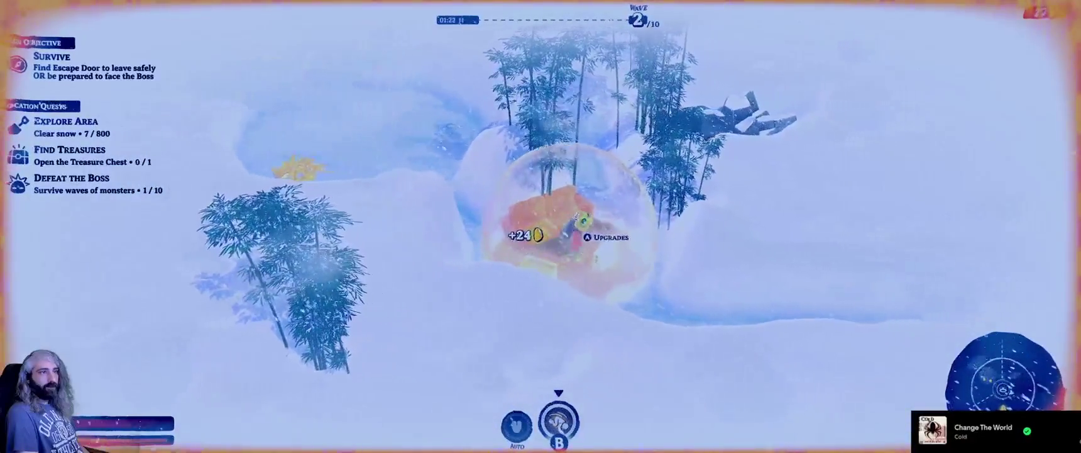
key("e")
key("Escape")
Dig left collecting coins up to 33, then head up-left toward the open ice.
key("a")
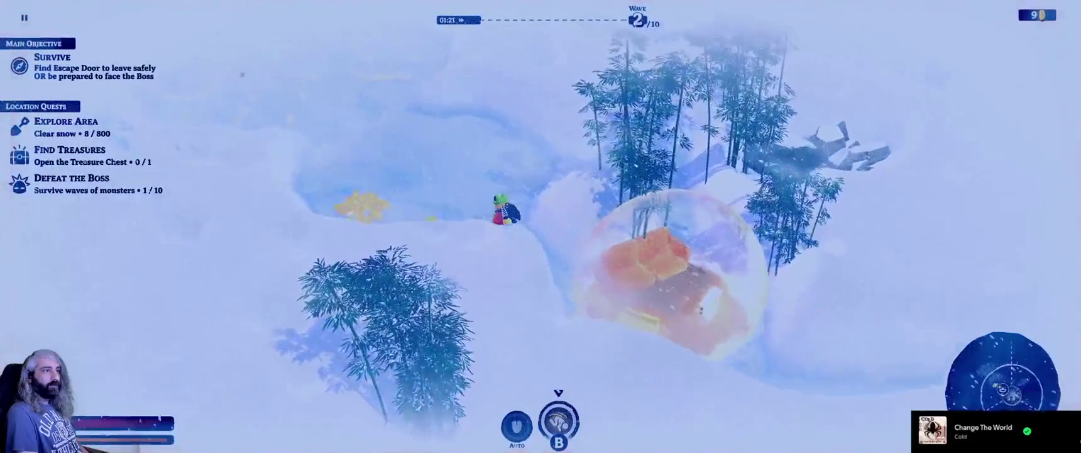
key("a")
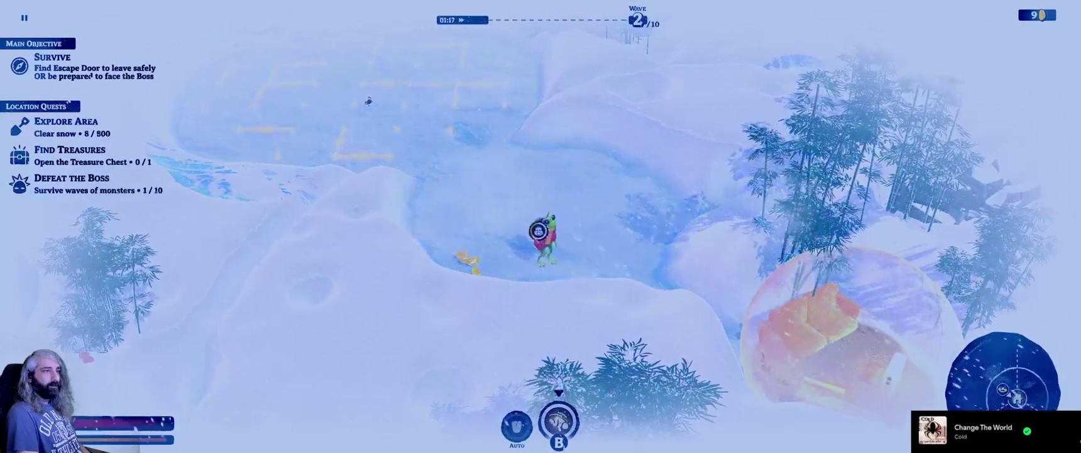
key("d")
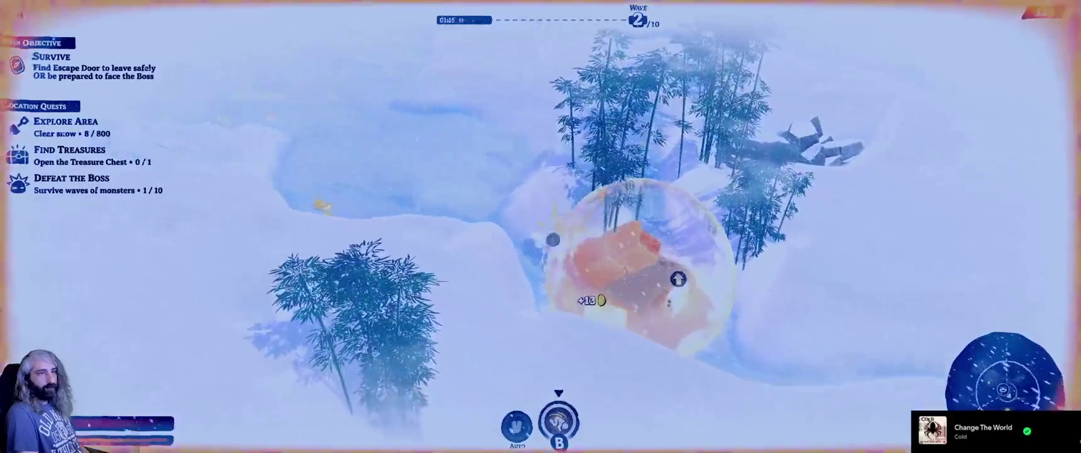
key("a")
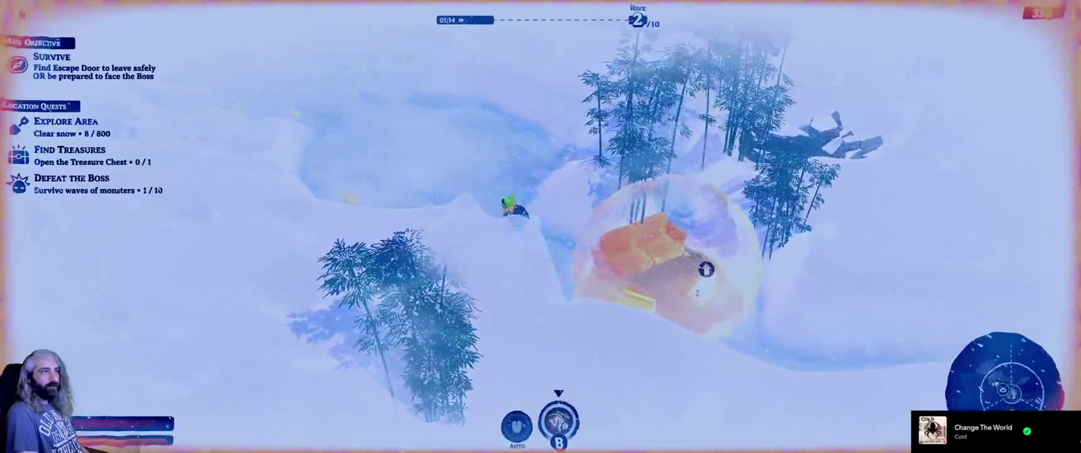
key("a")
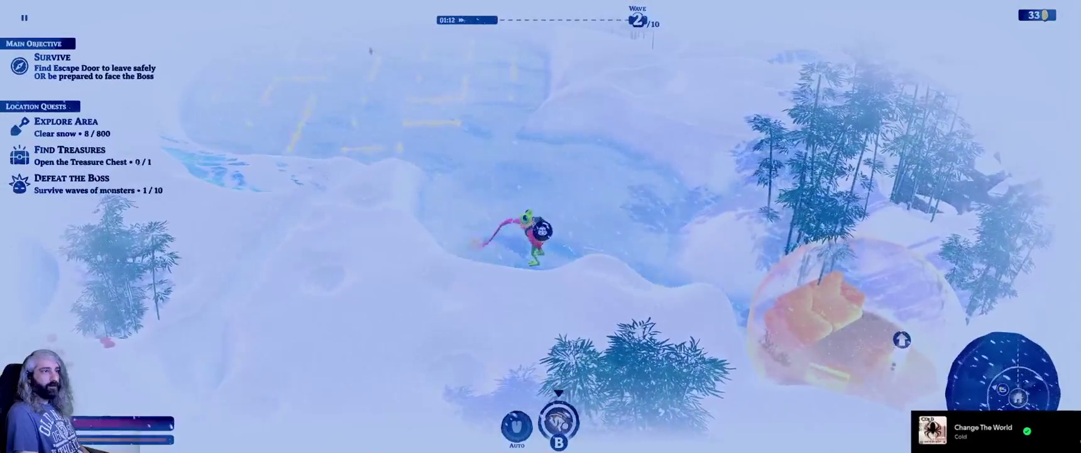
Walk up into the anomalous zone and cross its yellow grid lines until the markings fade.
key("w")
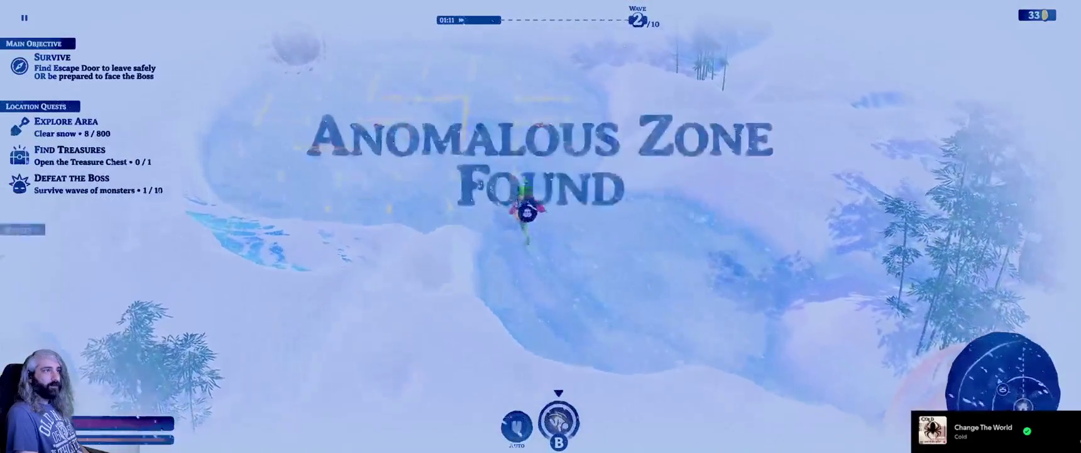
key("w")
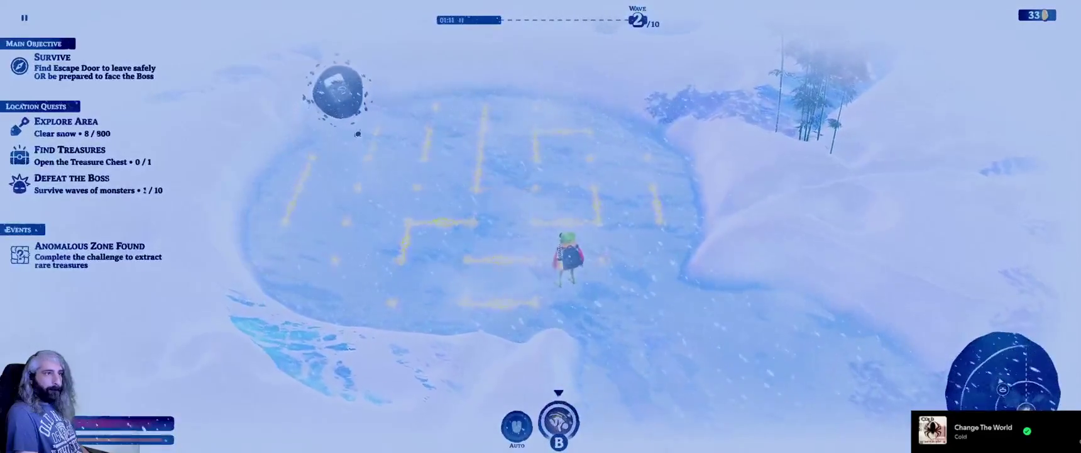
key("w")
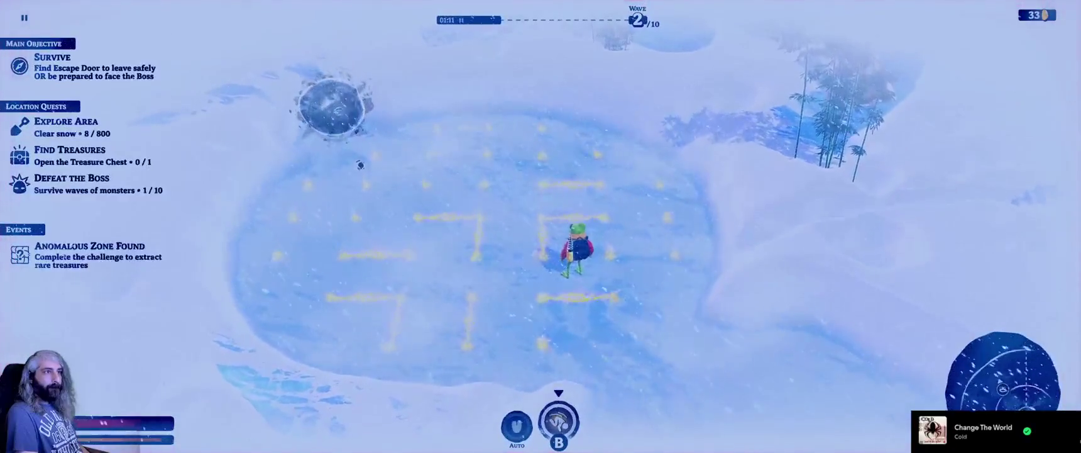
key("w")
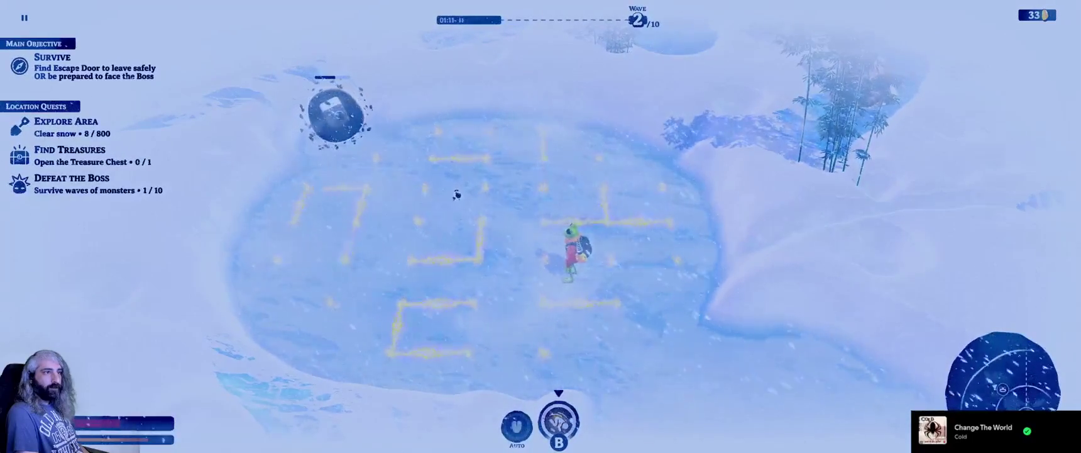
key("a")
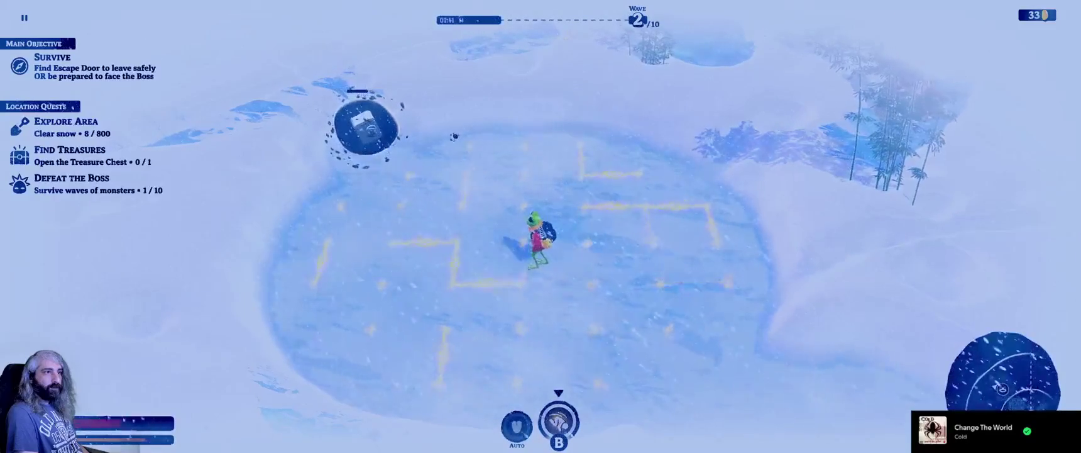
key("w")
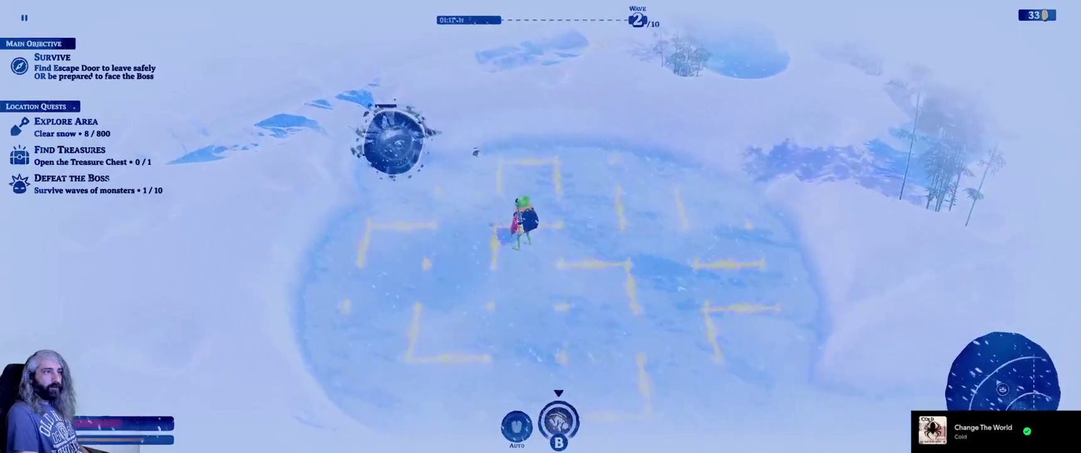
key("s")
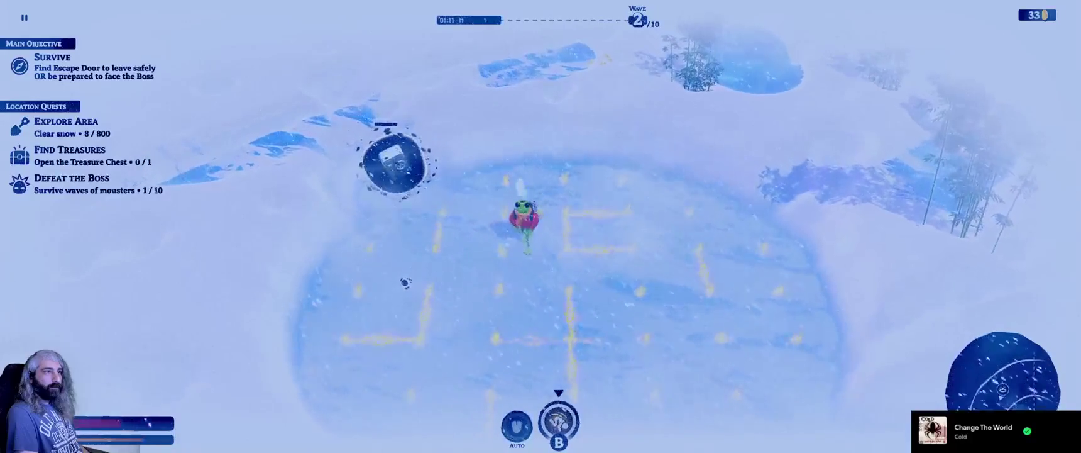
key("a")
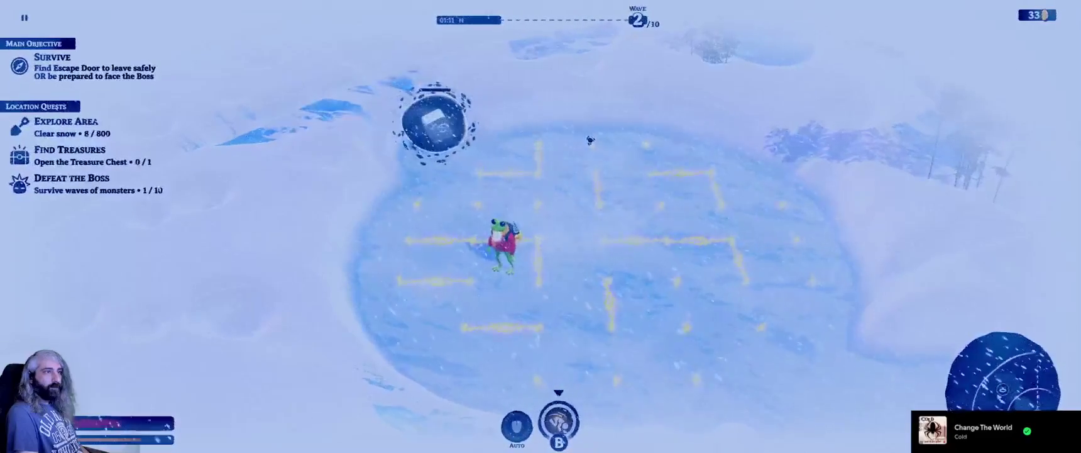
key("w")
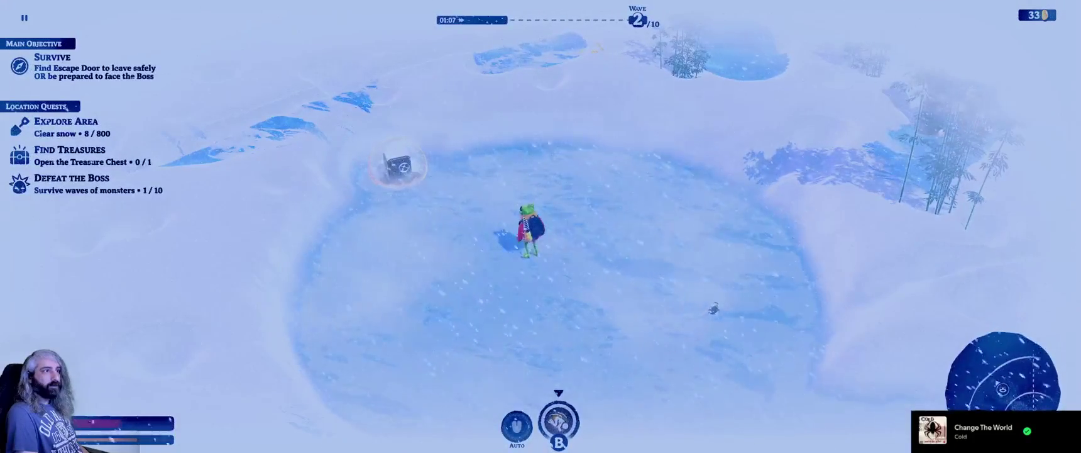
Walk up-left to the treasure chest and open it to collect an artifact.
key("w")
key("a")
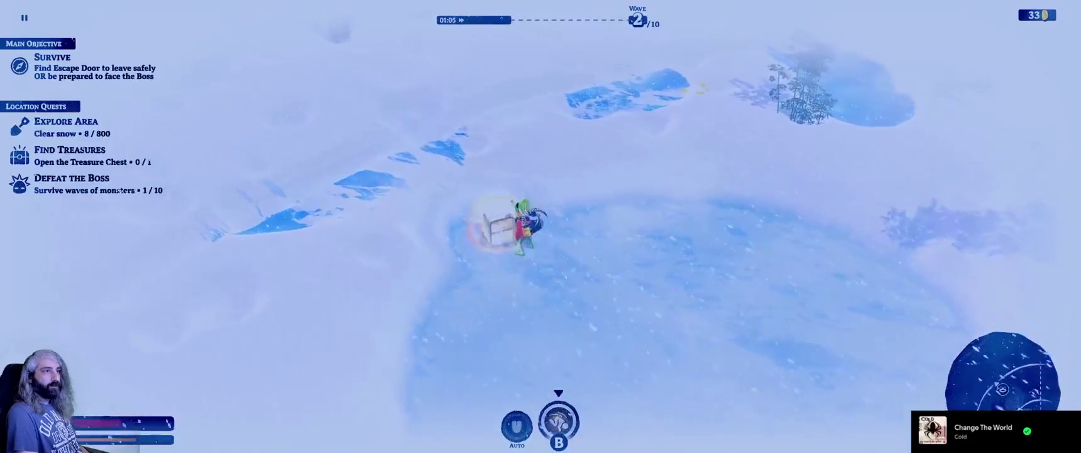
key("a")
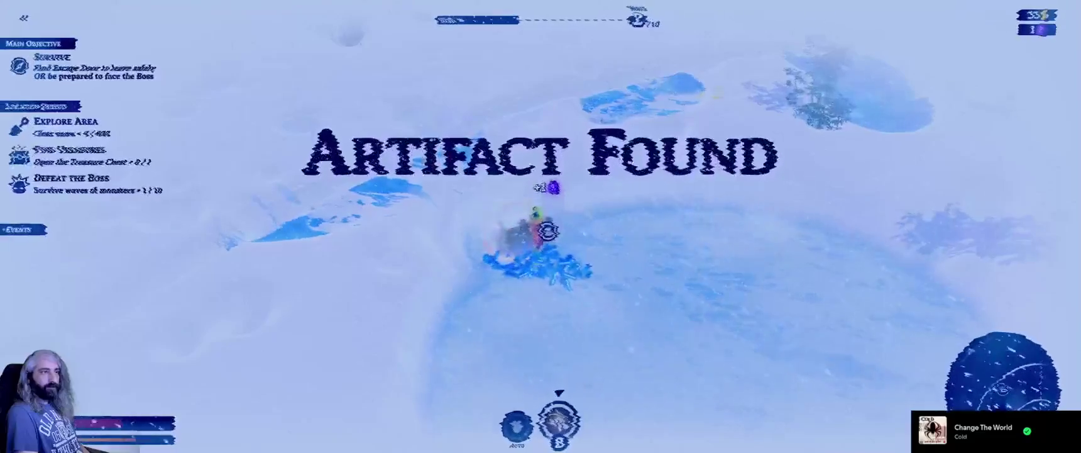
Head down-right across the frozen lake into a heat bubble, showing upgrades with 37 coins.
key("d")
key("s")
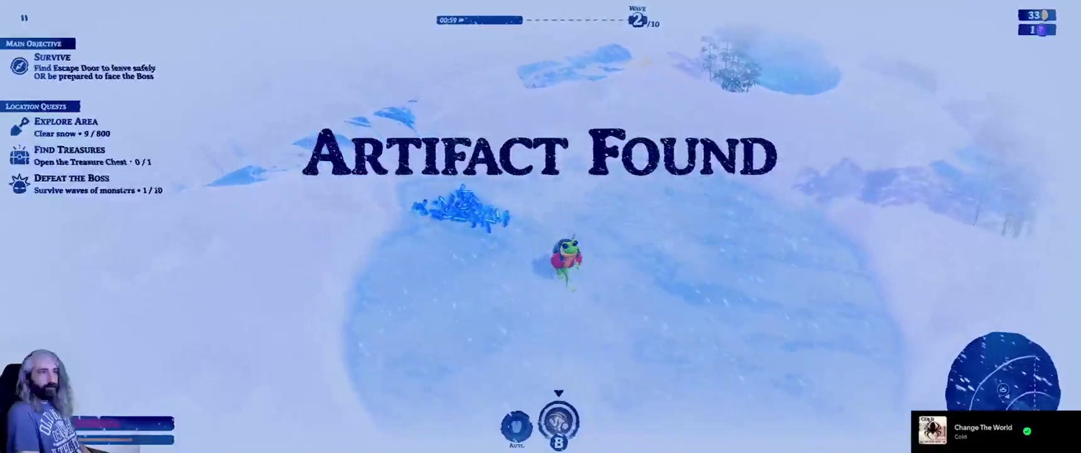
key("d")
key("s")
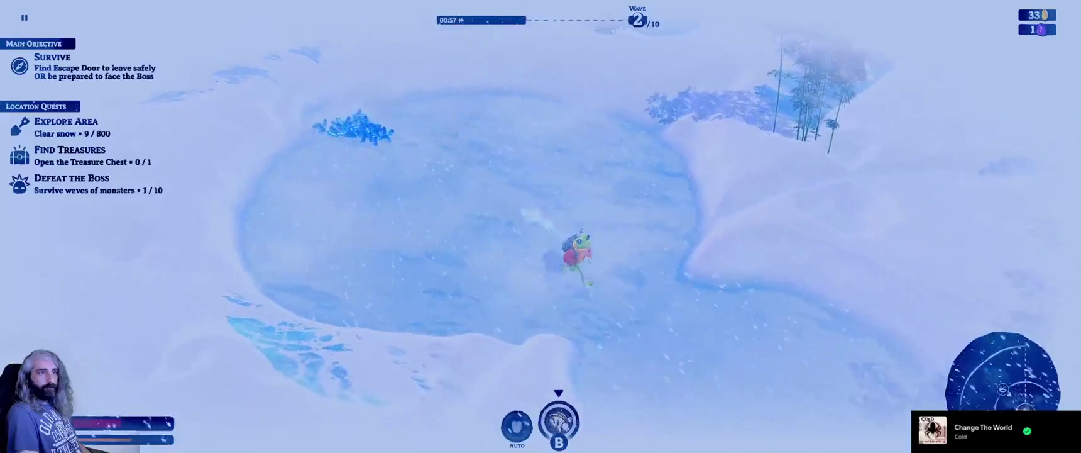
key("d")
key("s")
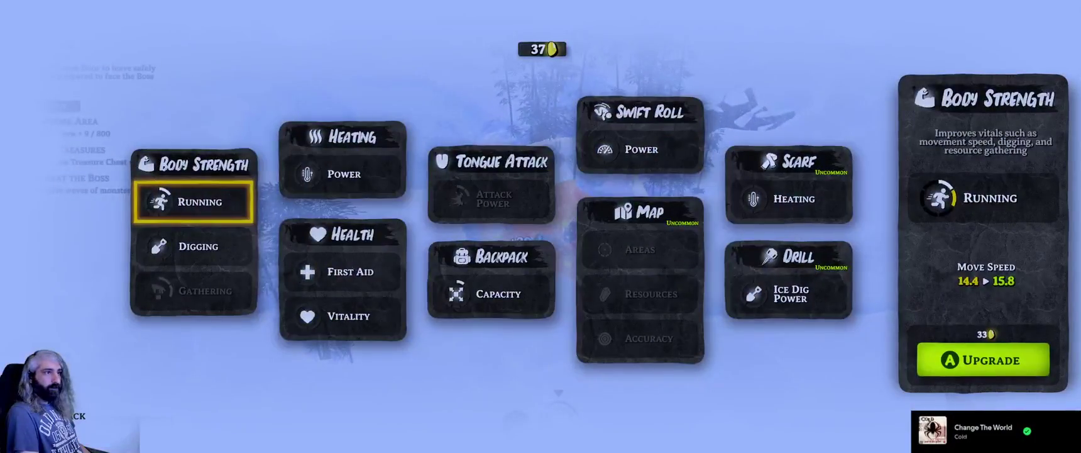
Buy the Backpack Capacity upgrade and close the upgrade menu.
key("Right")
key("Right")
key("Left")
key("Return")
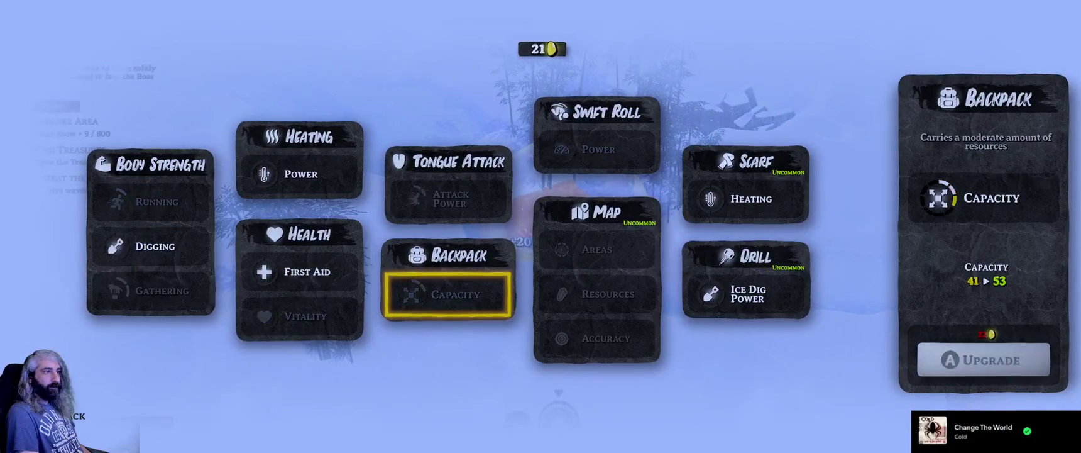
key("Escape")
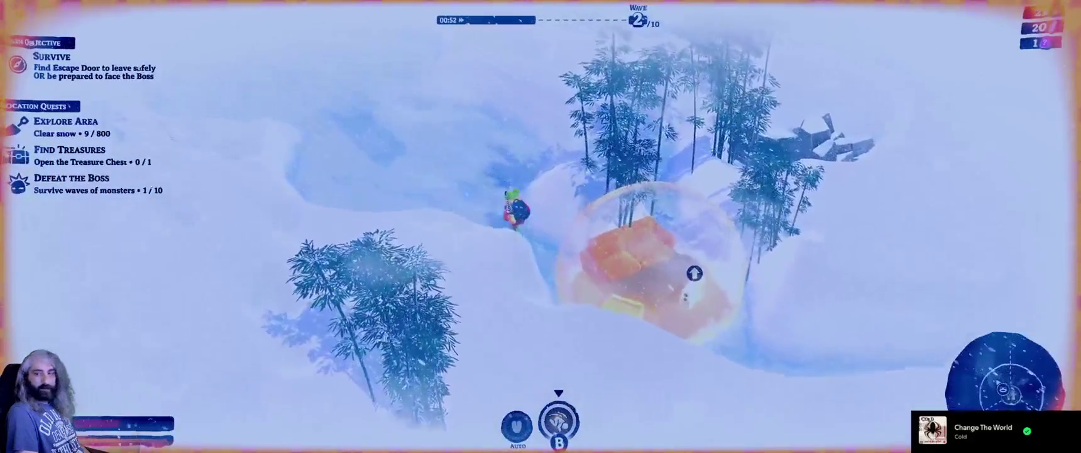
Walk up-left onto the frozen lake, then back down-right into the heat bubble to collect resources.
key("w")
key("a")
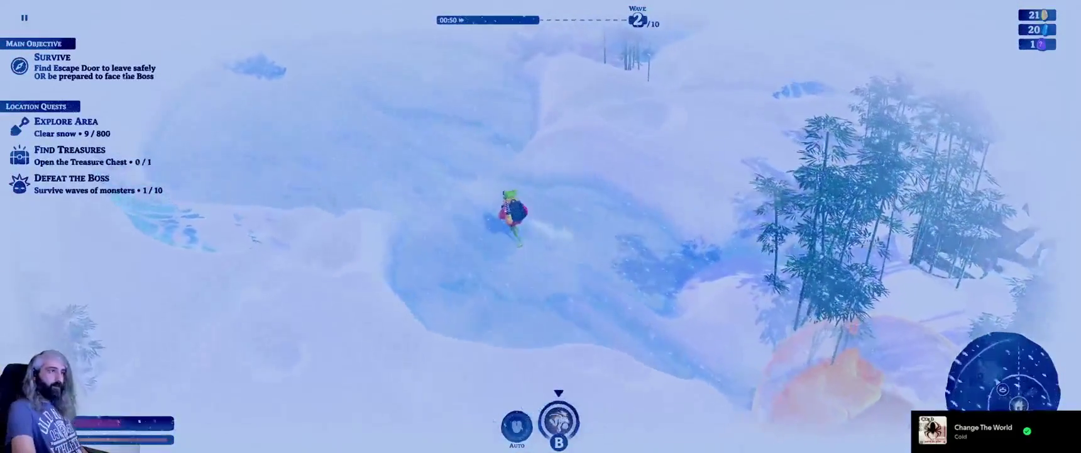
key("w")
key("a")
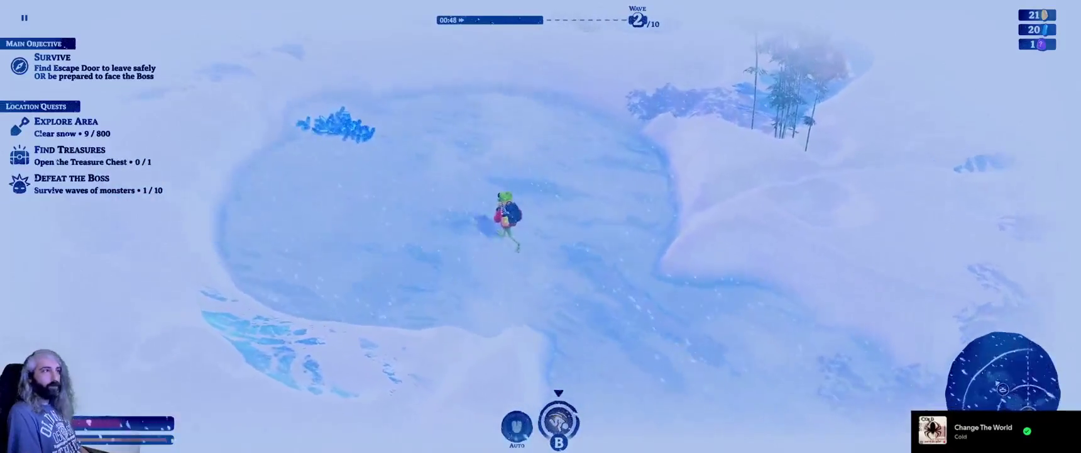
key("w")
key("a")
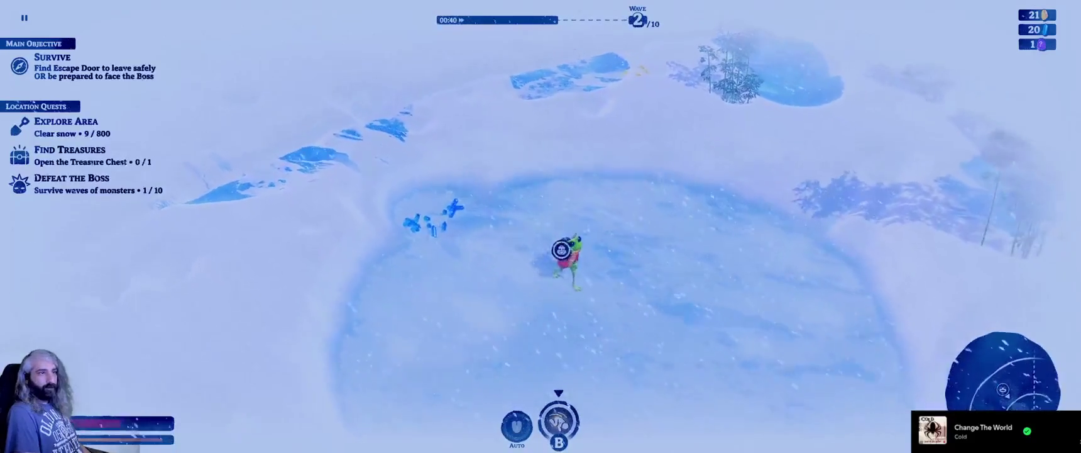
key("s")
key("d")
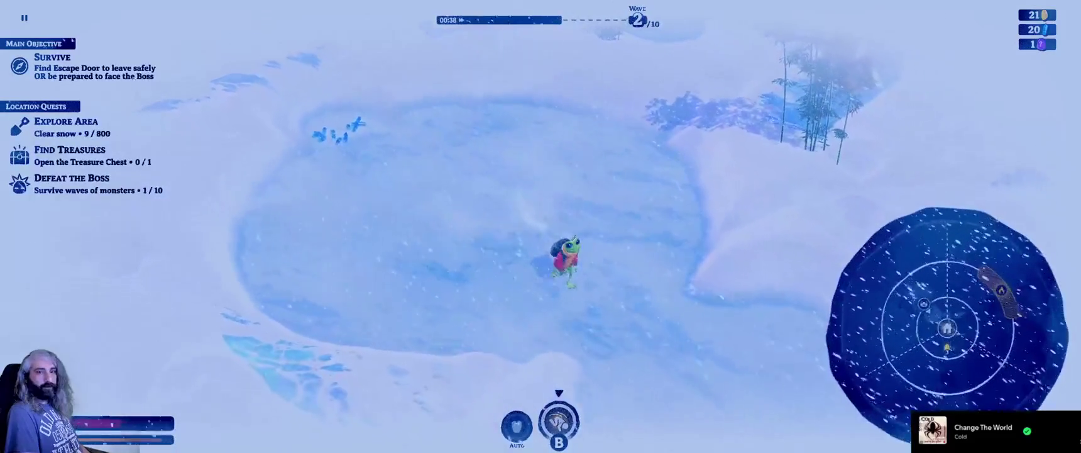
key("d")
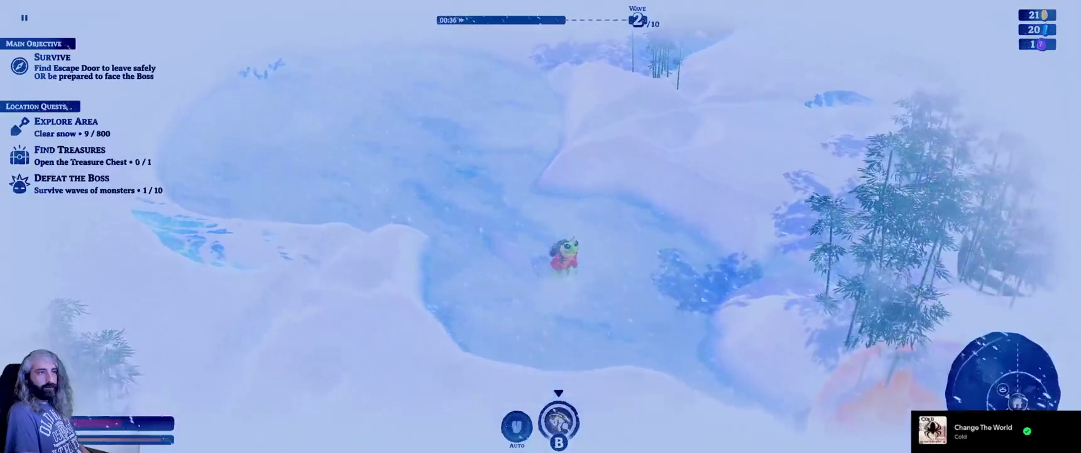
key("s")
key("d")
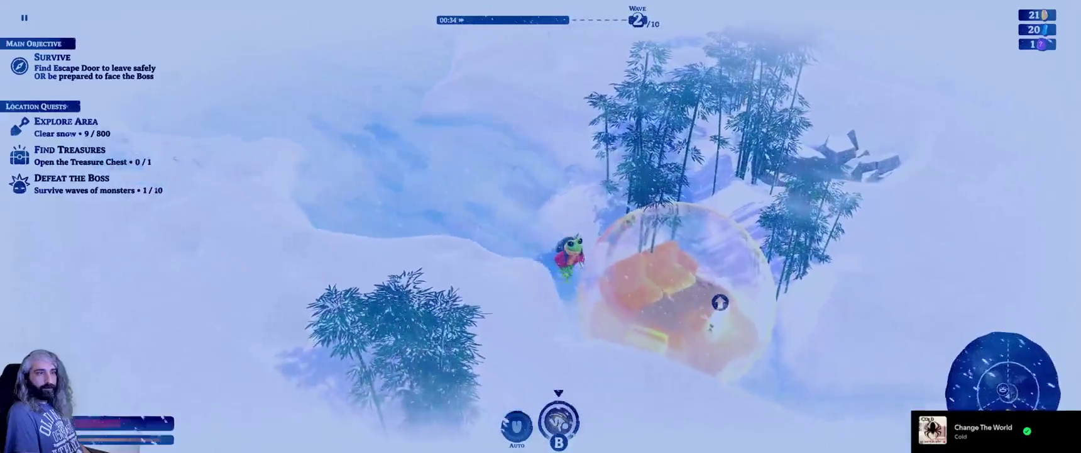
key("s")
key("d")
Head up-left past the icy pond and dig up-right into the dense snow.
key("w")
key("a")
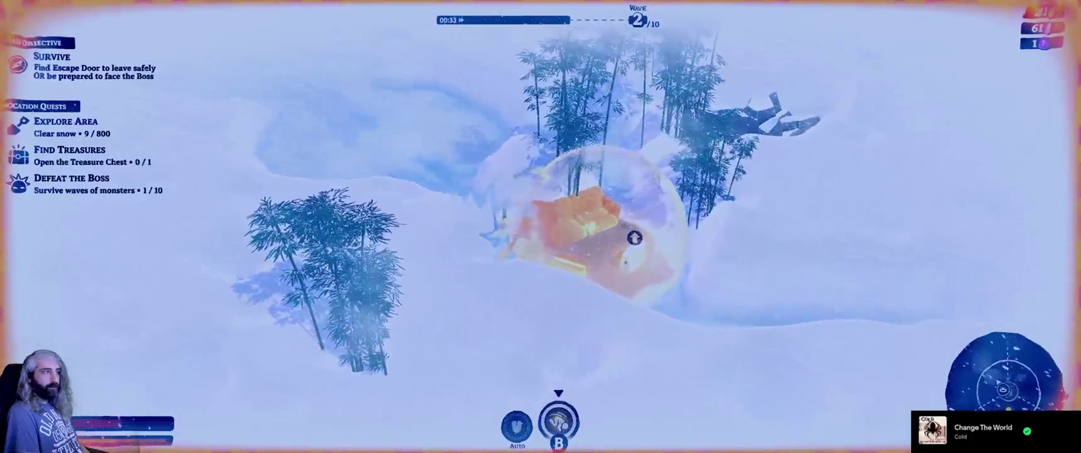
key("w")
key("a")
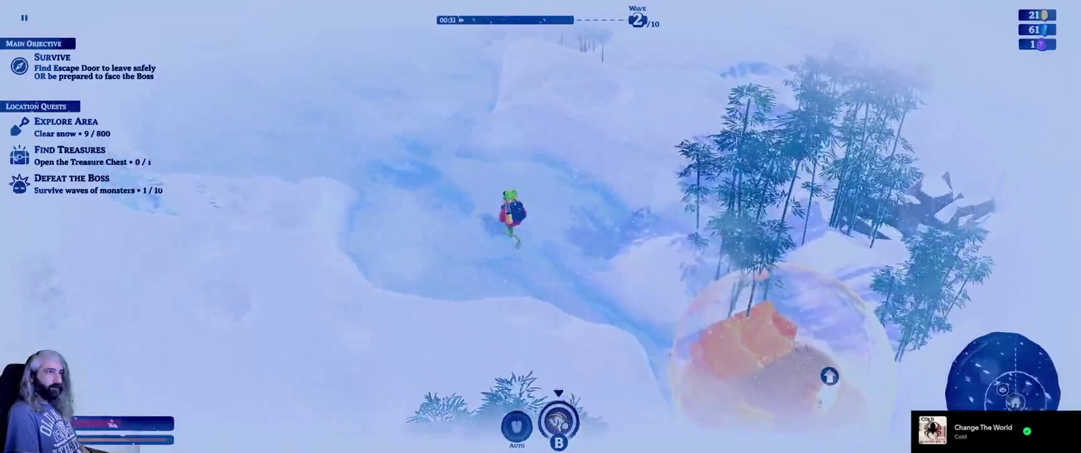
key("w")
key("a")
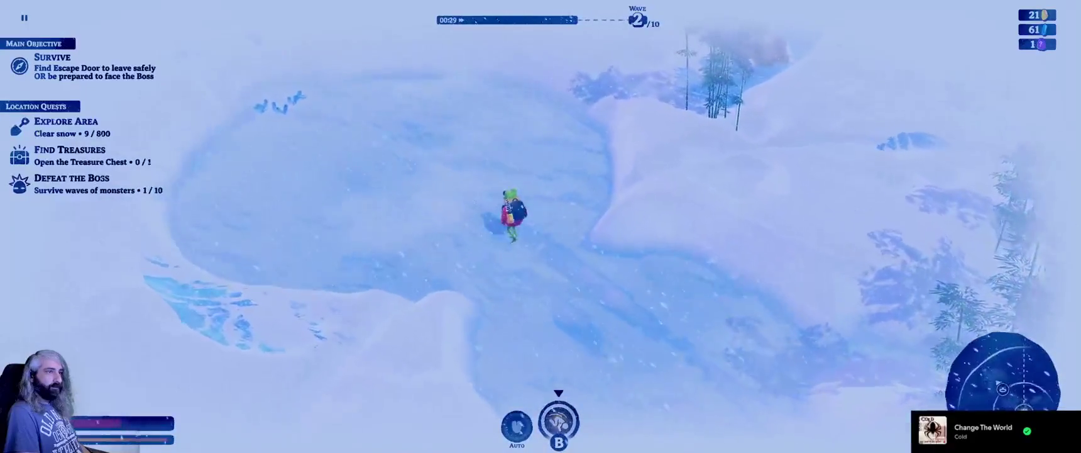
key("w")
key("a")
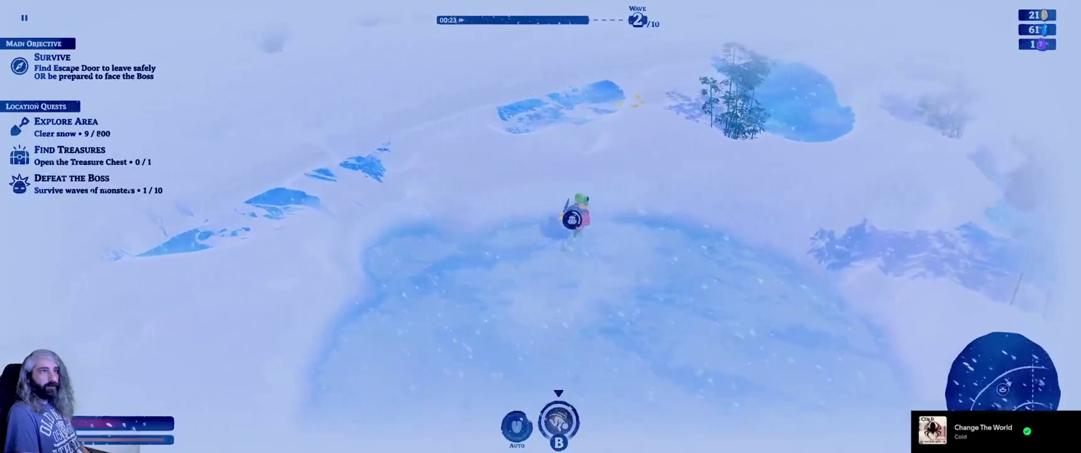
key("w")
key("d")
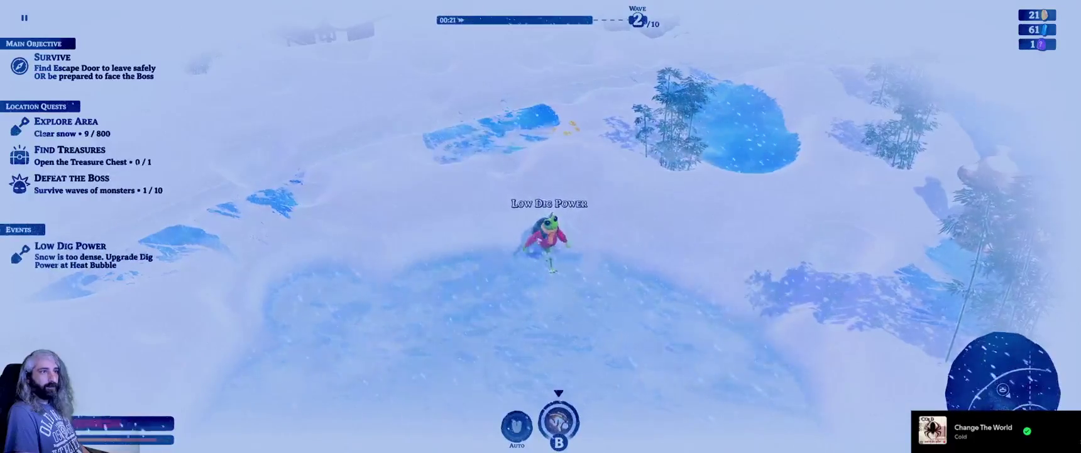
Return down-right across the pond into the heat bubble to collect resources.
key("s")
key("d")
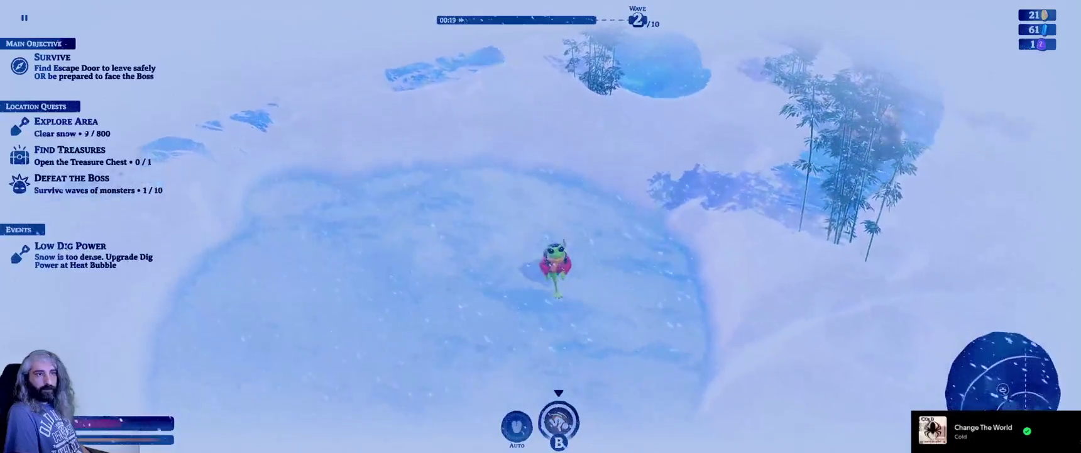
key("s")
key("d")
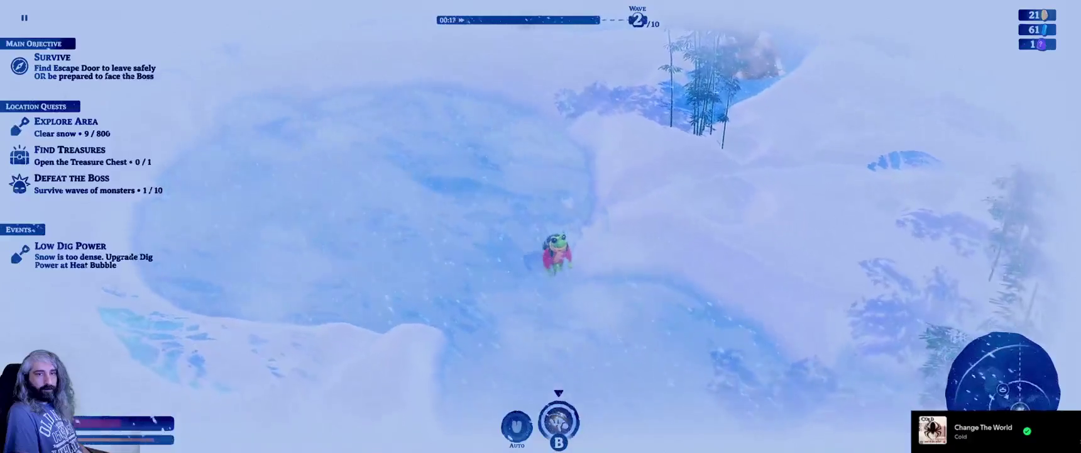
key("s")
key("d")
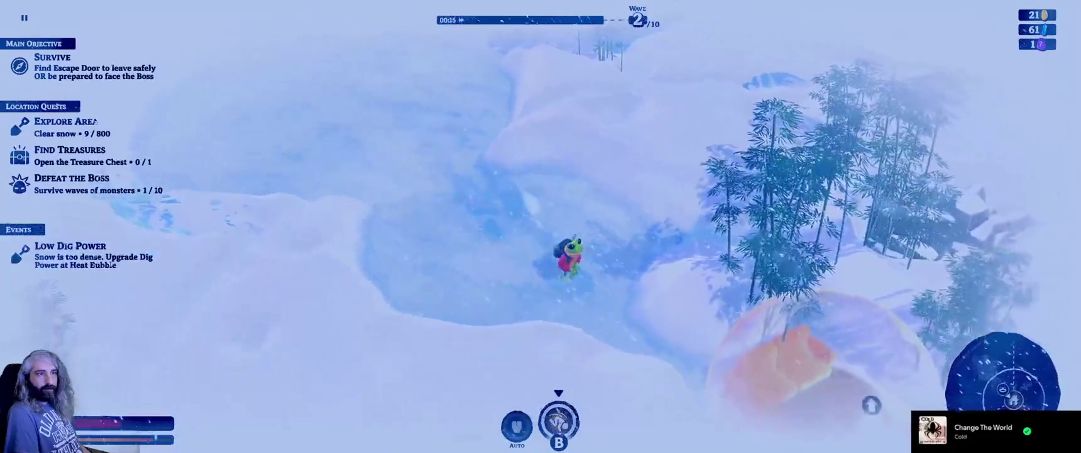
key("s")
key("d")
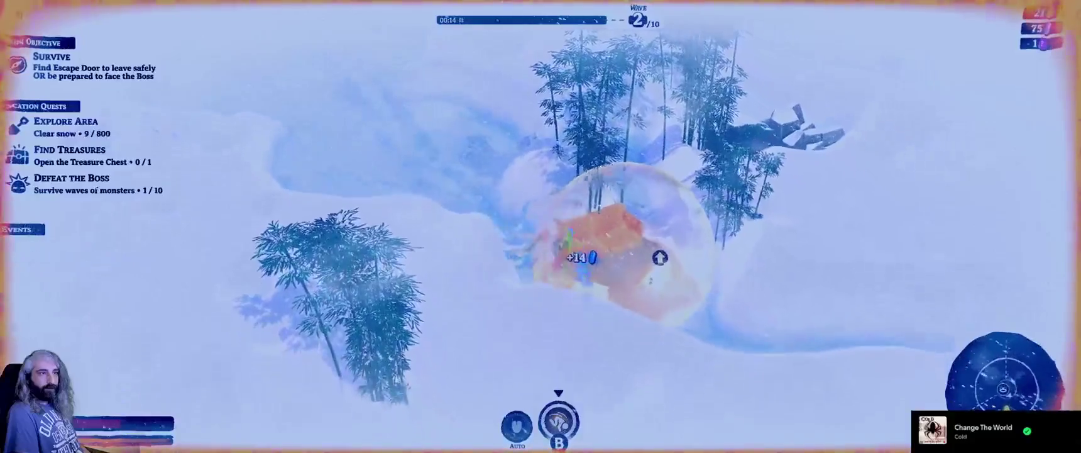
Dig down-left past the stone statue, then right, and return north into the heat bubble.
key("s")
key("d")
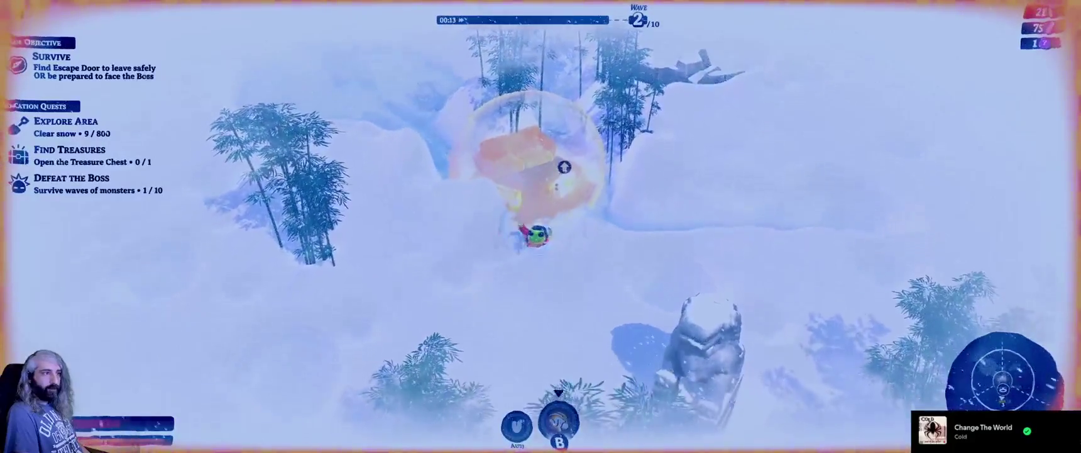
key("s")
key("a")
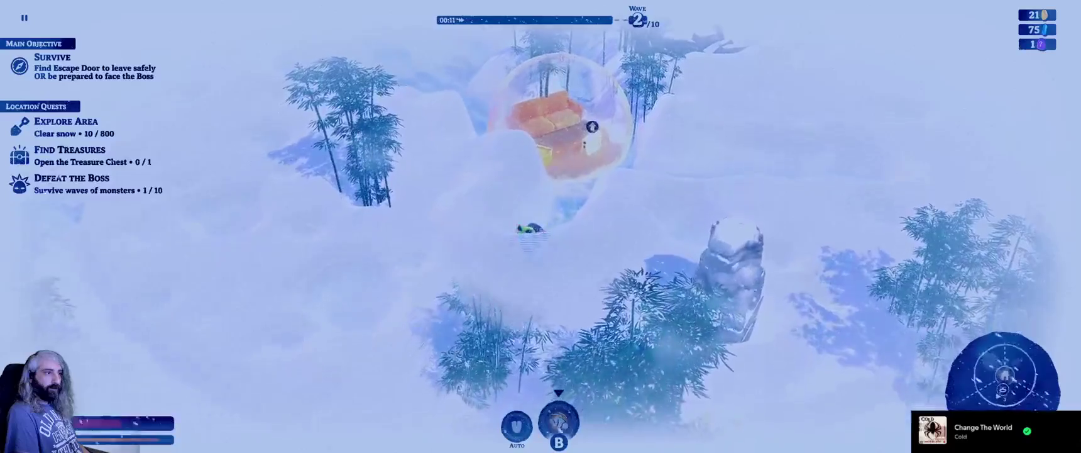
key("s")
key("a")
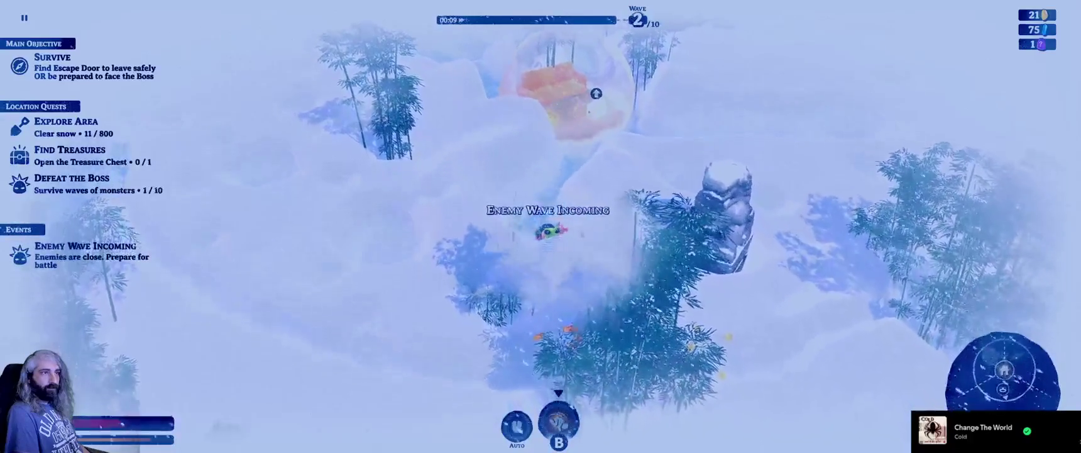
key("s")
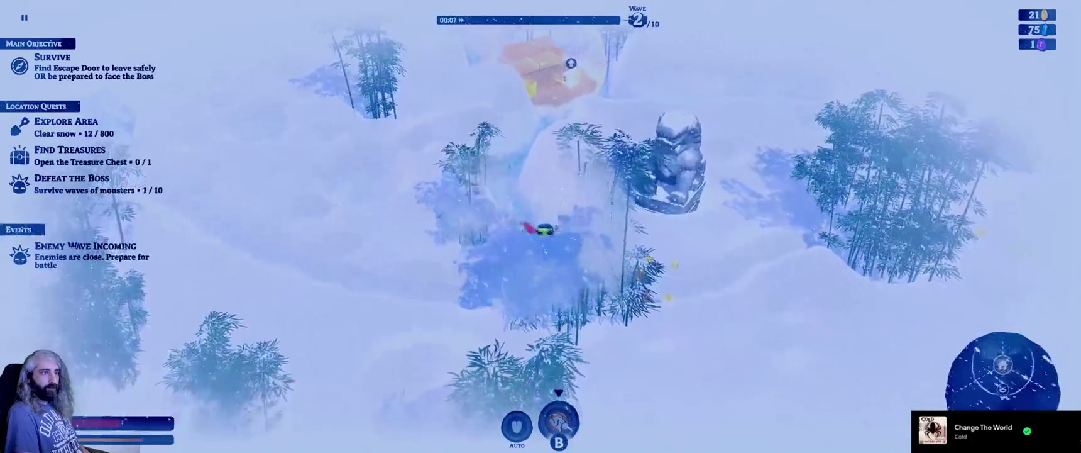
key("s")
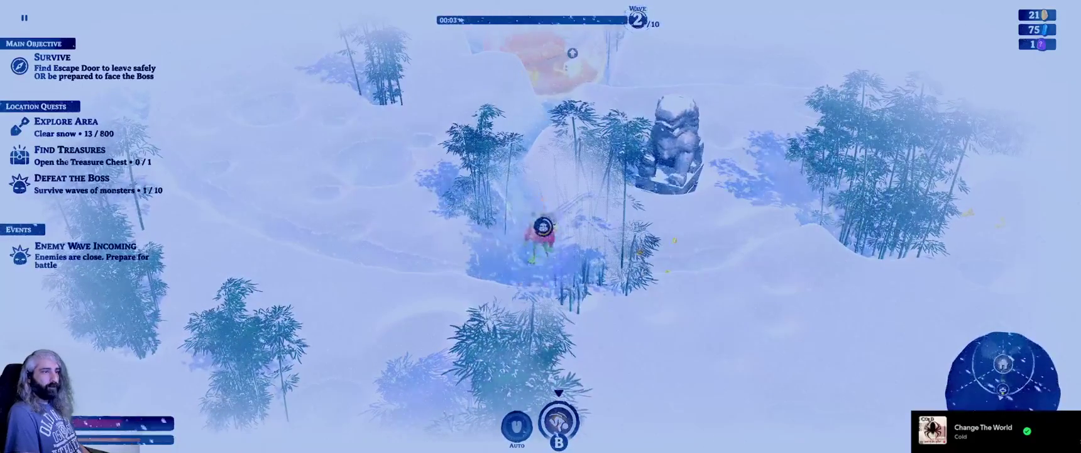
key("d")
key("d")
key("w")
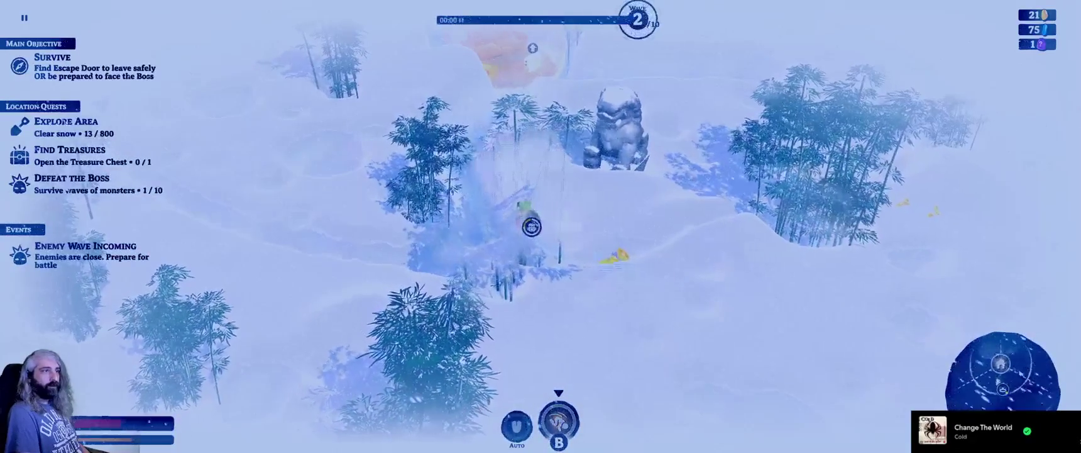
key("a")
key("w")
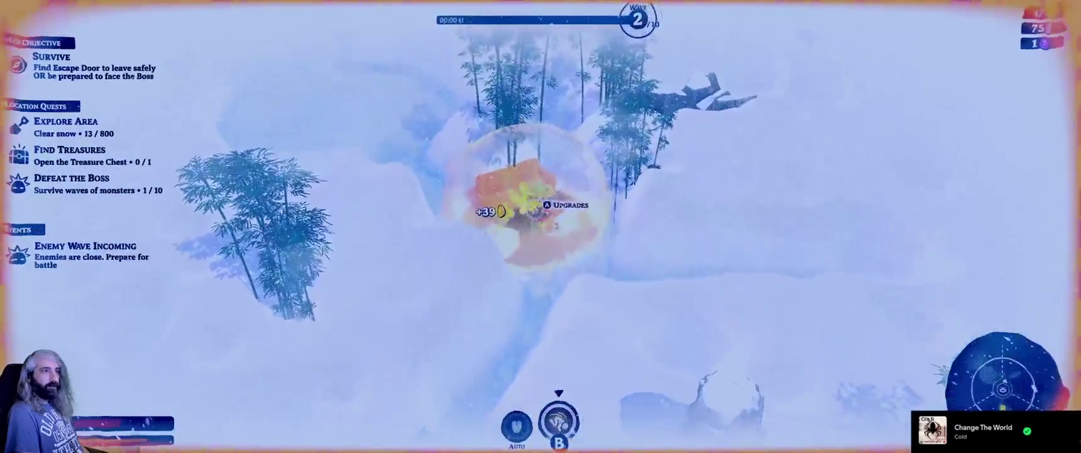
Upgrade Heating Power at the heat bubble, leaving 3 coins, and exit the upgrades.
key("e")
key("Right")
key("Return")
key("Up")
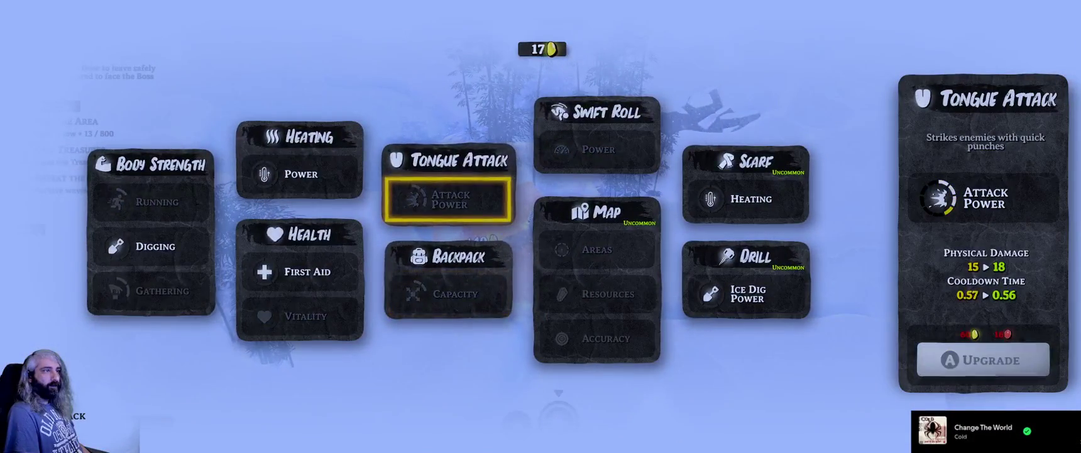
key("Left")
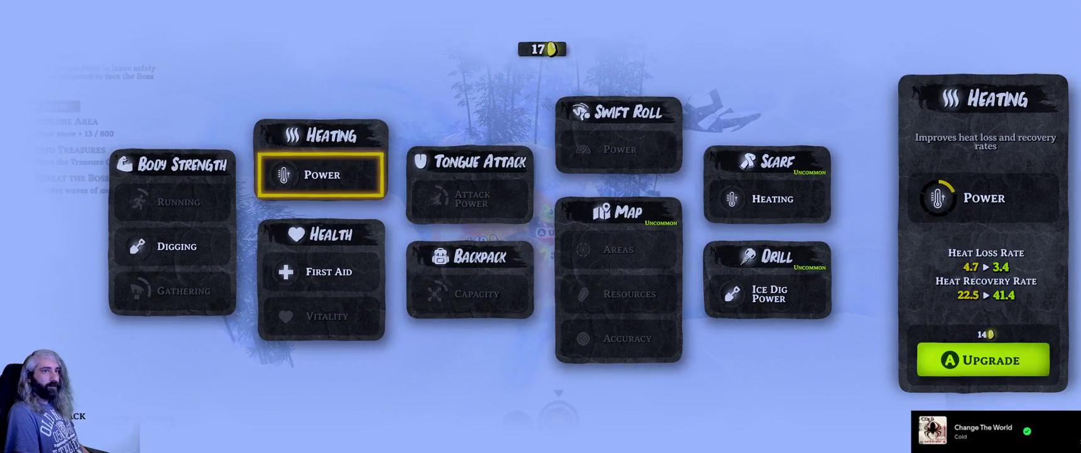
key("Escape")
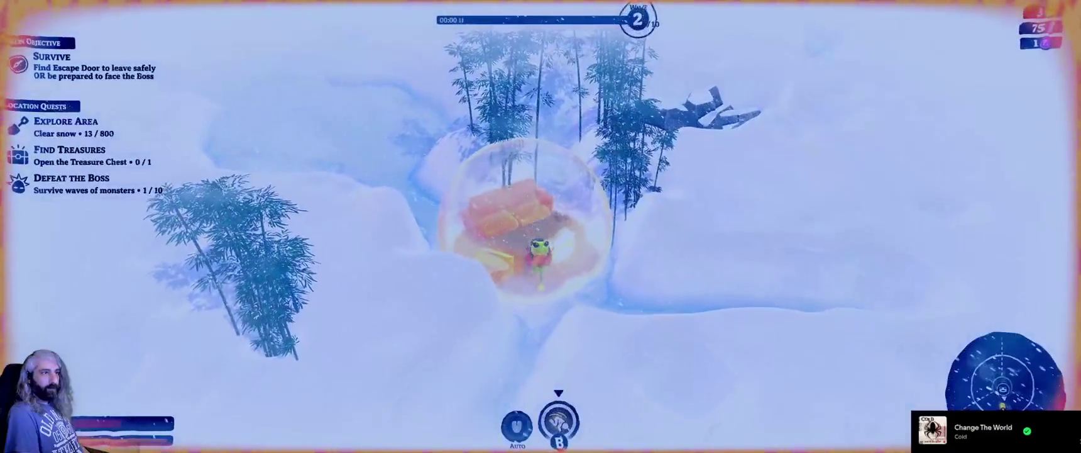
Dig down out of the heat bubble and right past the stone statue, reaching 19 of 800 snow cleared.
key("s")
key("s")
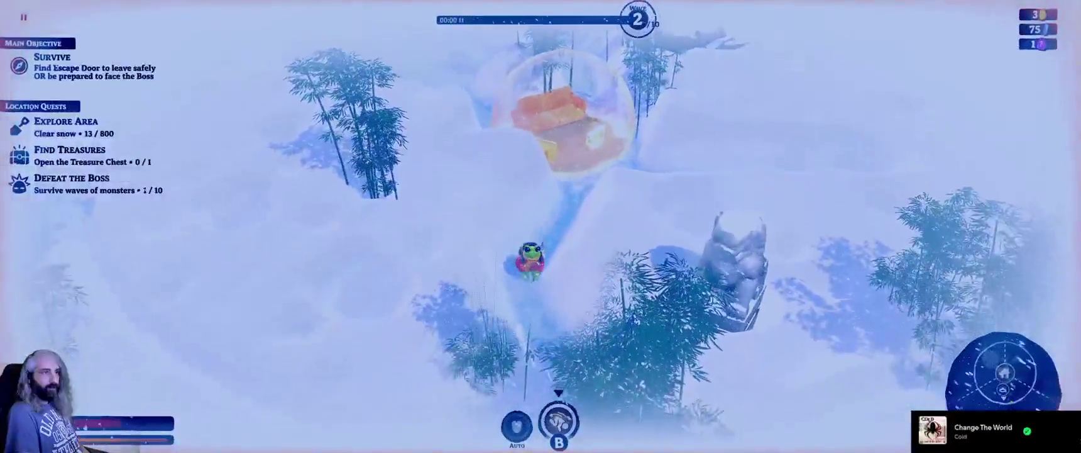
key("s")
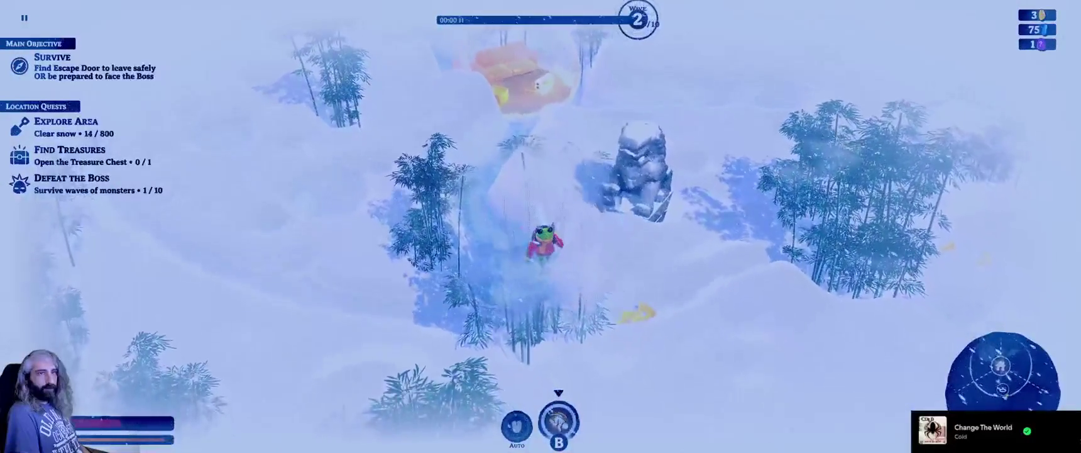
key("s")
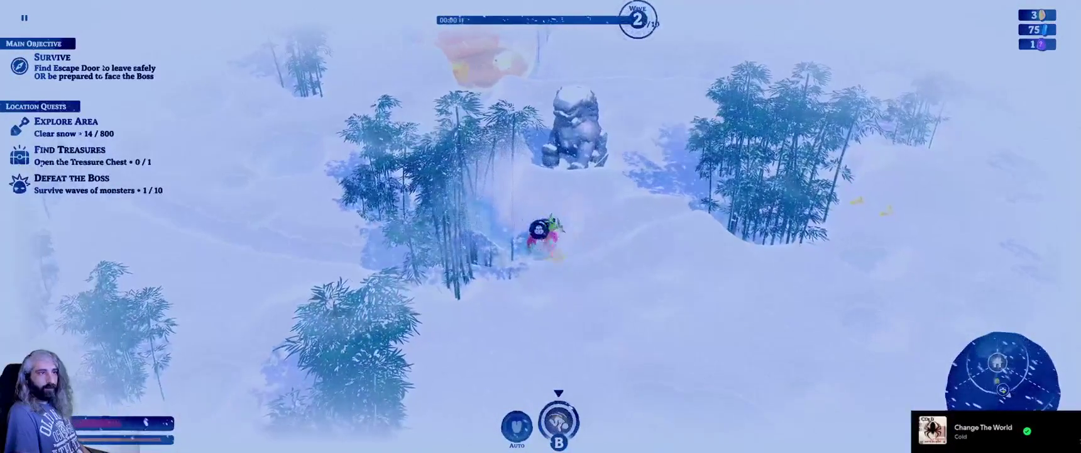
key("d")
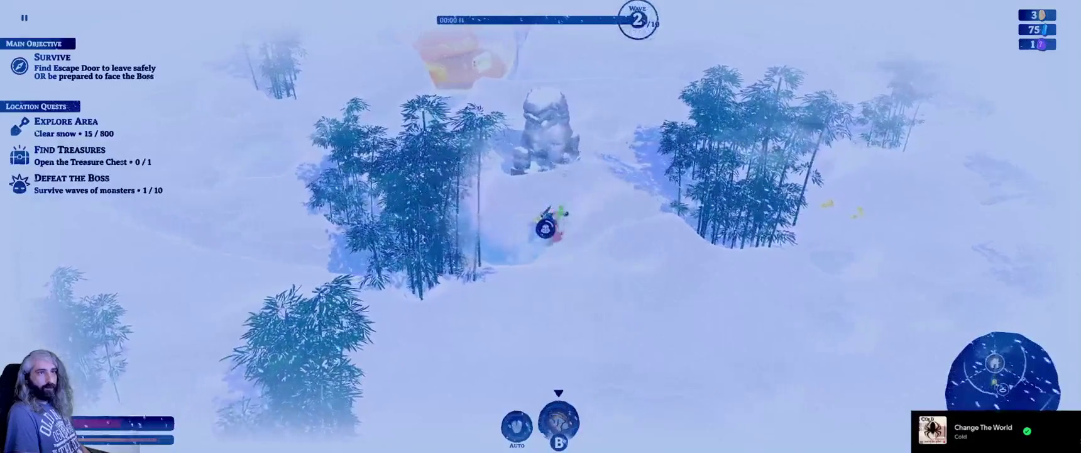
key("d")
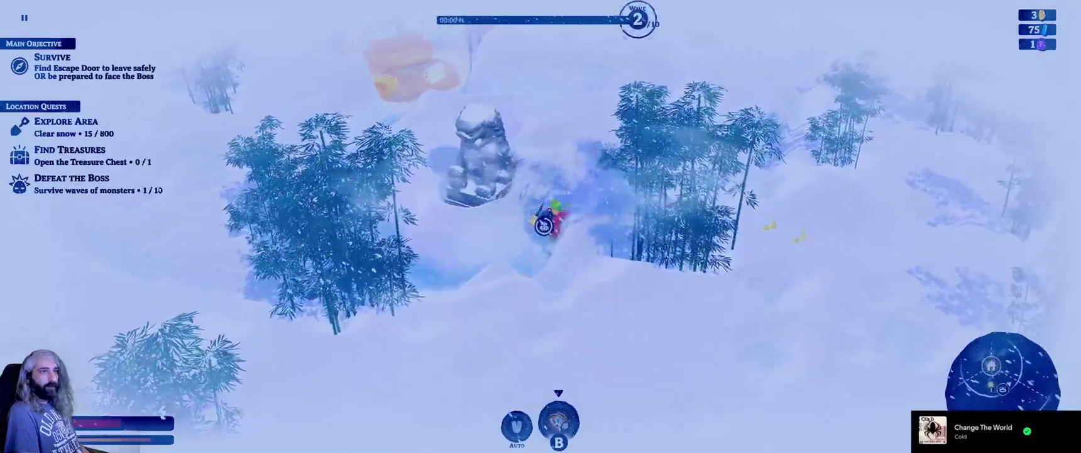
Dig upward beside the statue and loop left around the heat bubble clearing snow.
key("w")
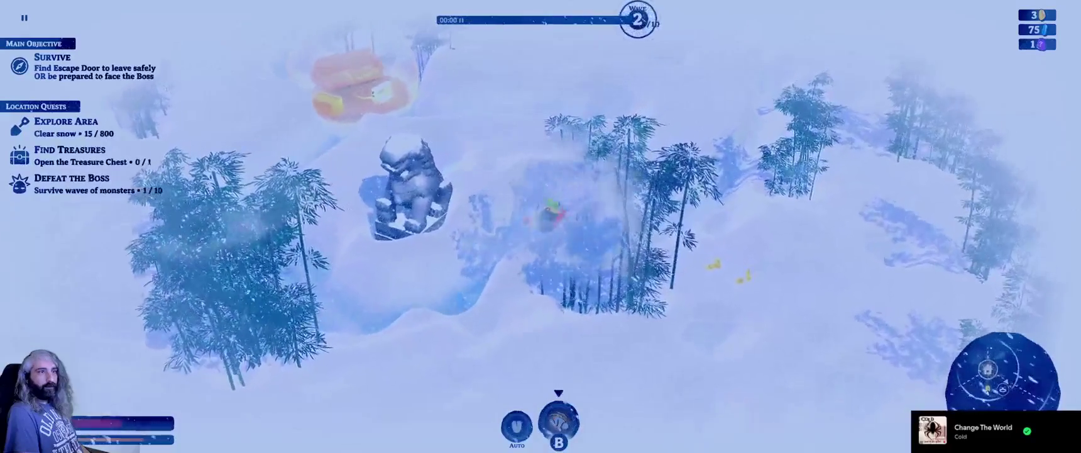
key("w")
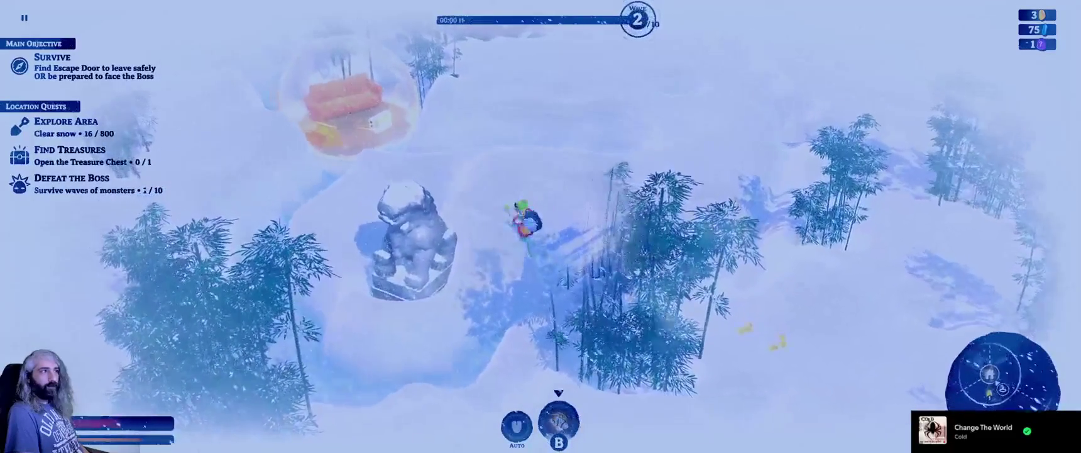
key("w")
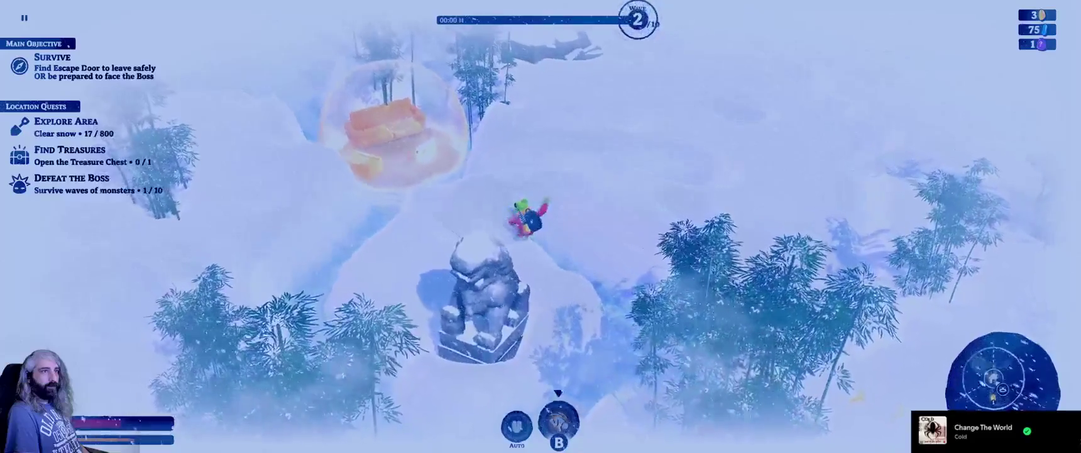
key("w")
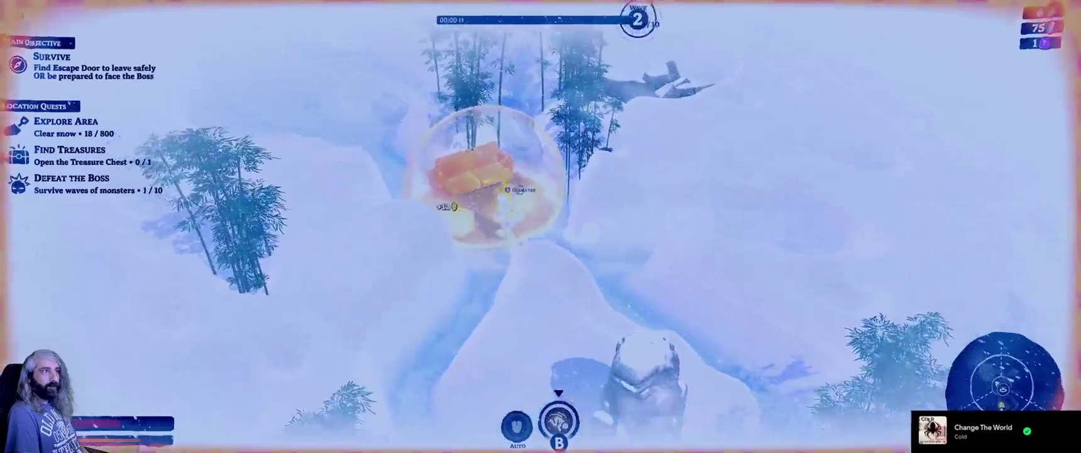
key("a")
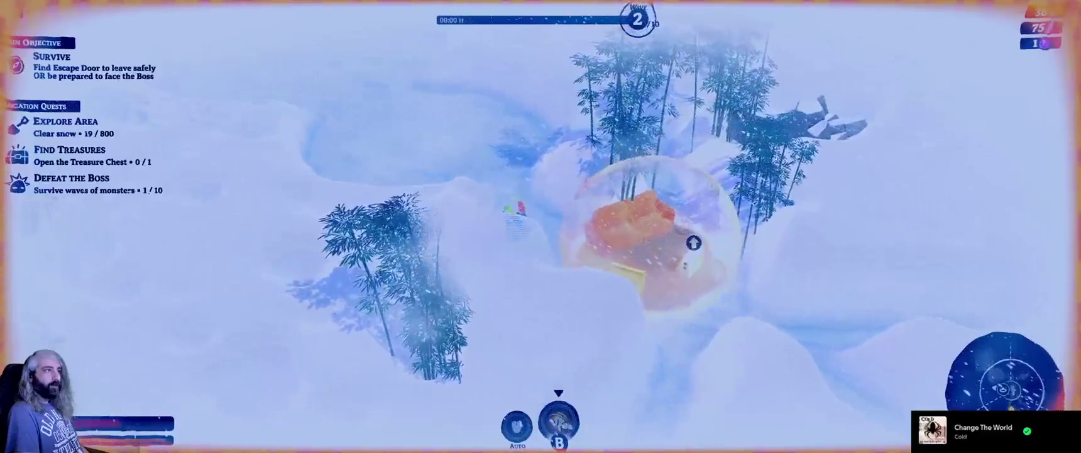
key("w")
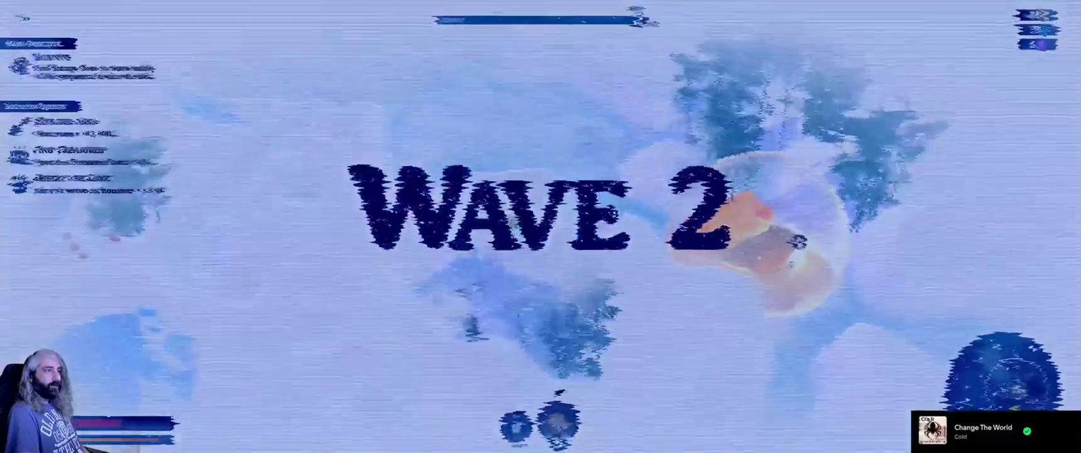
Circle the pillar, dodging and hitting enemies through wave 2.
key("a")
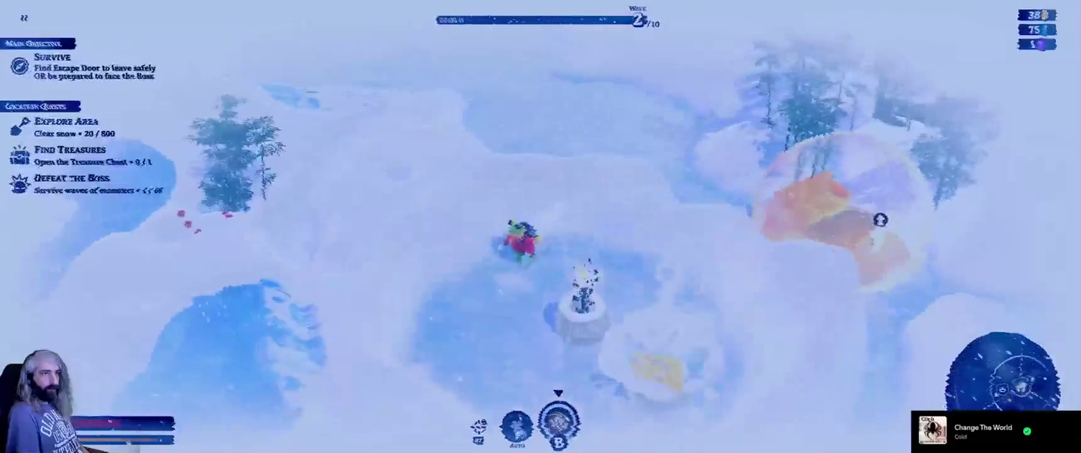
key("s")
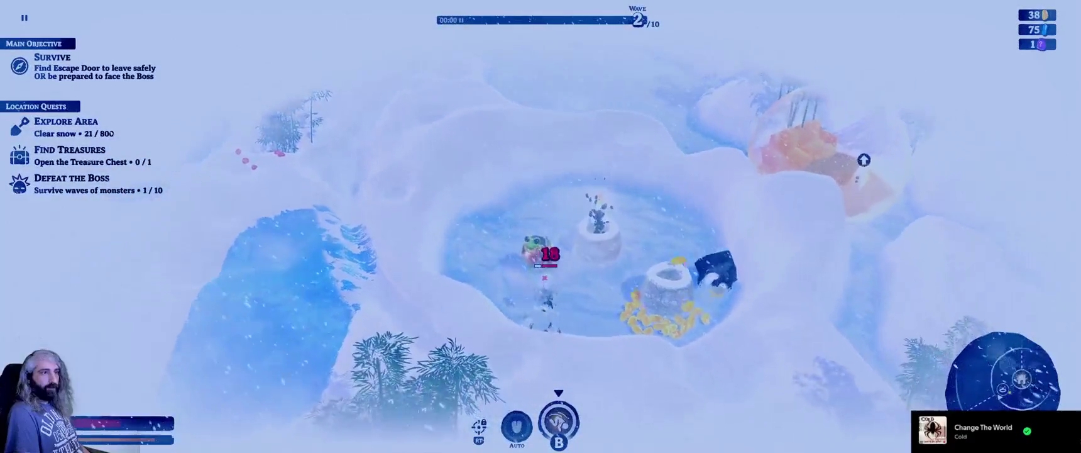
key("w")
key("d")
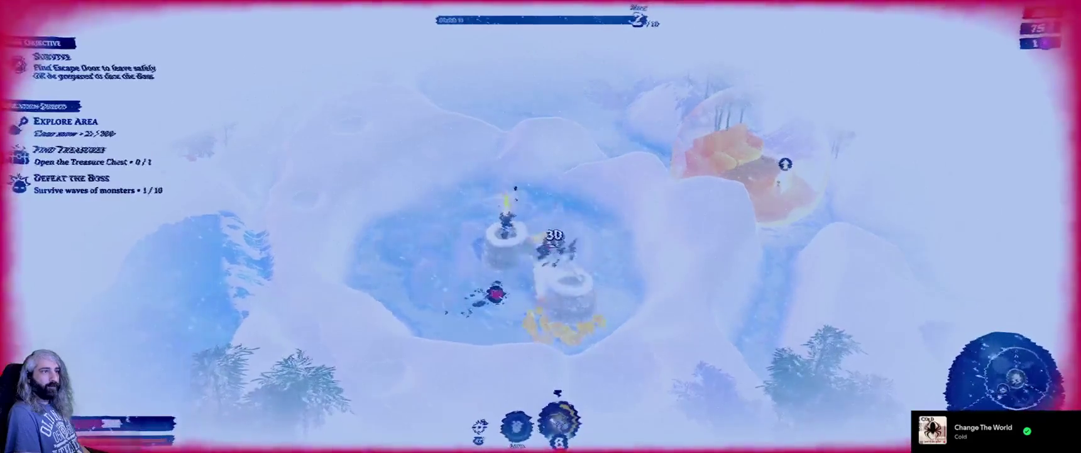
key("a")
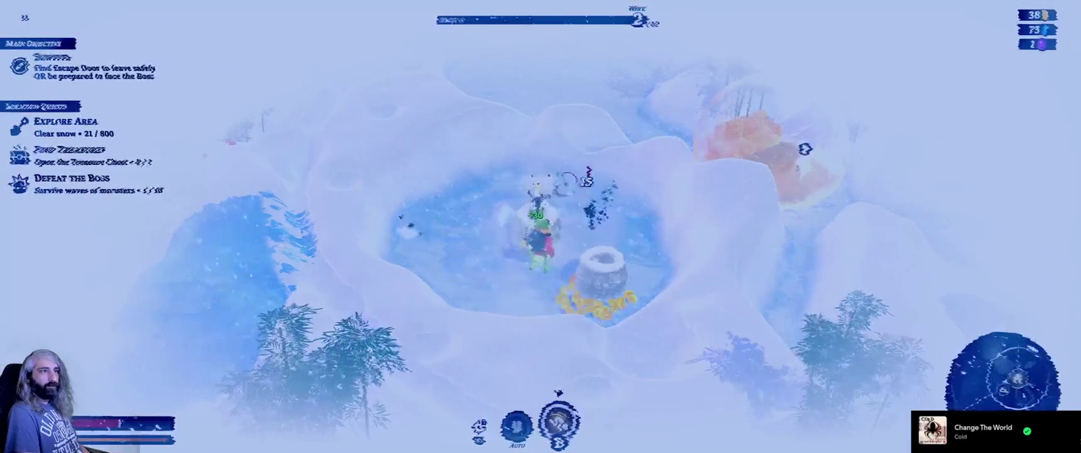
key("d")
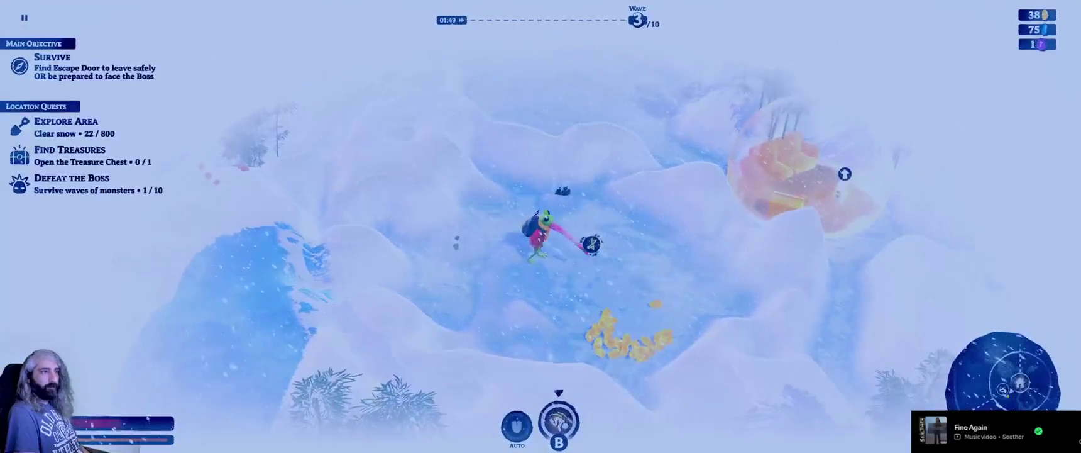
Take Shovel as the new skill and collect the gold pile.
key("Right")
key("Return")
key("Right")
key("Down")
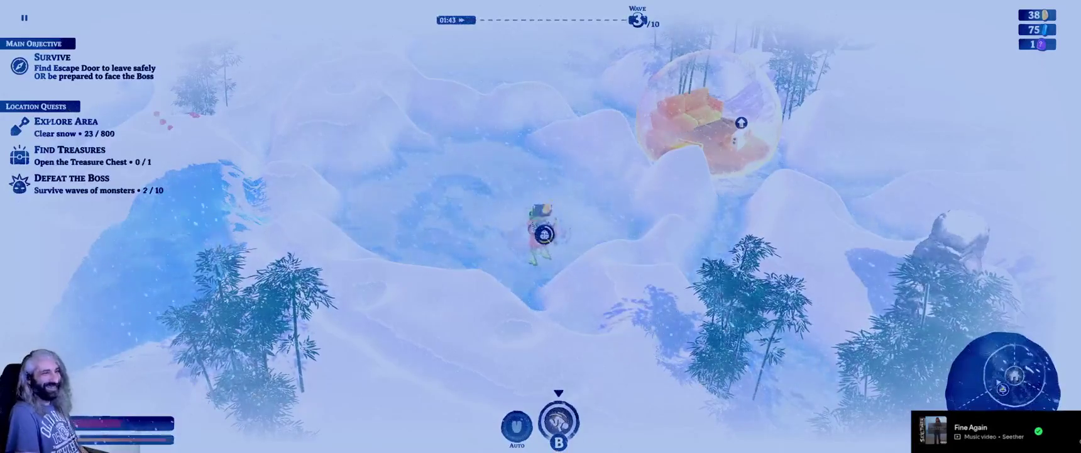
Upgrade Backpack Capacity at the golden heat bubble, leaving 41 coins, then exit.
key("Up")
key("Right")
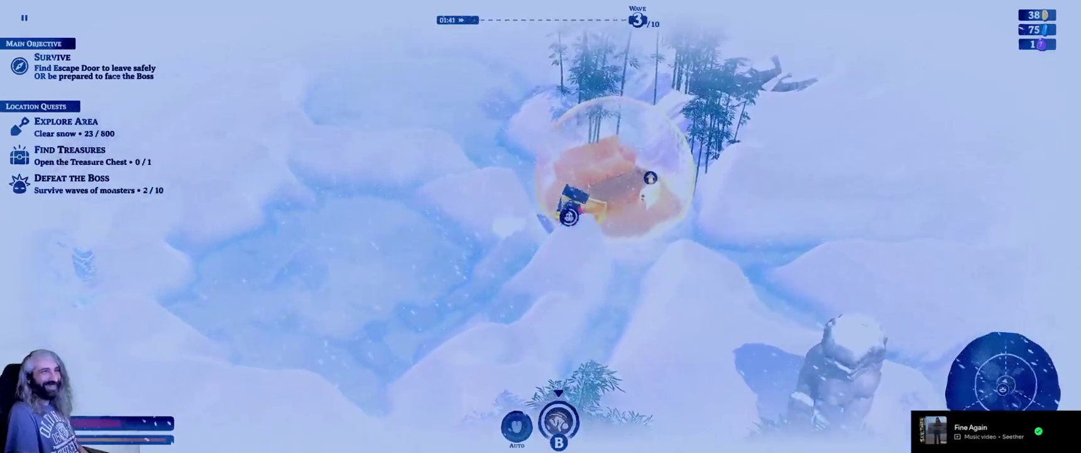
key("Up")
key("Right")
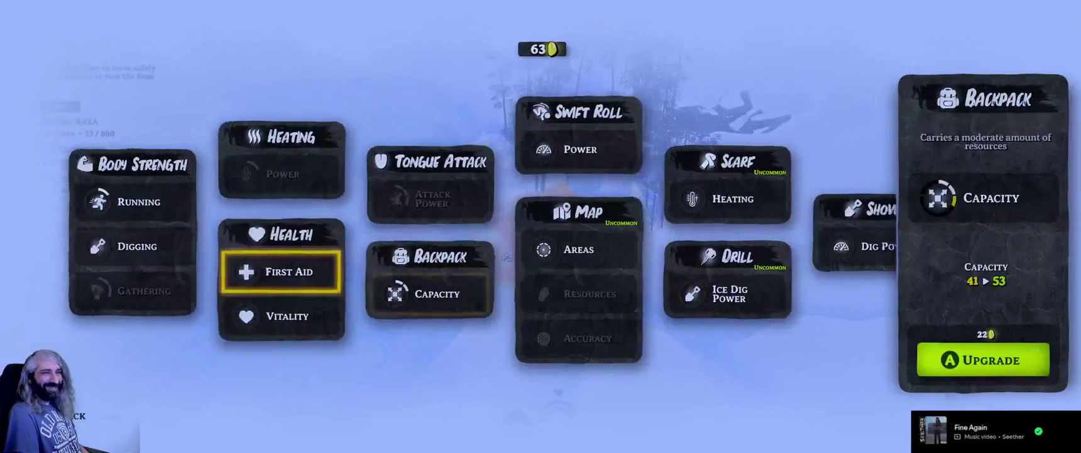
key("Right")
key("Right")
key("Right")
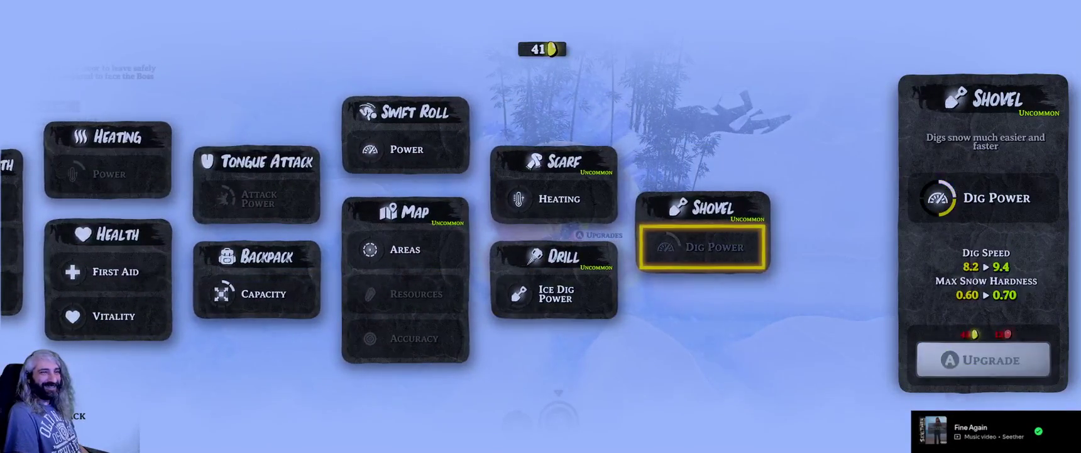
key("Escape")
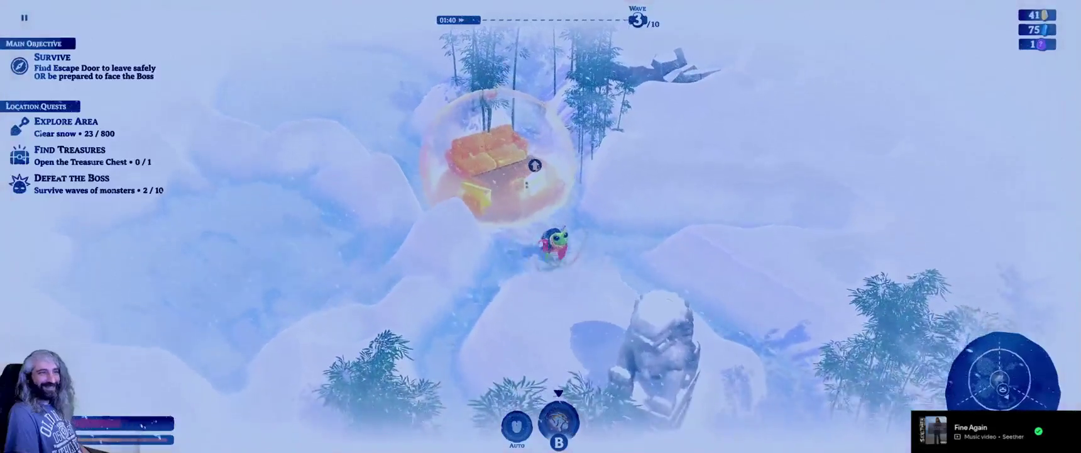
Dig down-right past the lion statue and expand the minimap into the radar view.
key("s+d")
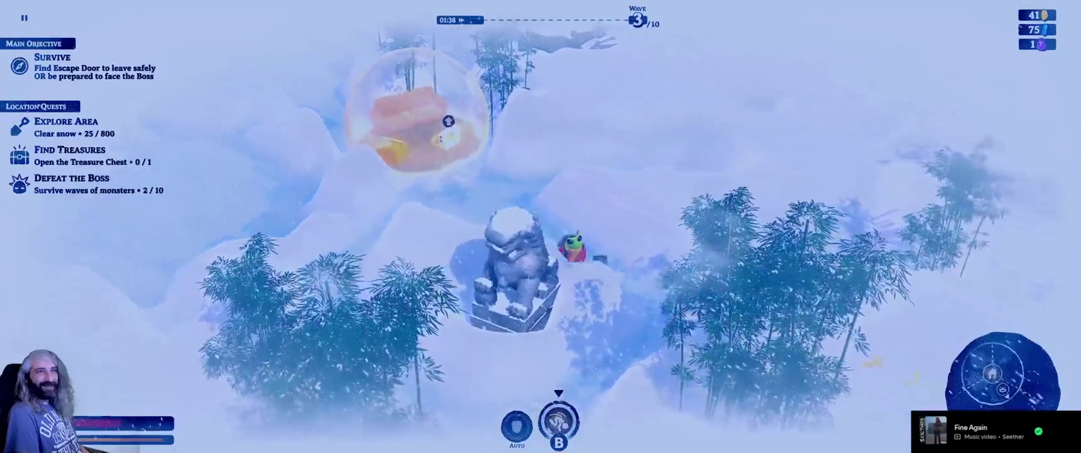
key("d")
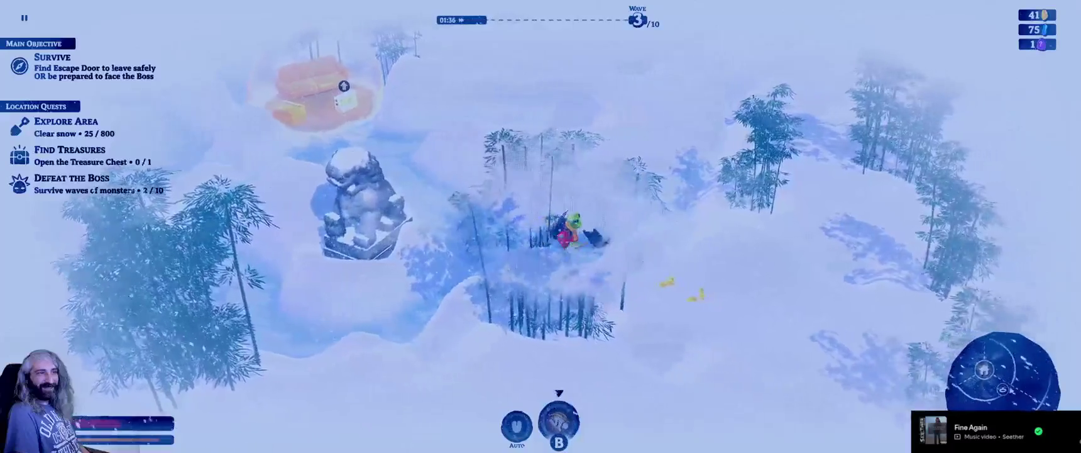
key("s+d")
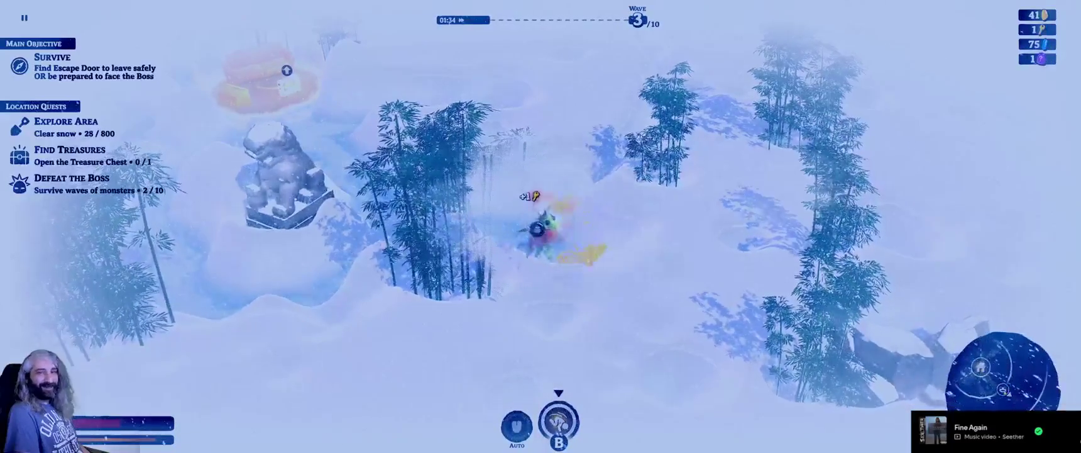
key("Tab")
key("Tab")
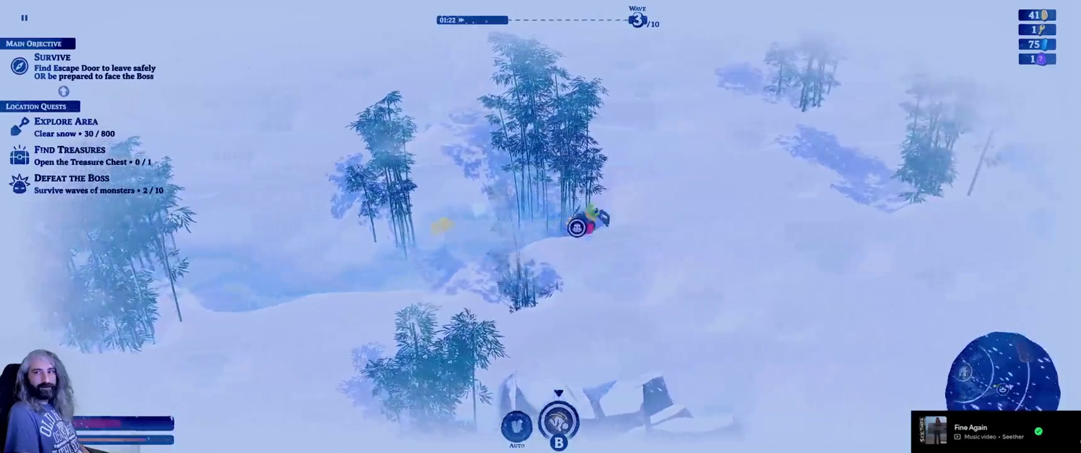
Dig north and then right along the river until the Small Heat Bubble is found, 47 snow cleared.
key("w")
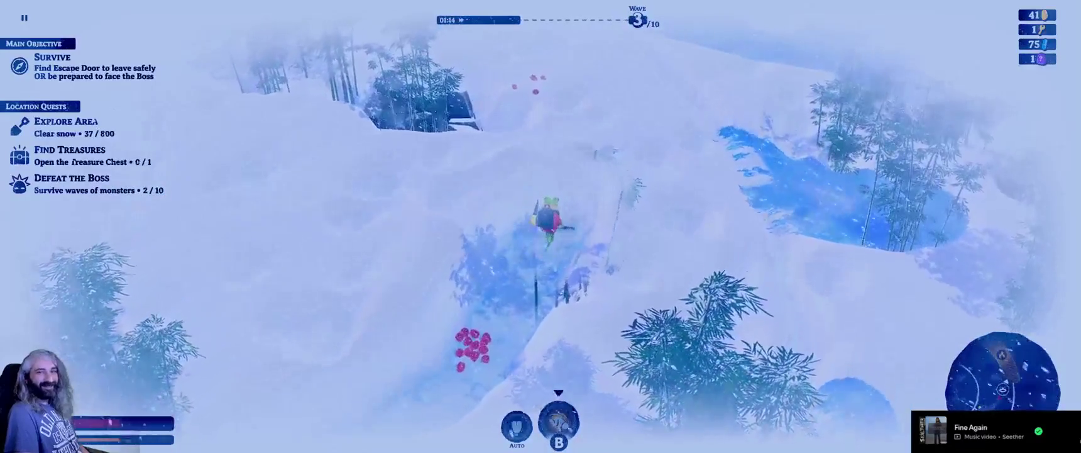
key("w")
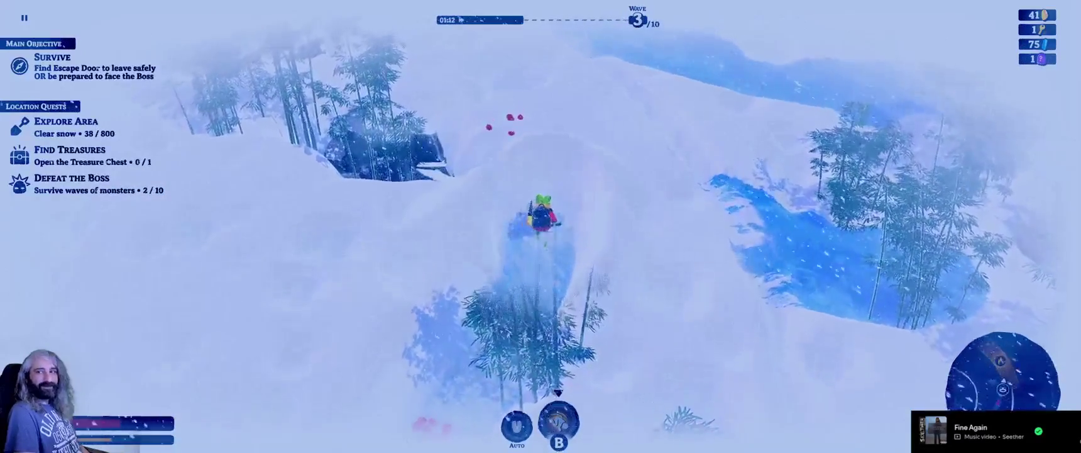
key("w")
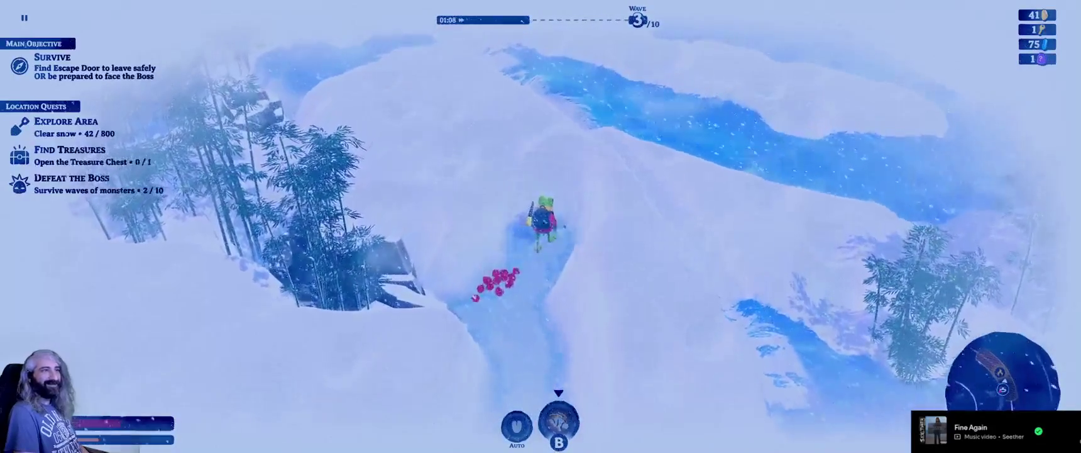
key("d")
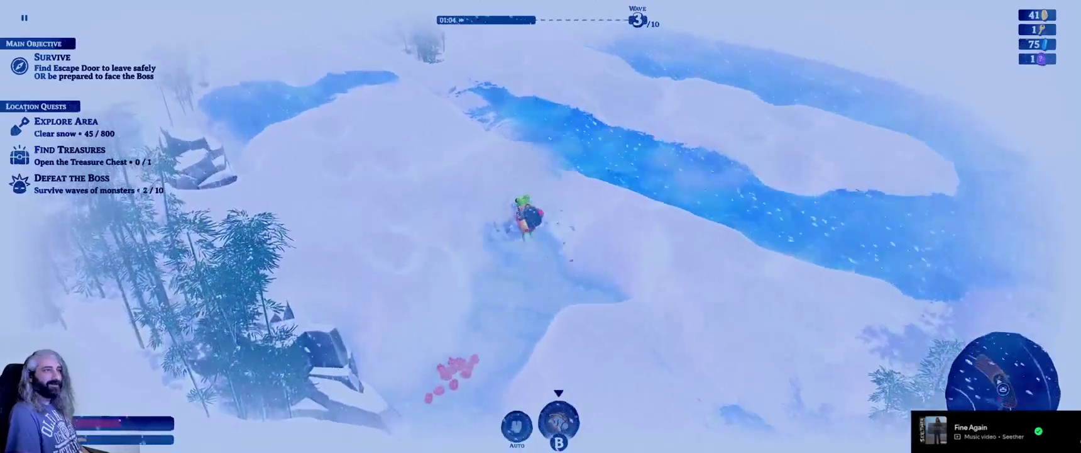
Buy Drill Ice Dig Power and Backpack Capacity at the Small Heat Bubble, dropping to 13 coins.
key("w")
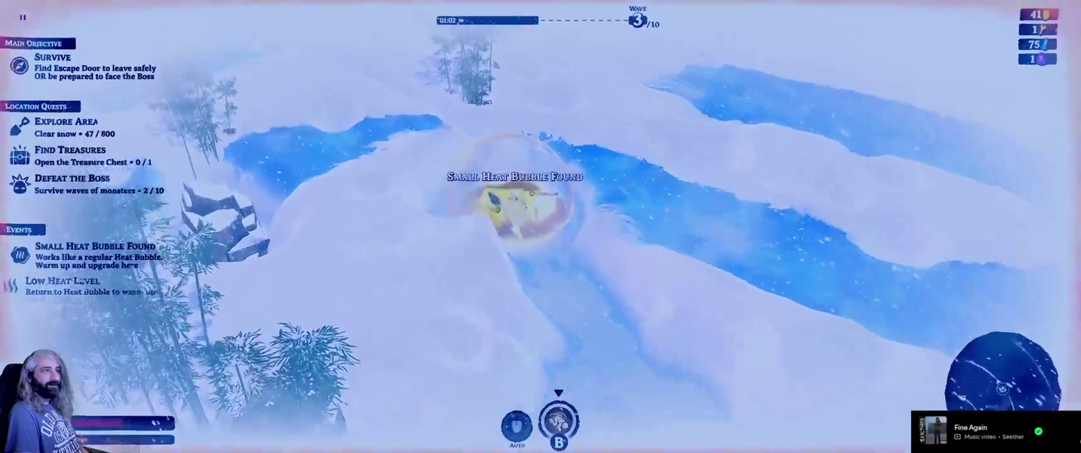
key("e")
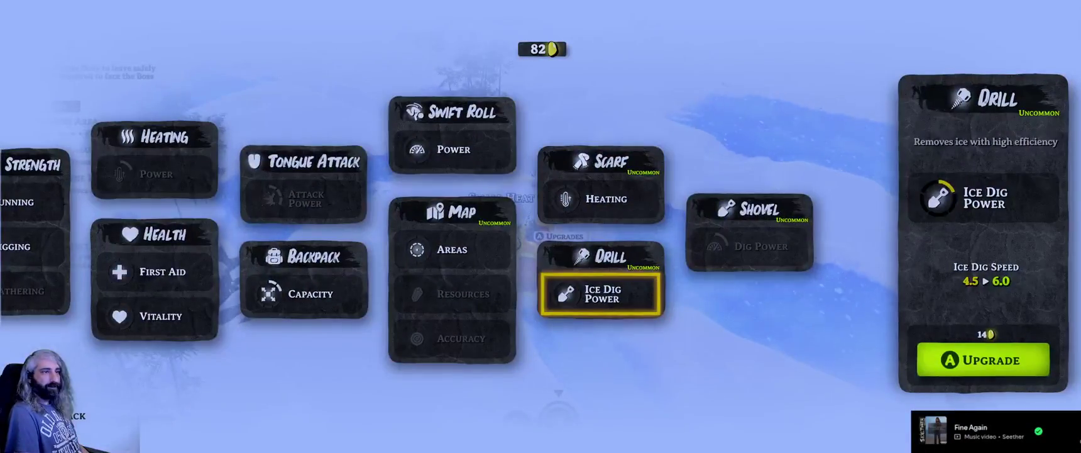
key("space")
key("Left")
key("Left")
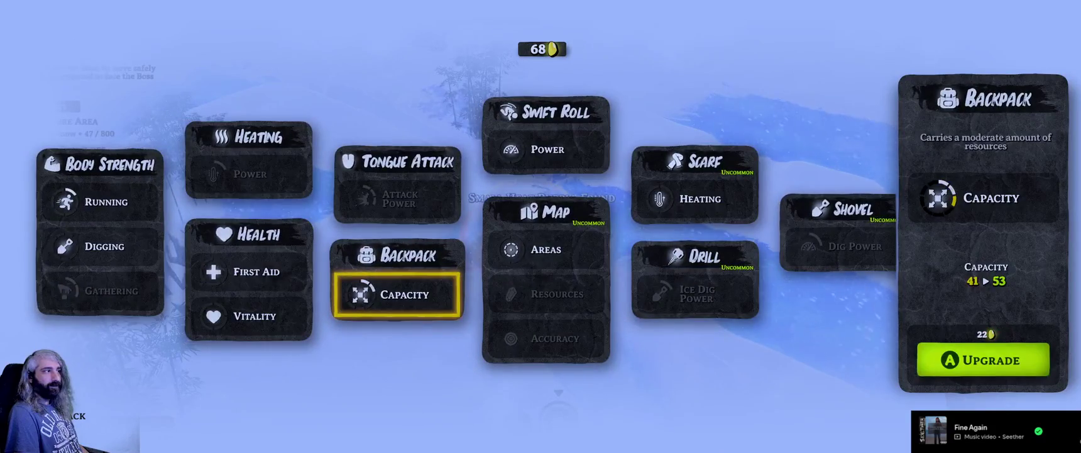
key("Left")
key("Right")
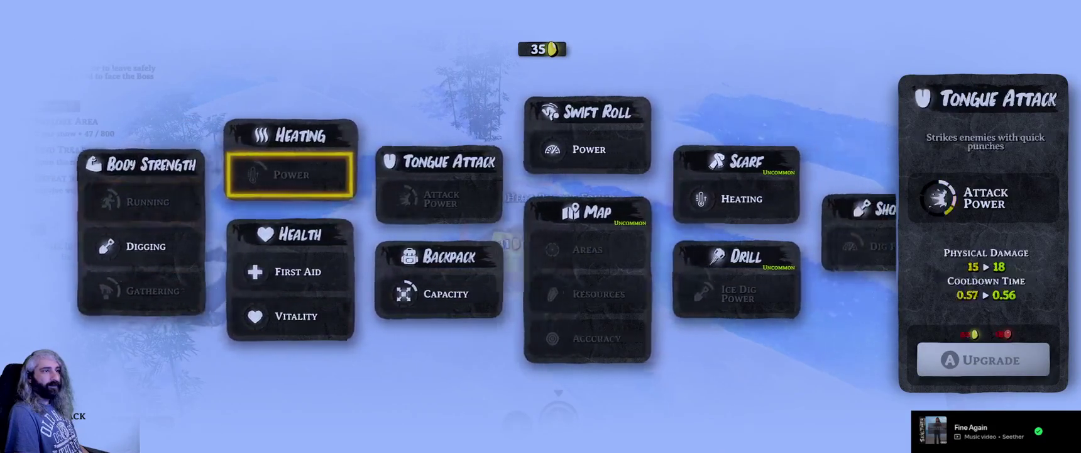
key("Escape")
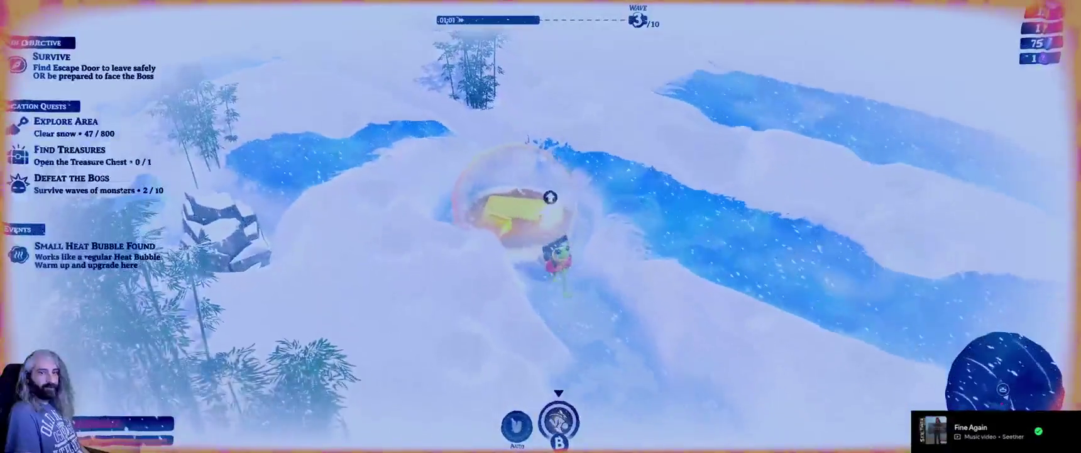
Dig down-left along the snowy path to the locked treasure chest, reaching 60 of 800 cleared.
key("s")
key("w")
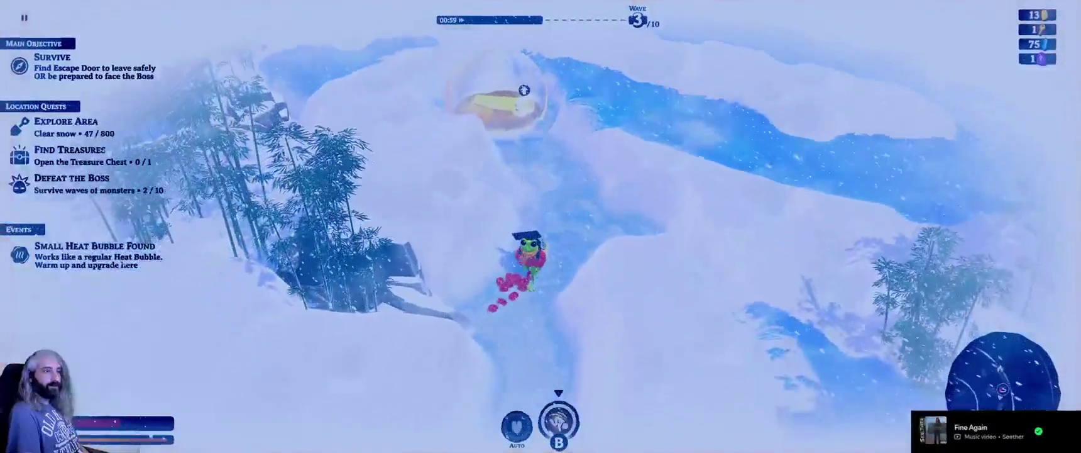
key("s")
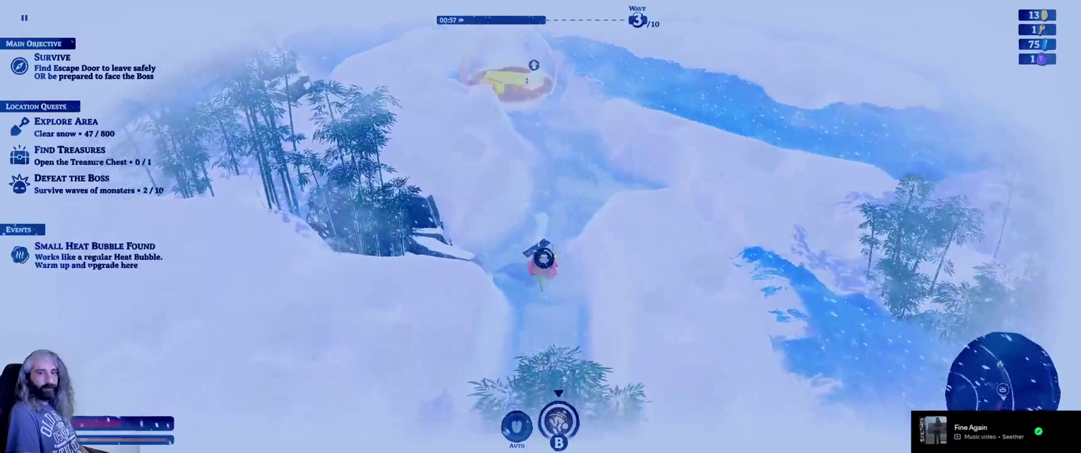
key("s")
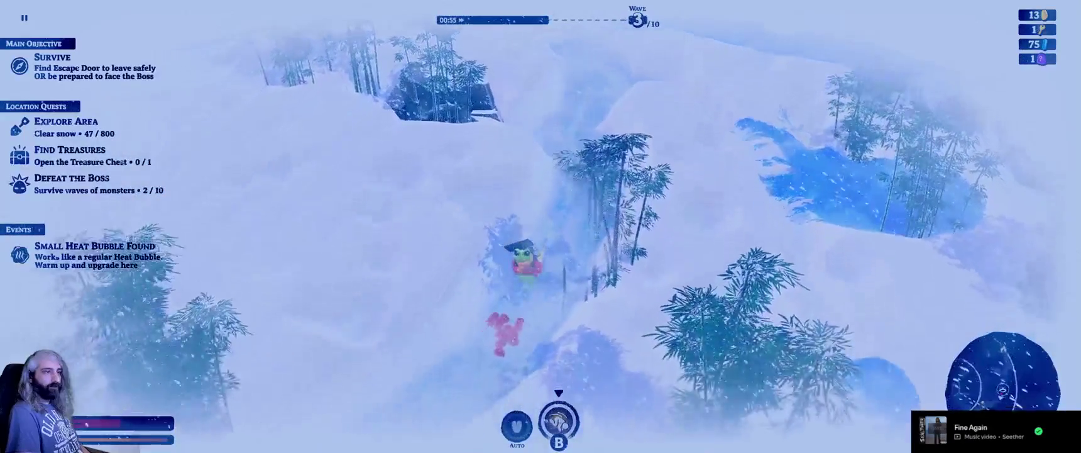
key("s")
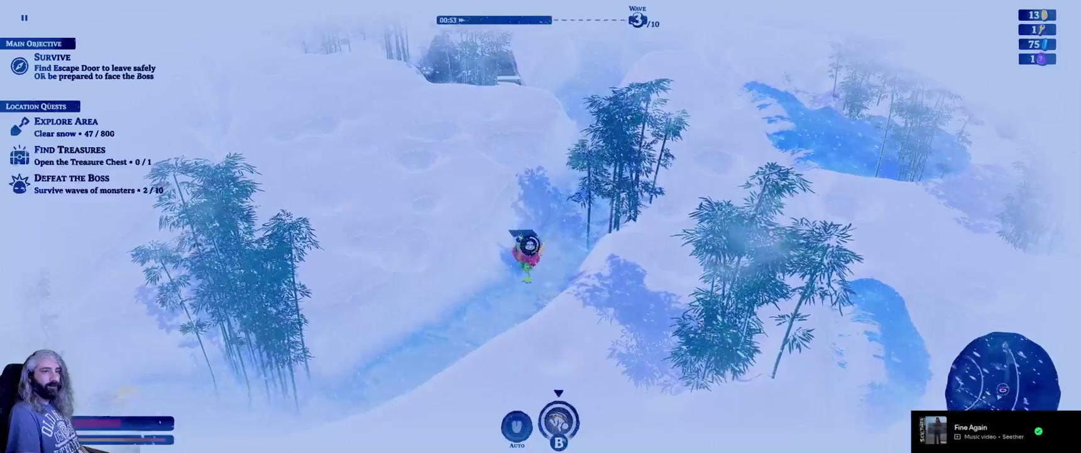
key("s")
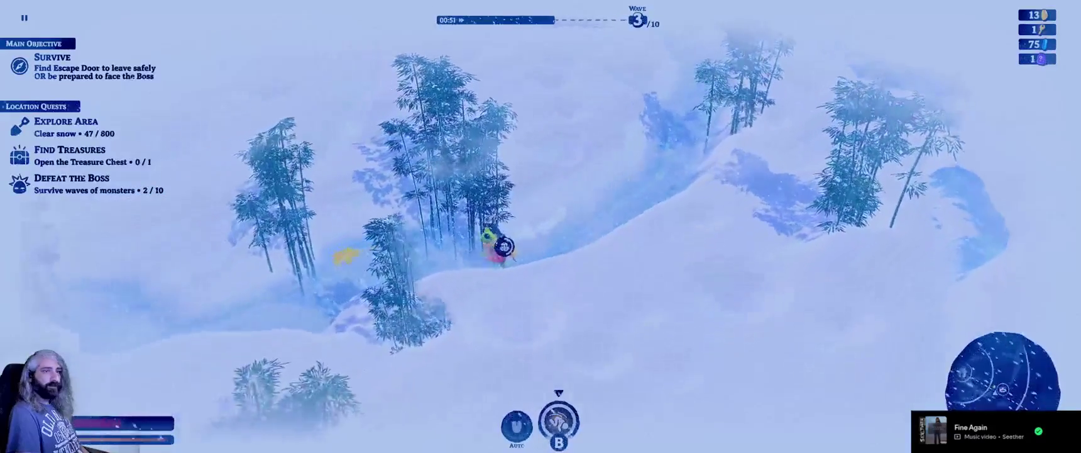
key("a")
key("s")
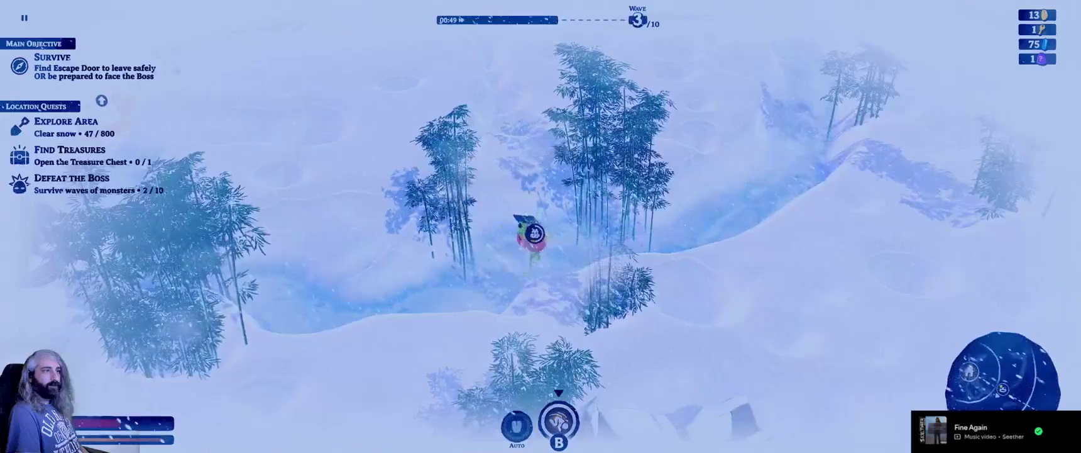
key("s")
key("a")
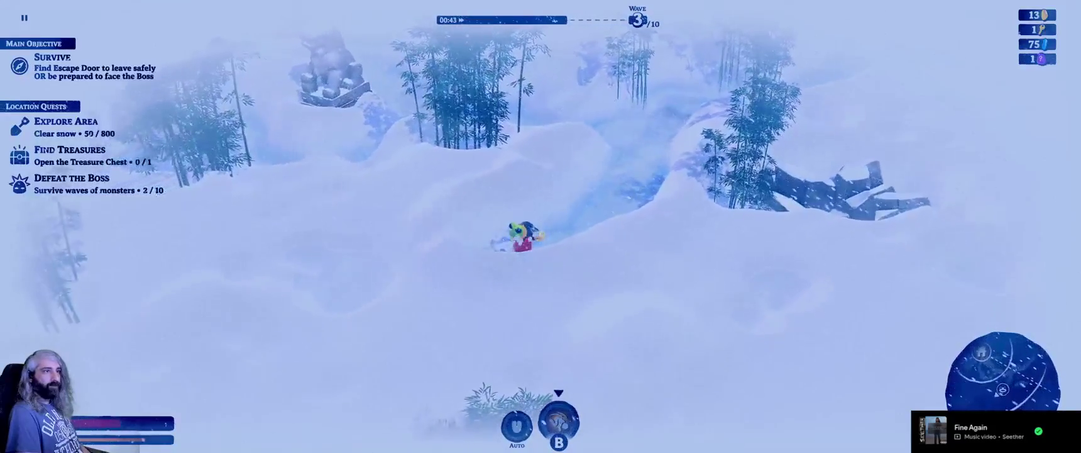
Dig down-left toward the red gate, charge the red enemies, then fall back toward the chest.
key("s")
key("a")
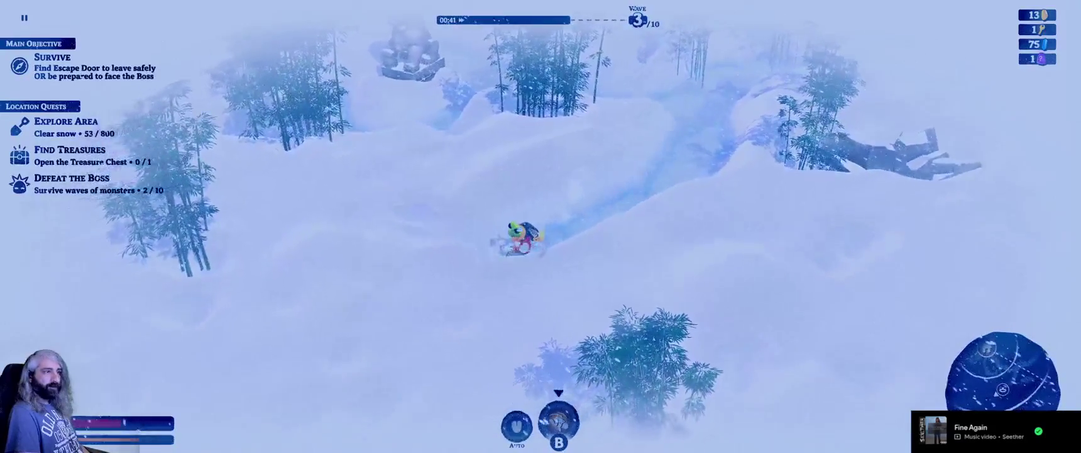
key("s")
key("a")
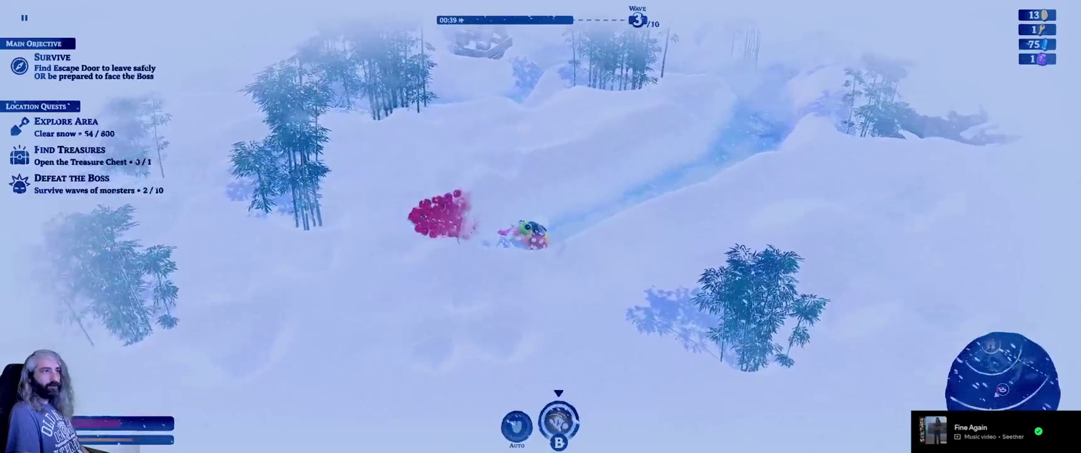
key("a")
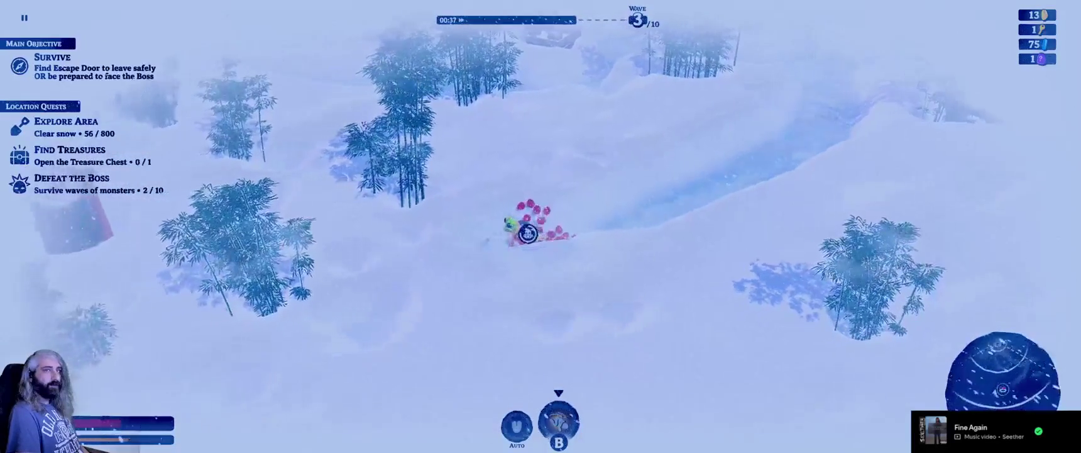
key("w")
key("a")
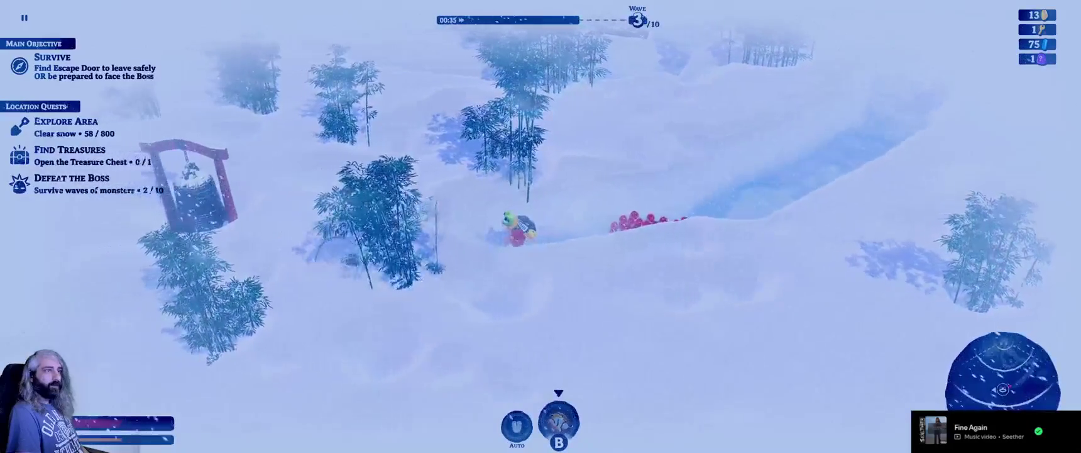
key("d")
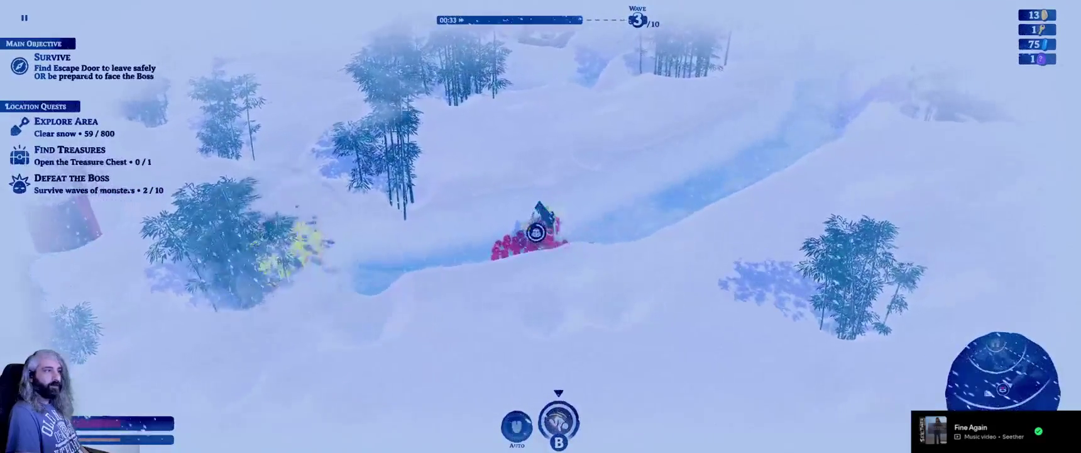
key("a")
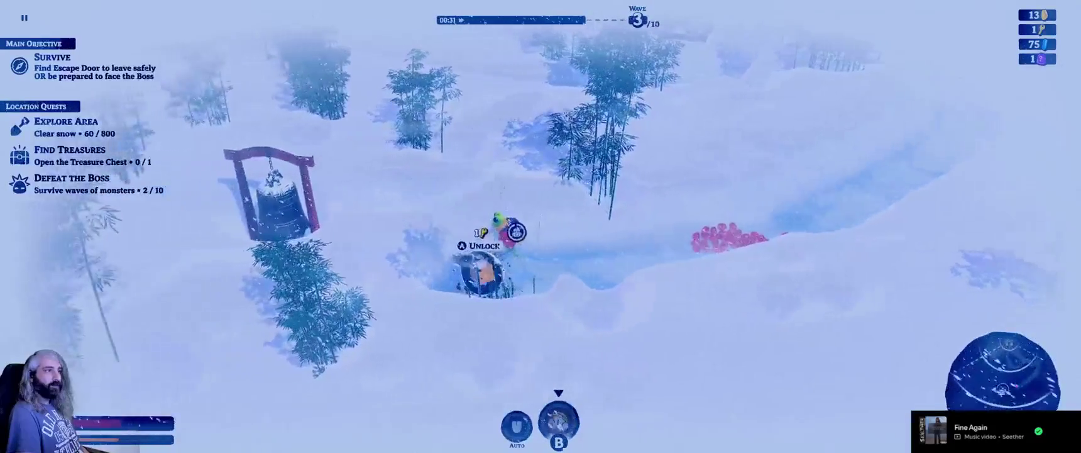
Move between the bell gate and the treasure chest, bringing cleared snow to 69.
key("a")
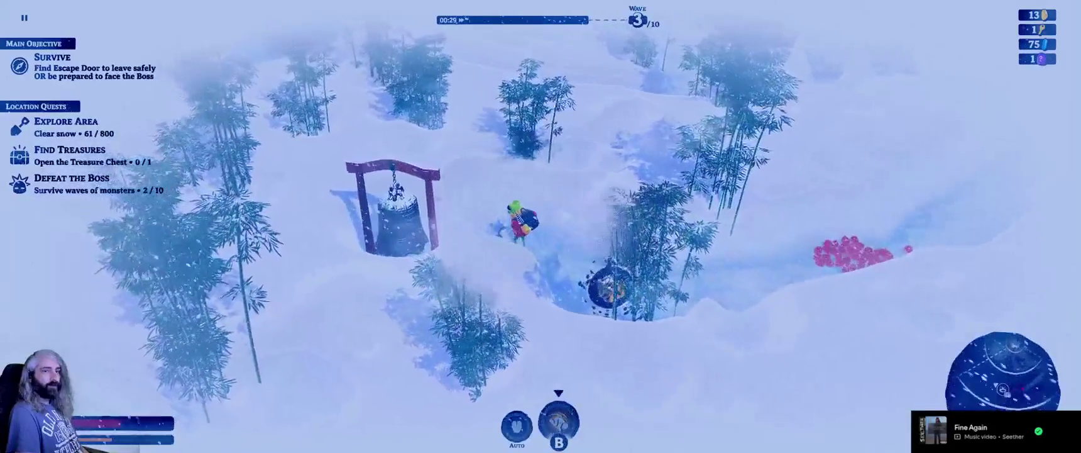
key("a")
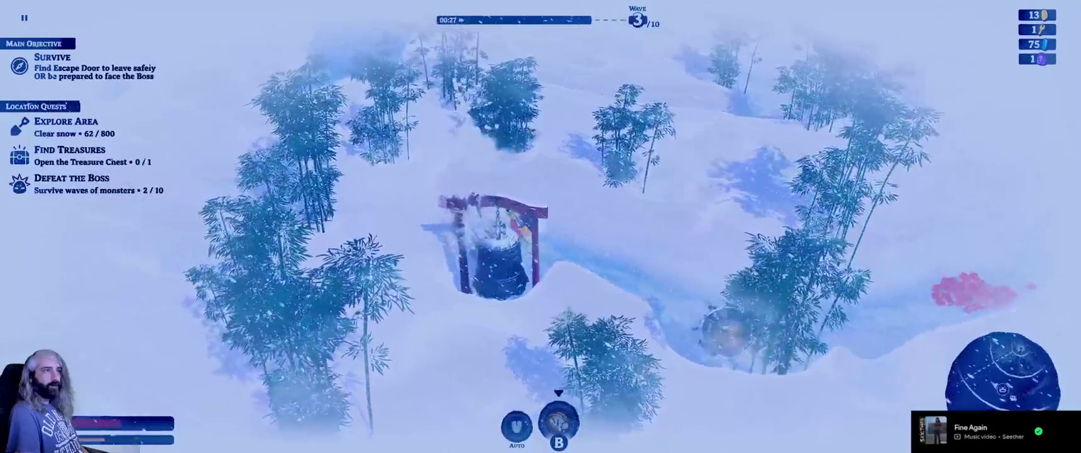
key("d")
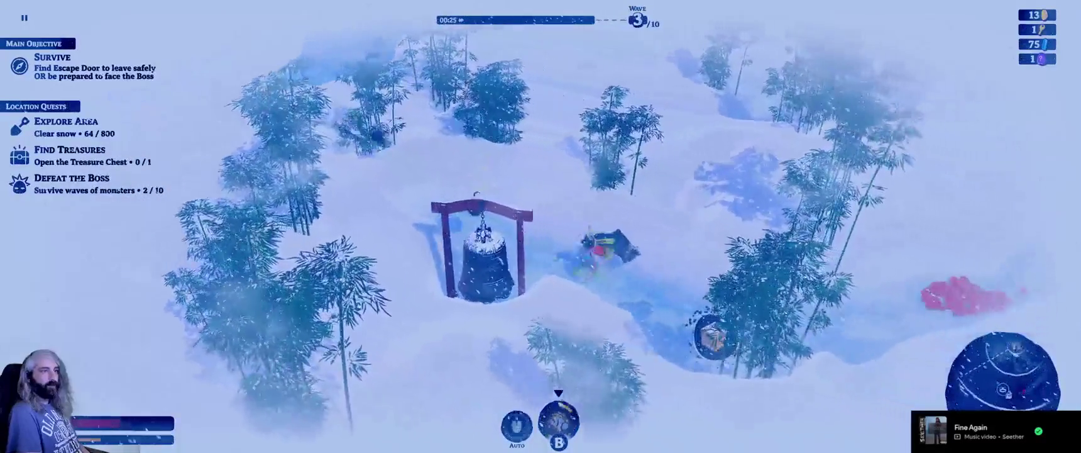
key("a")
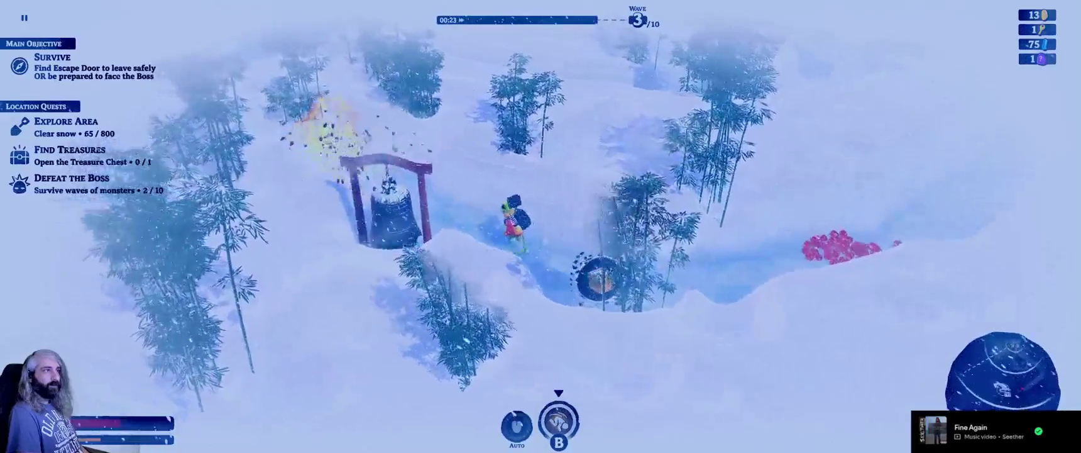
key("a")
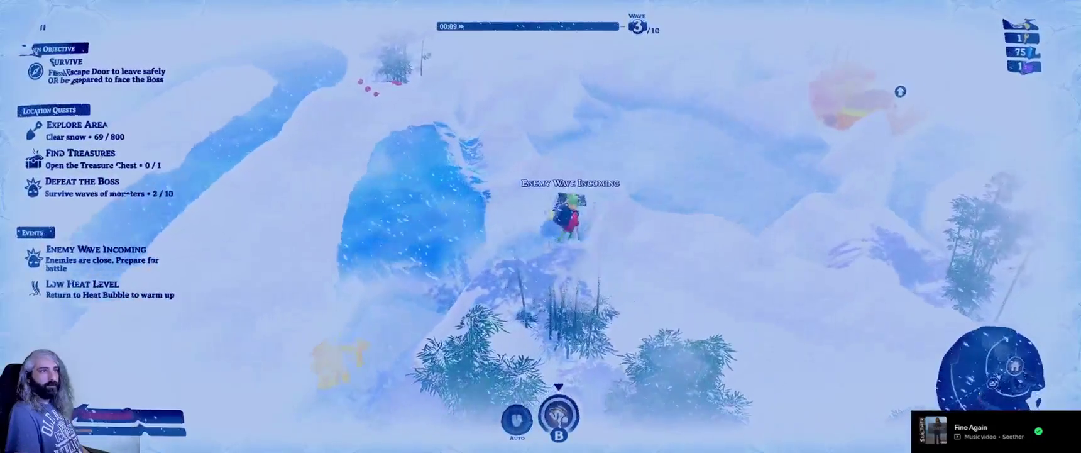
Warm up in the heat bubble, glance at the upgrade tree, then head down-left toward the ice lake.
key("w")
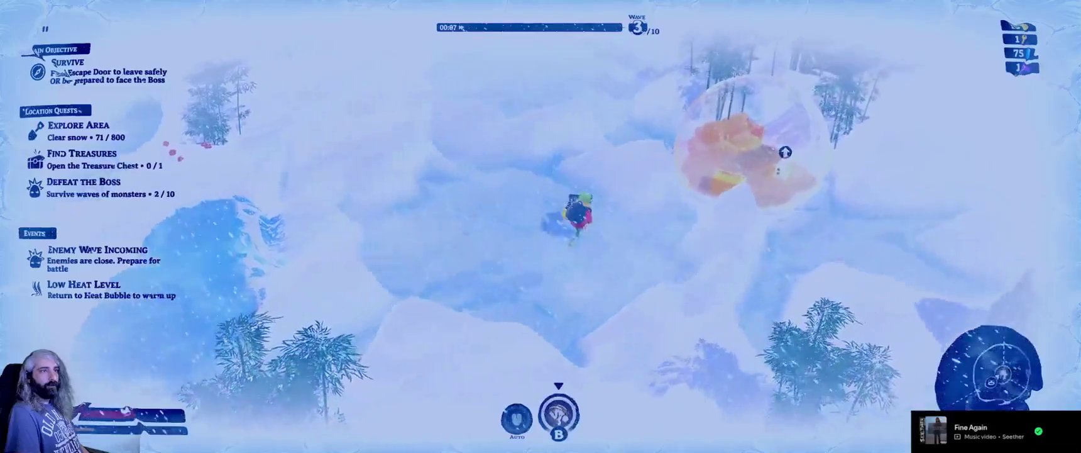
key("w")
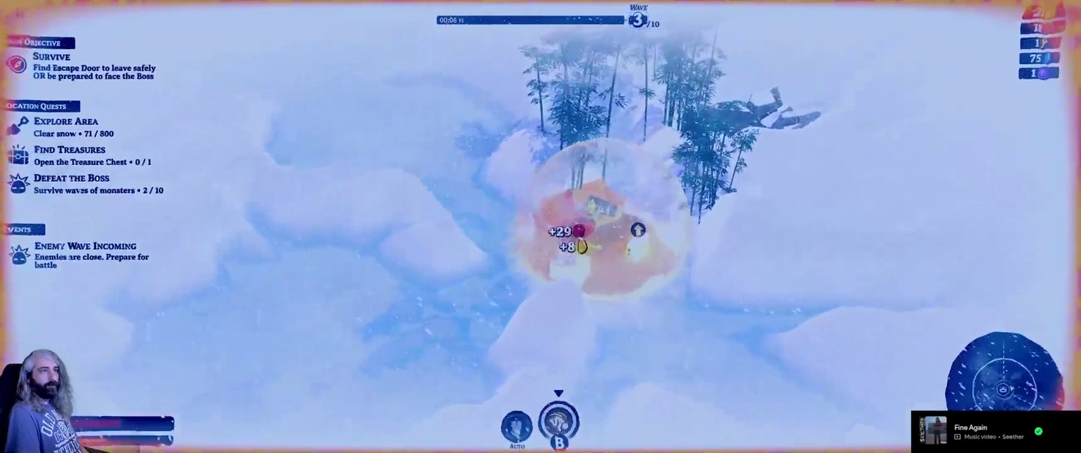
key("a")
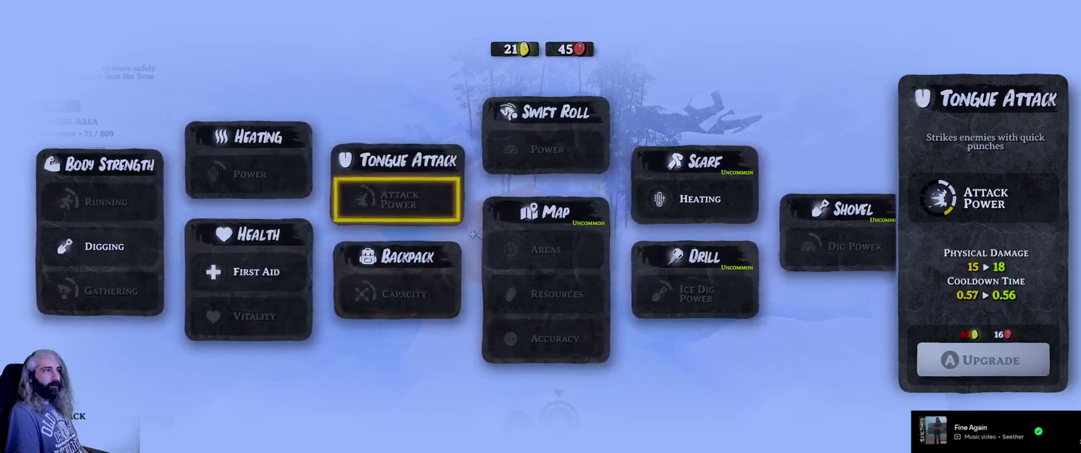
key("Escape")
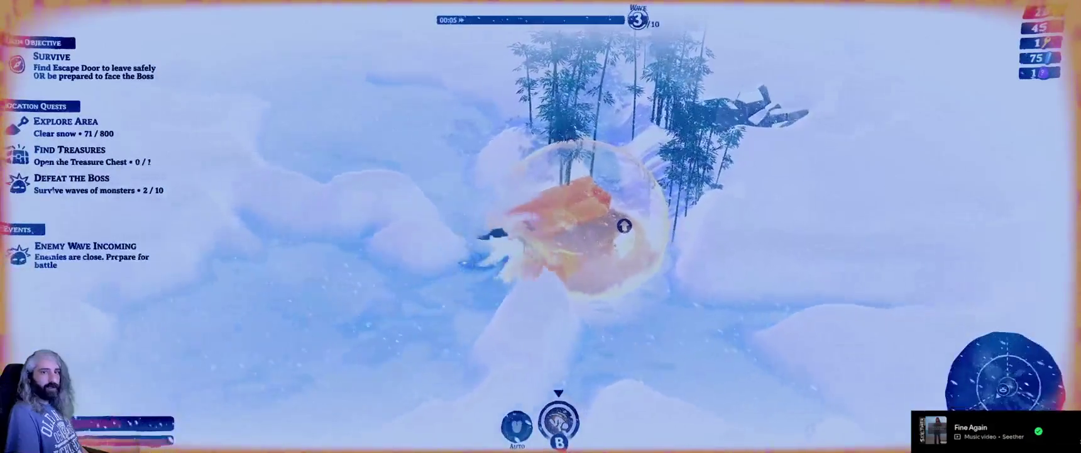
key("s")
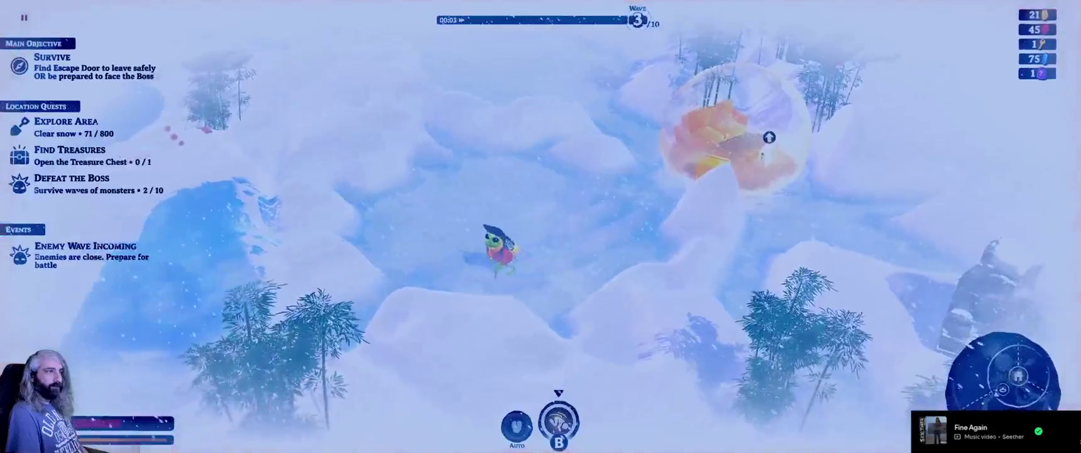
key("a")
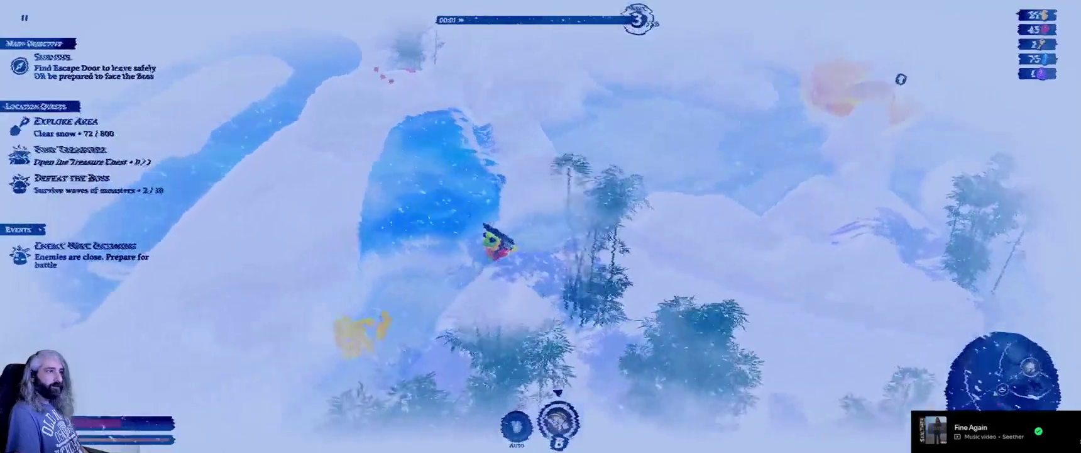
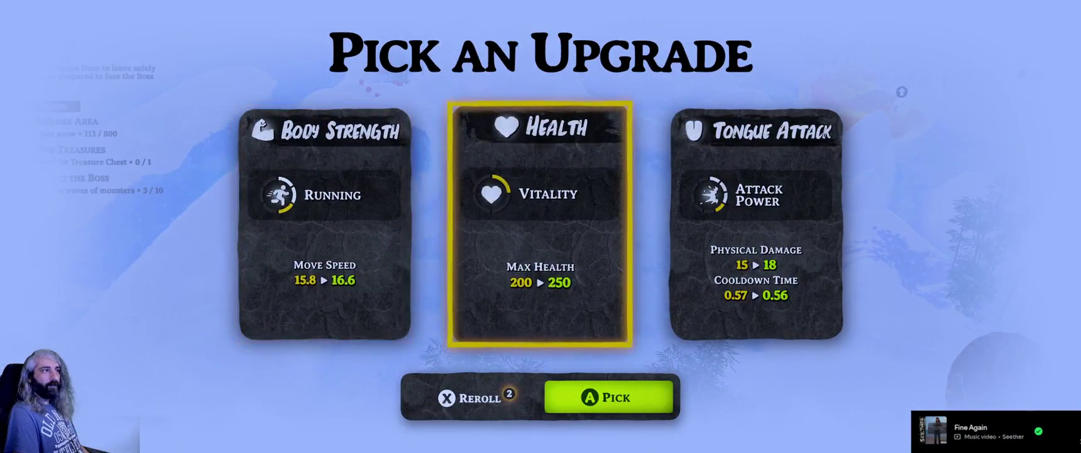
Take the Tongue Attack upgrade, then buy the shovel's Dig Power upgrade at the heat bubble.
key("Return")
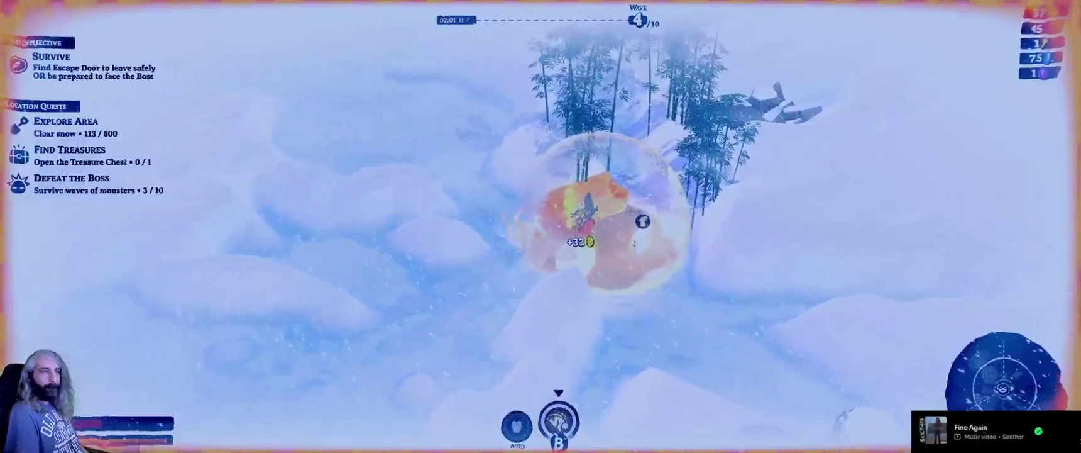
key("e")
key("Right")
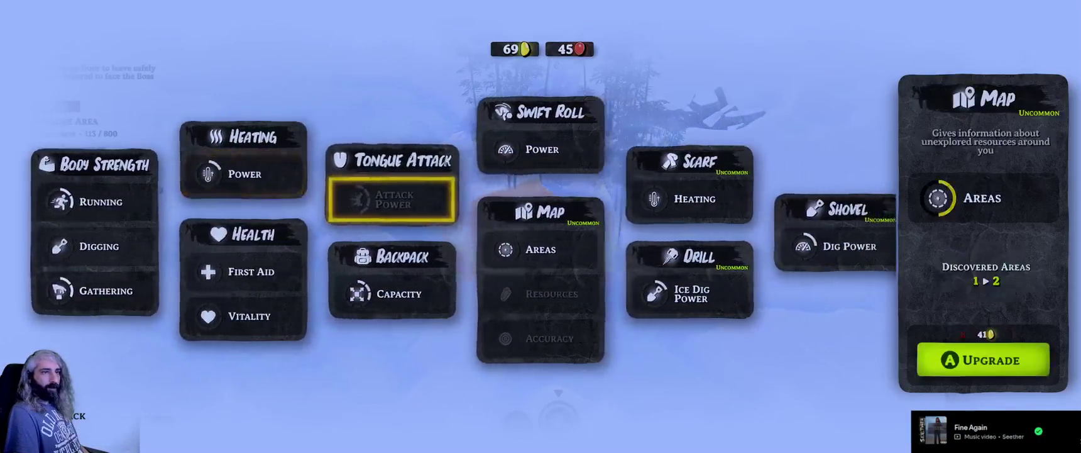
key("Right")
key("Right")
key("Return")
Dig left and right around the tall tree, picking up the key and reaching 119/800 snow cleared.
key("a")
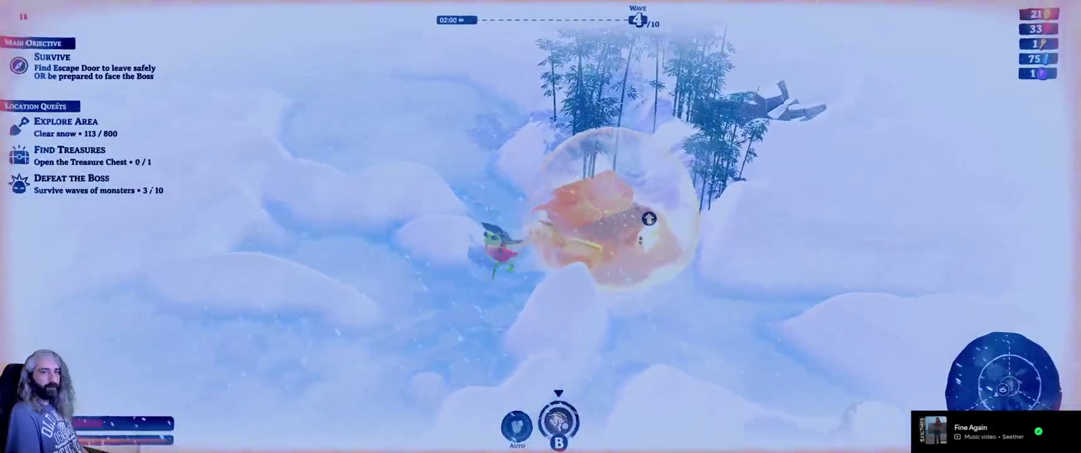
key("a")
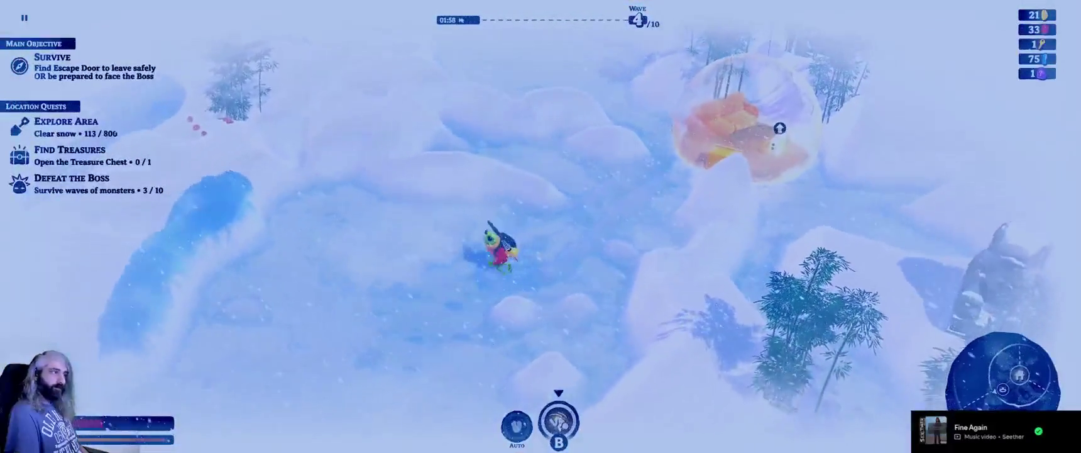
key("a")
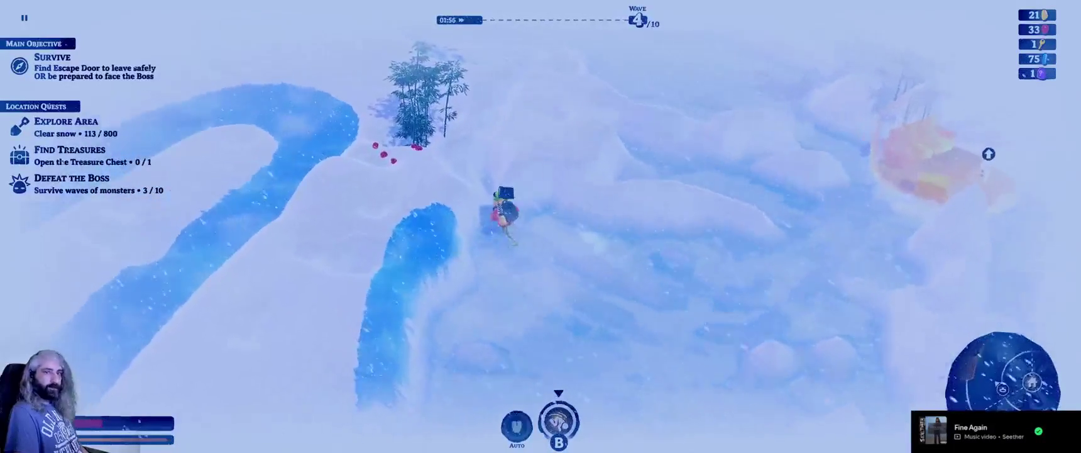
key("d")
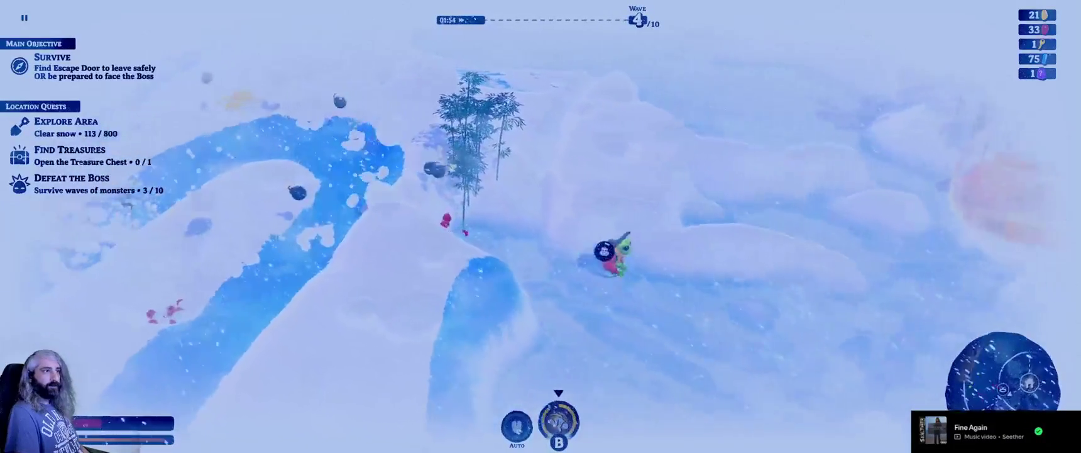
key("w")
key("a")
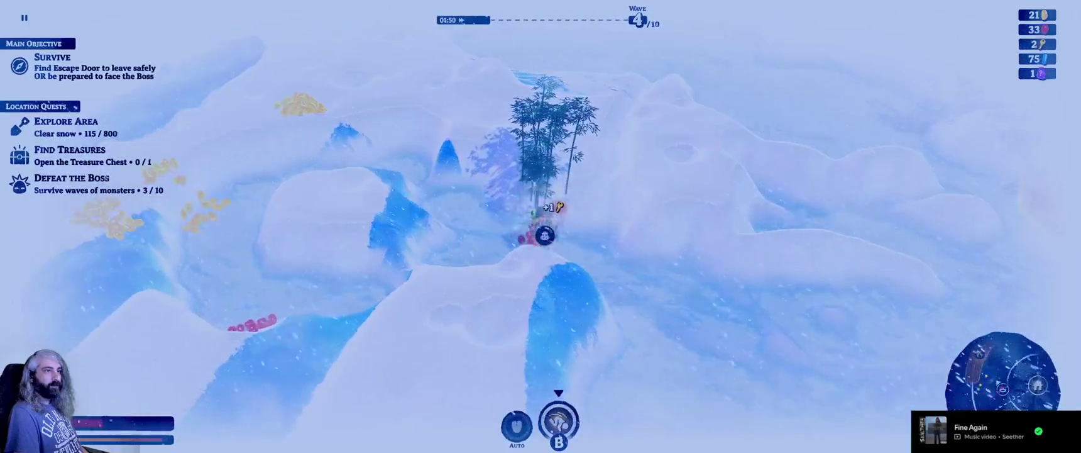
key("a")
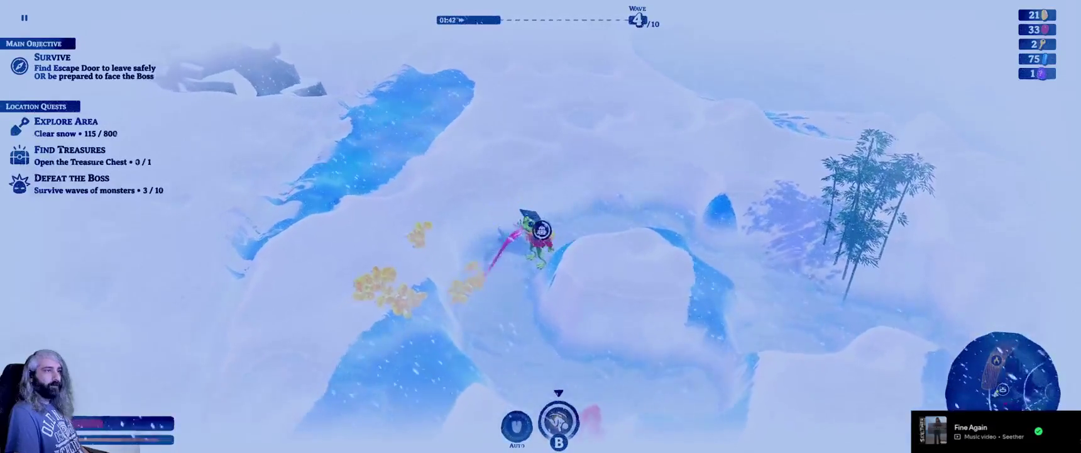
key("d")
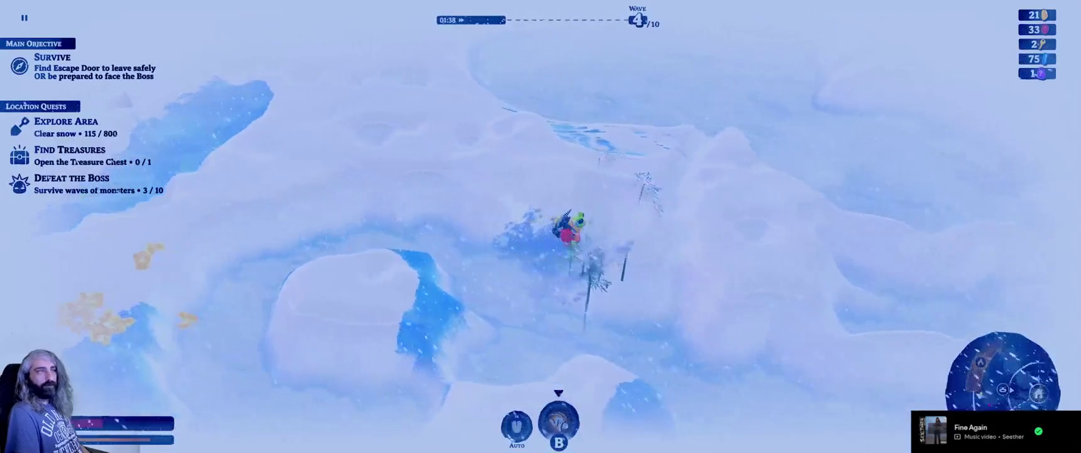
Clear snow to the right and walk back into the orange heat bubble.
key("d")
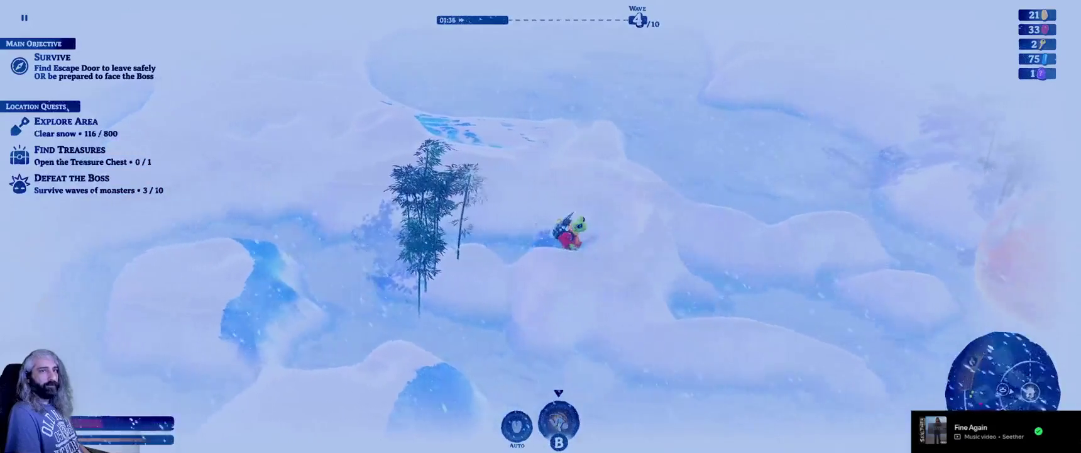
key("d")
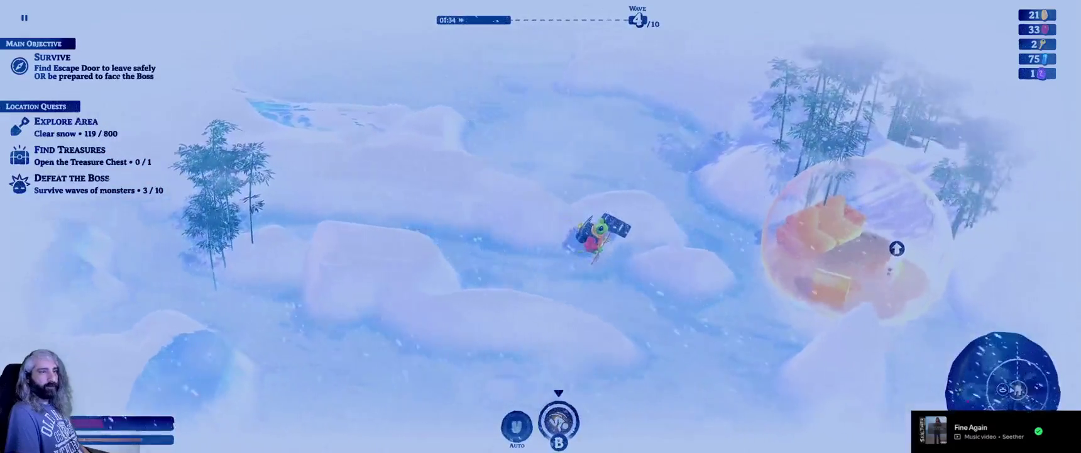
key("d")
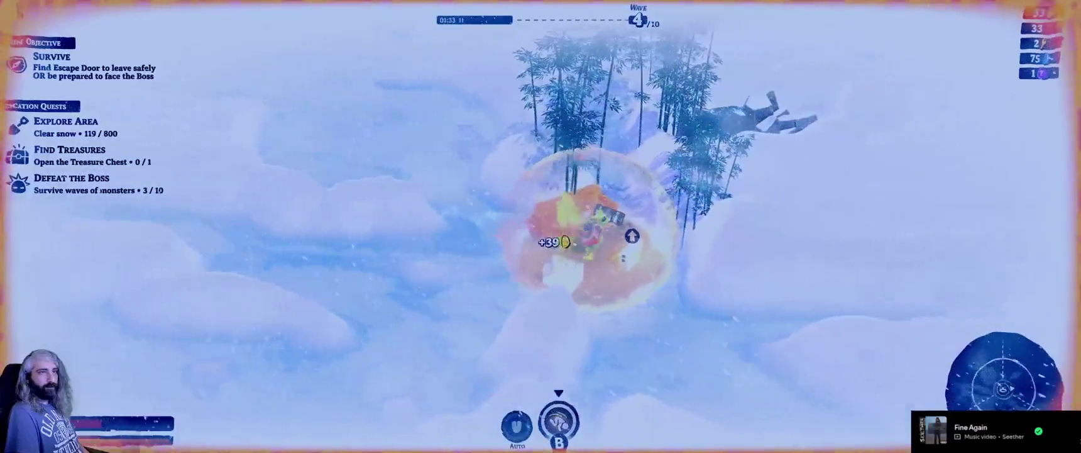
Buy Heating Power and Backpack Capacity upgrades, leaving 30 coins, and resume play.
key("e")
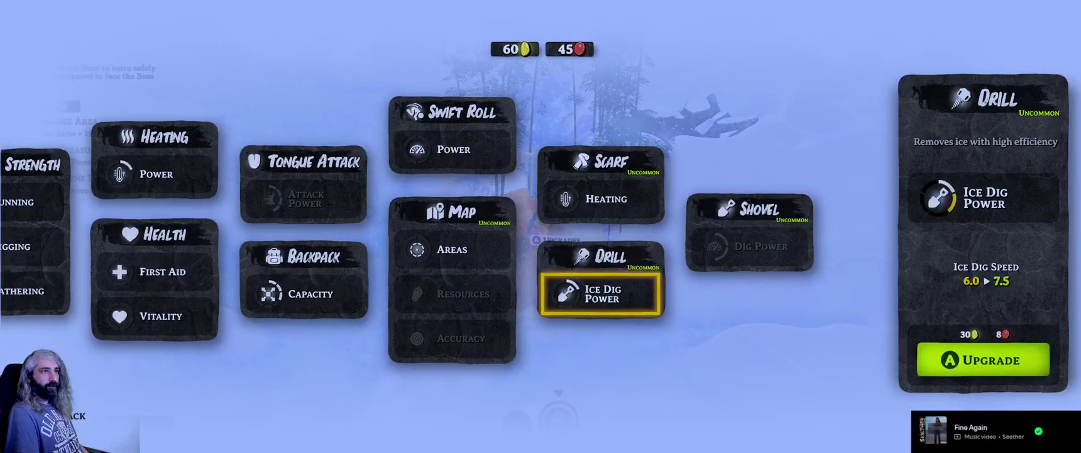
key("Left")
key("Left")
key("Left")
key("Up")
key("Up")
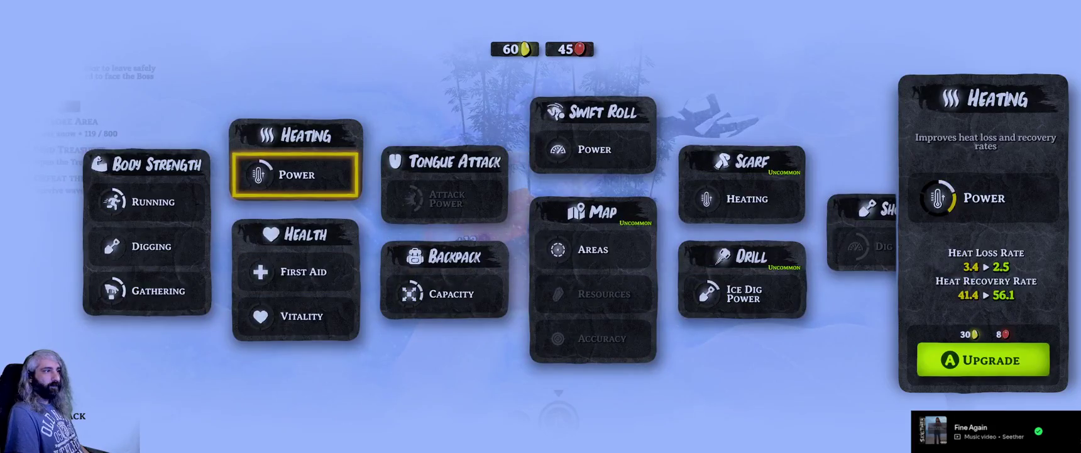
key("Right")
key("Down")
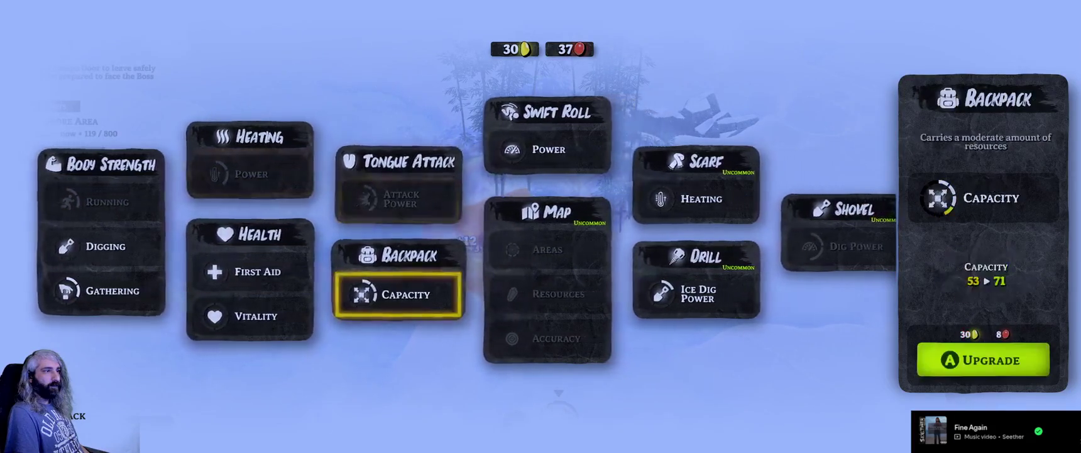
key("Escape")
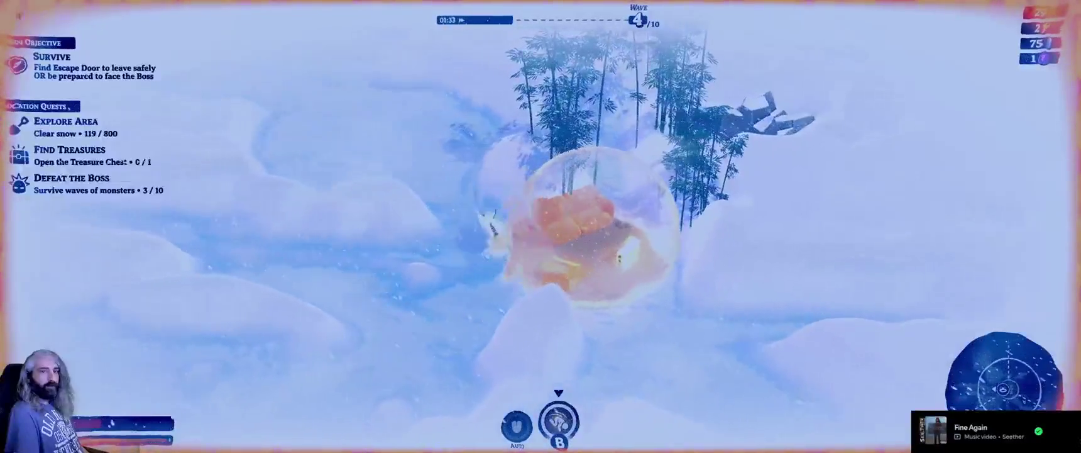
Dig left across the snowfield, then down through the ice channel toward the bamboo.
key("a")
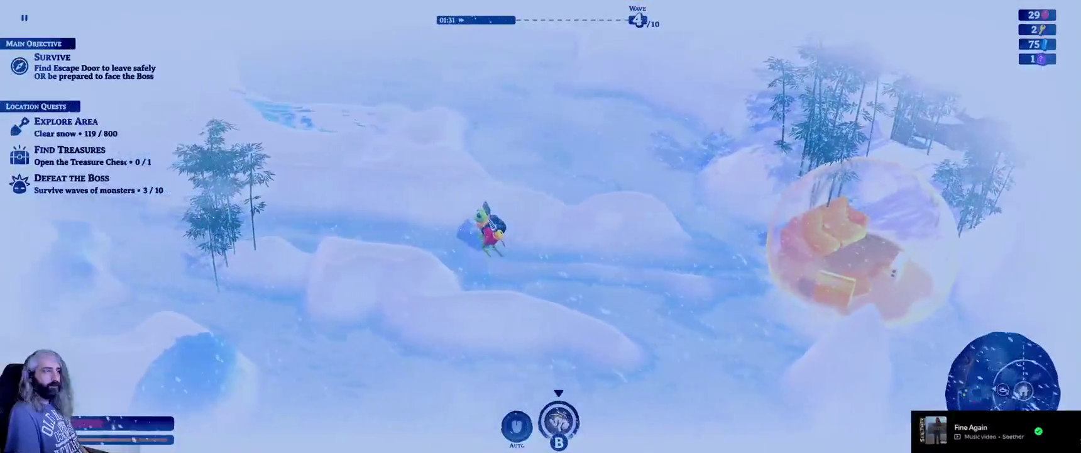
key("a")
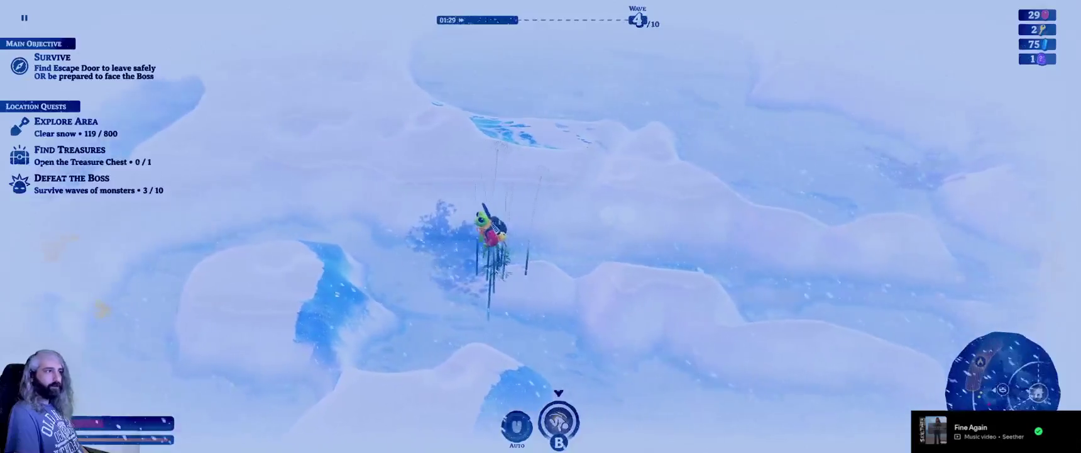
key("a")
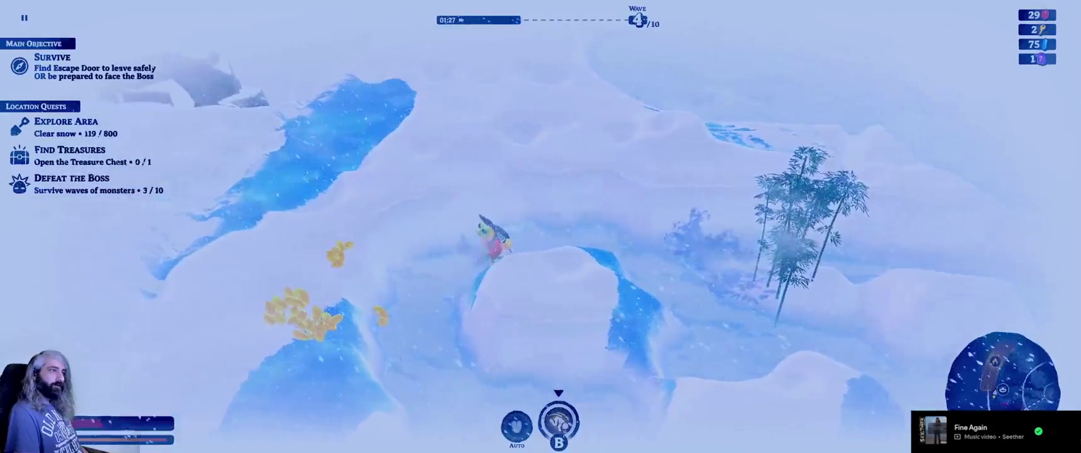
key("a")
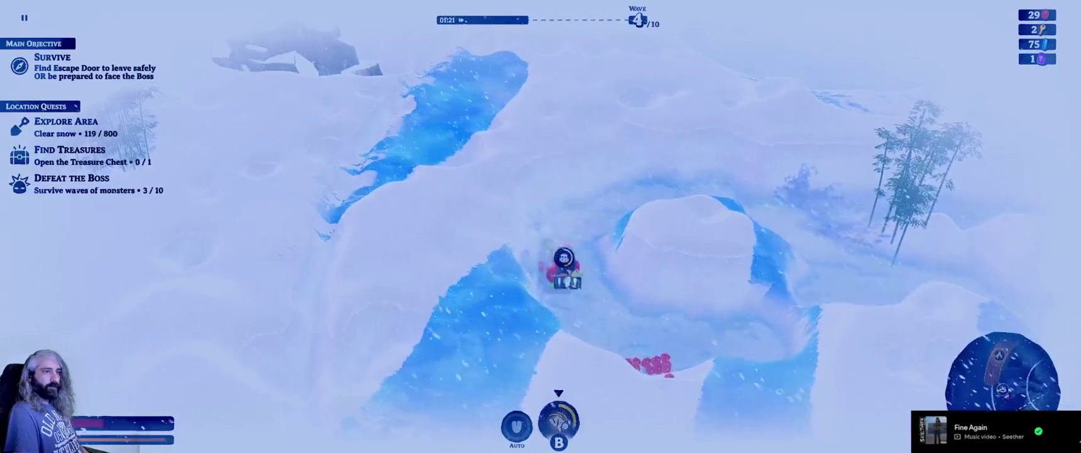
key("d")
key("s")
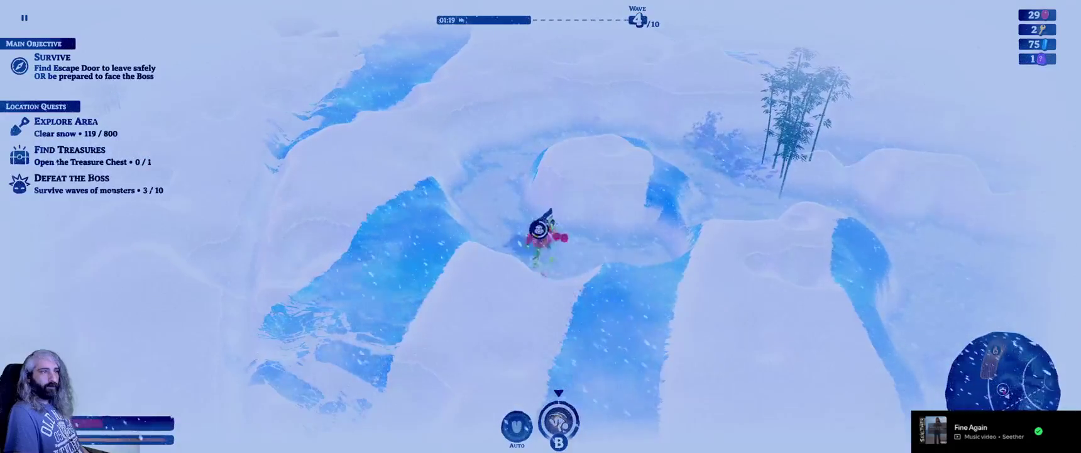
key("s")
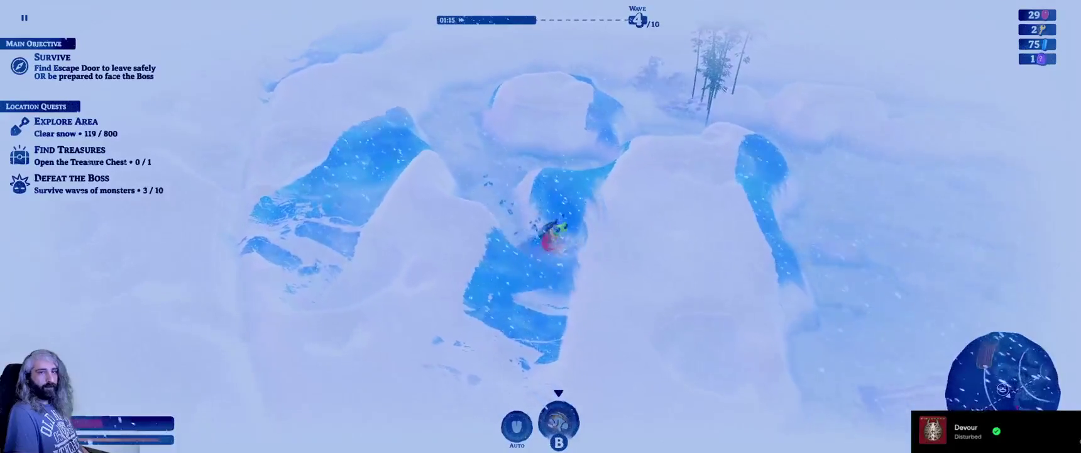
key("d")
key("s")
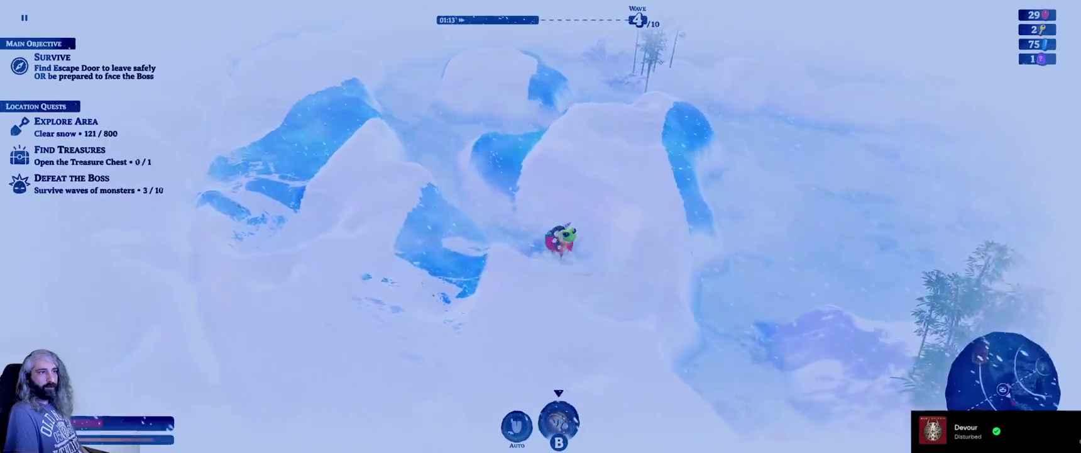
key("d")
key("s")
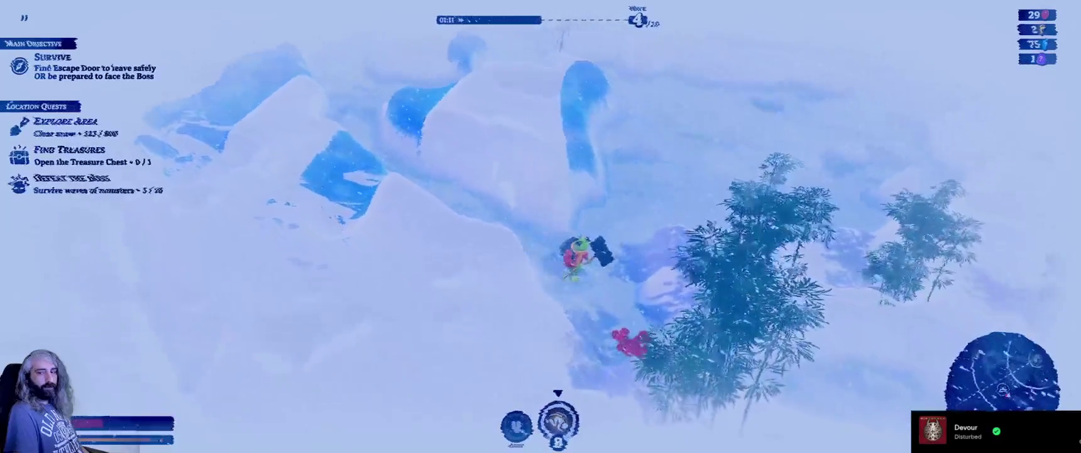
key("d")
key("s")
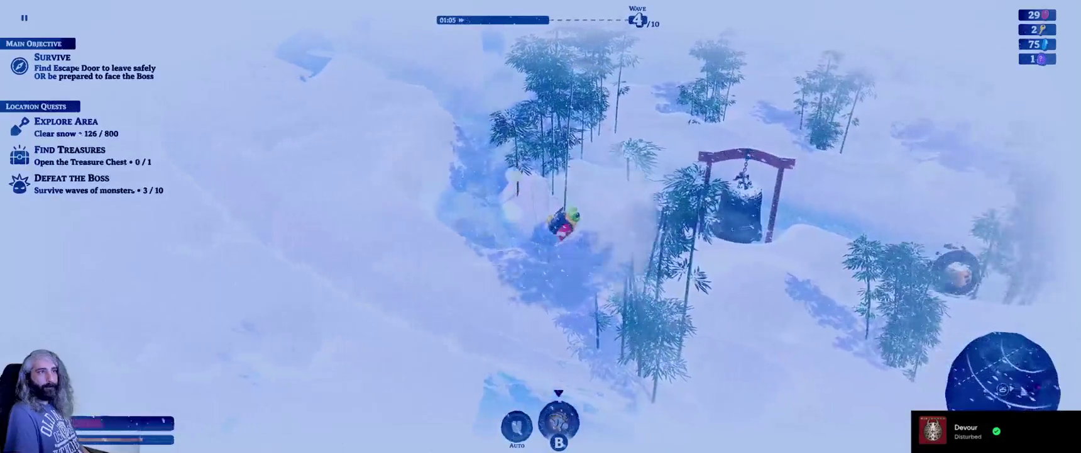
Dig past the bell and treasure chest, then up the trench back into the heat bubble.
key("d")
key("w")
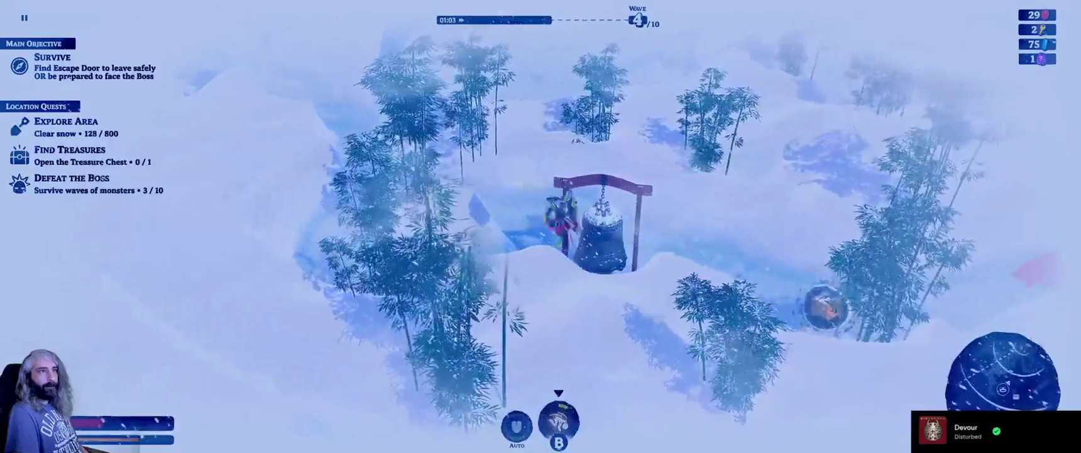
key("d")
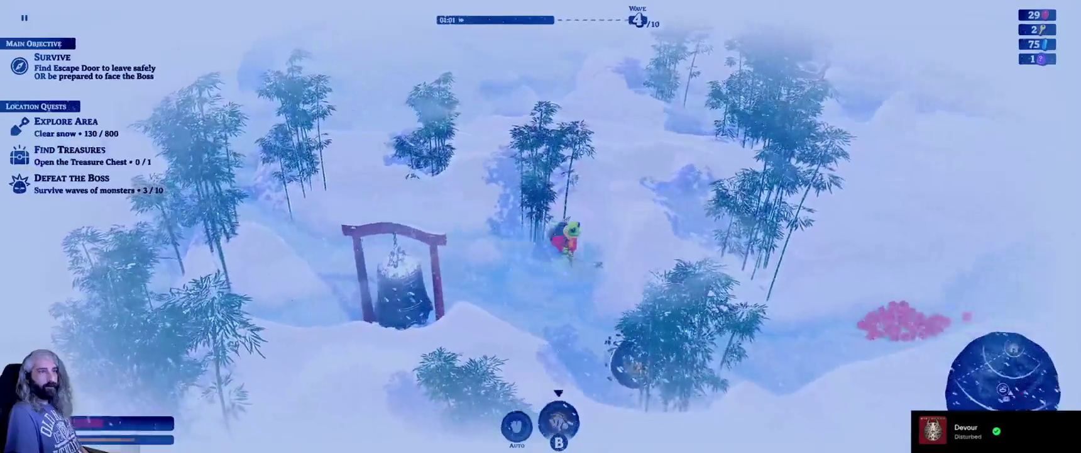
key("d")
key("s")
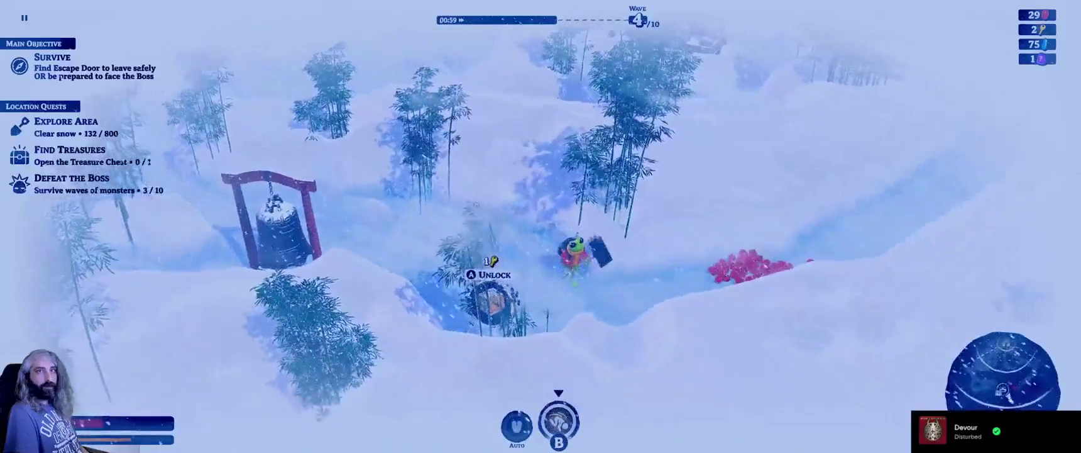
key("d")
key("s")
key("s")
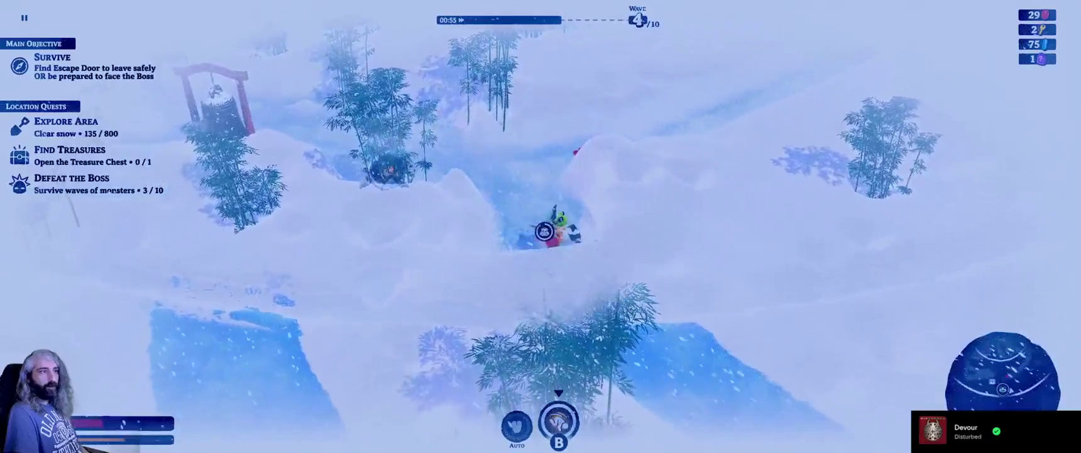
key("d")
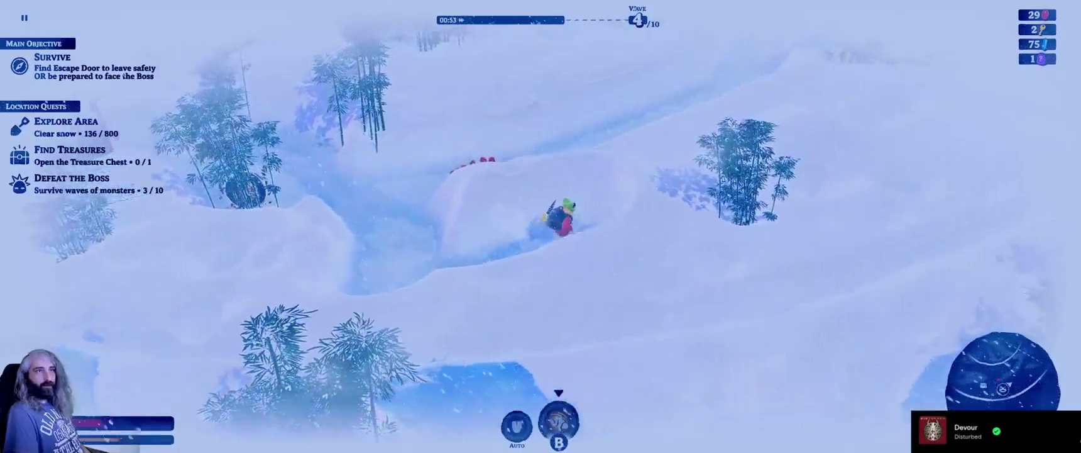
key("d")
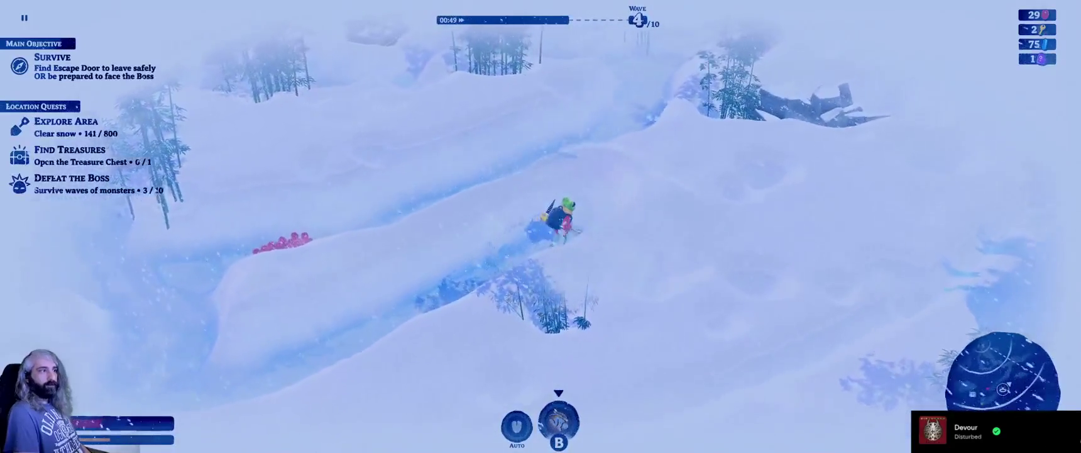
key("d")
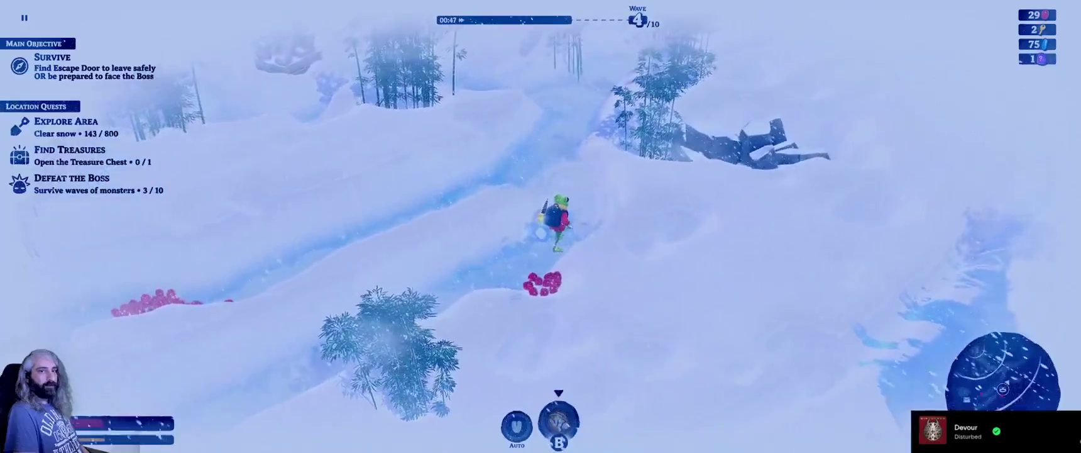
key("w")
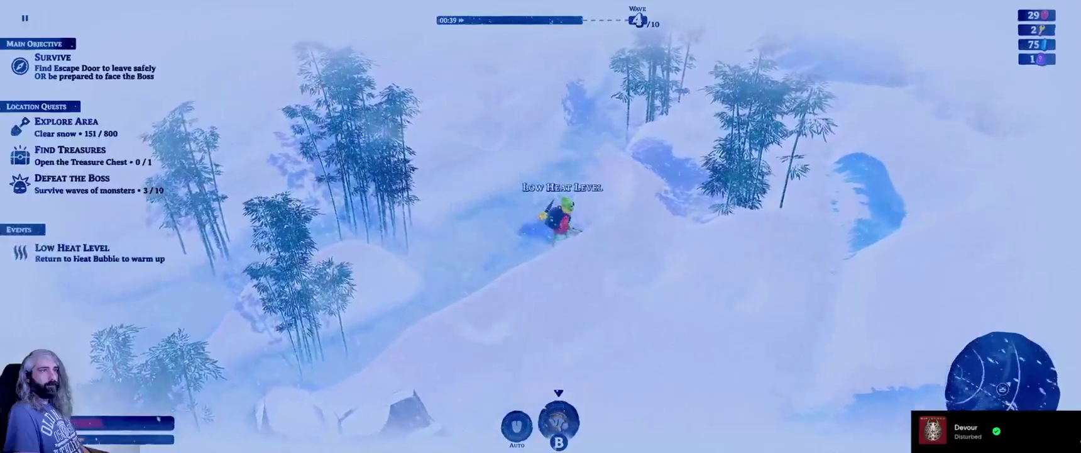
key("w")
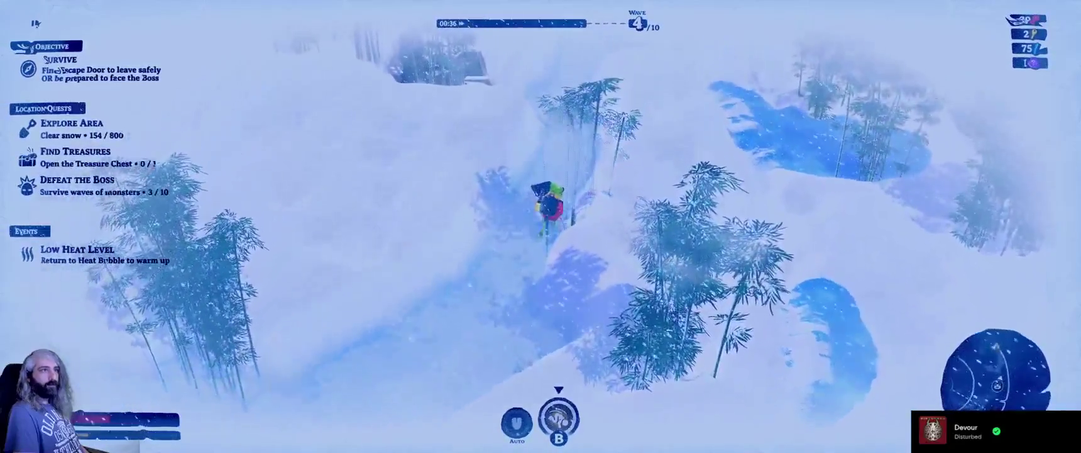
key("w")
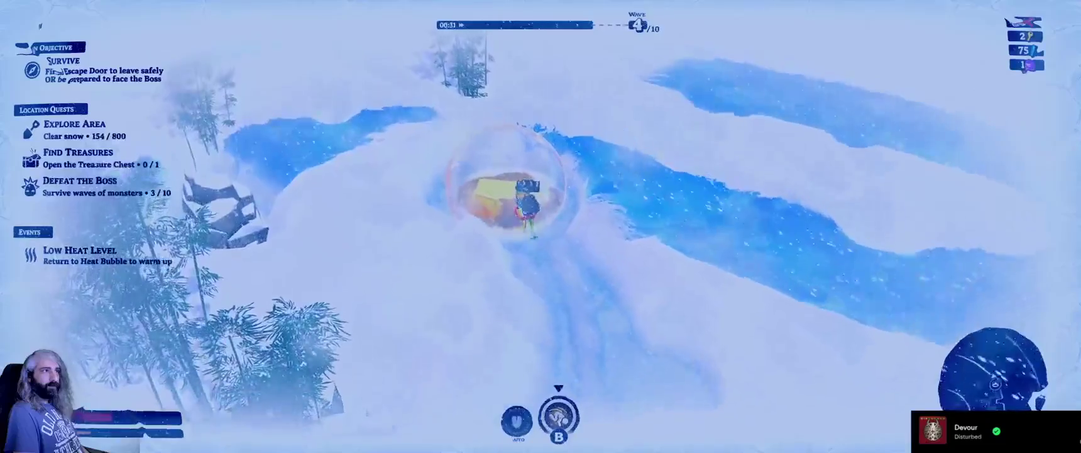
Warm up in the heat bubble, glance at the upgrade tree, and walk back out.
key("w")
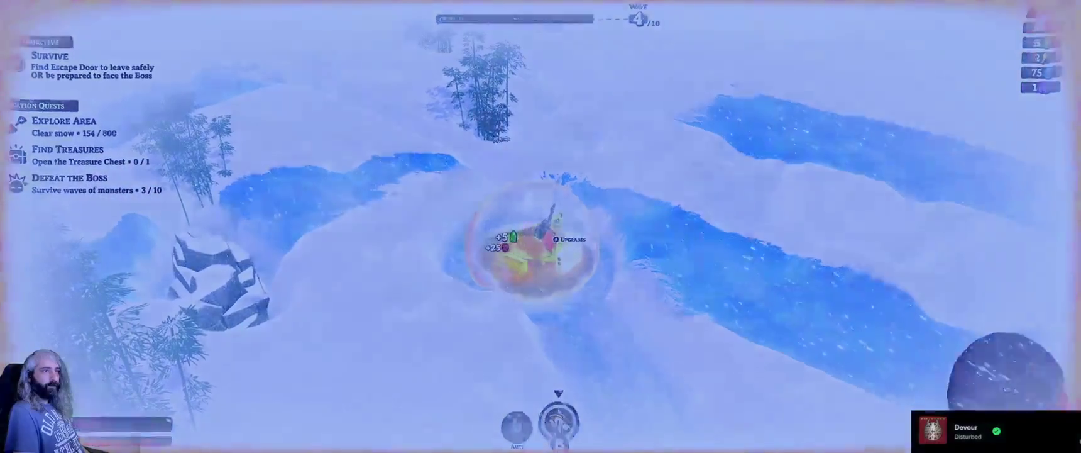
key("Return")
key("Left")
key("Escape")
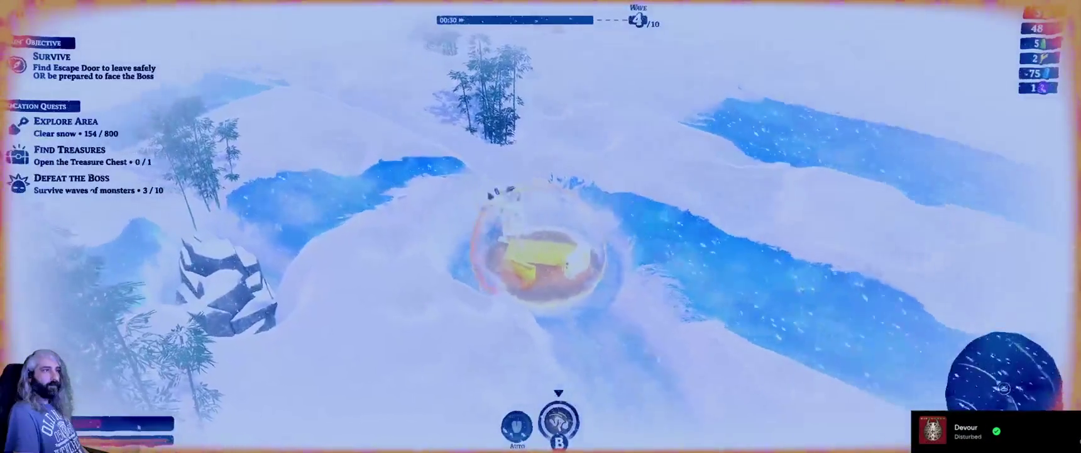
key("w")
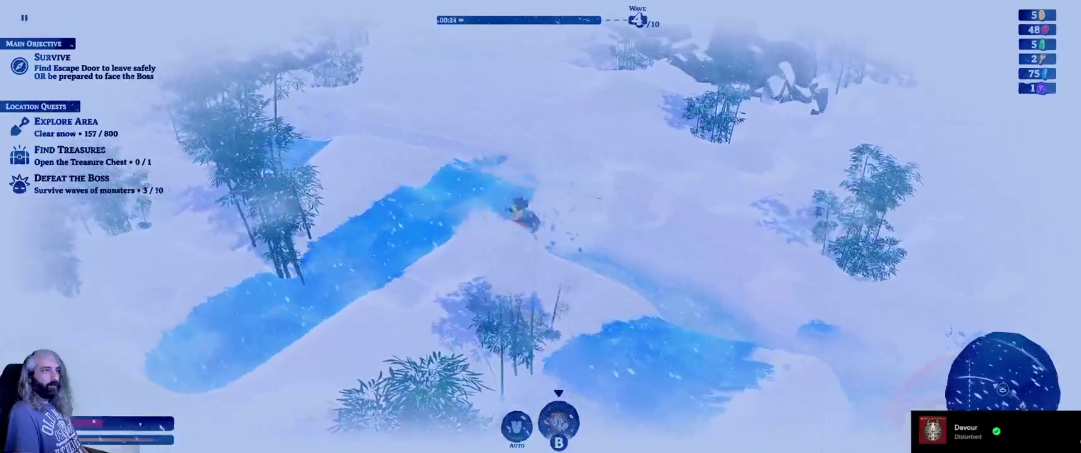
Dig left, then east back into the heat bubble, banking 71 coins at 166/800 cleared.
key("a")
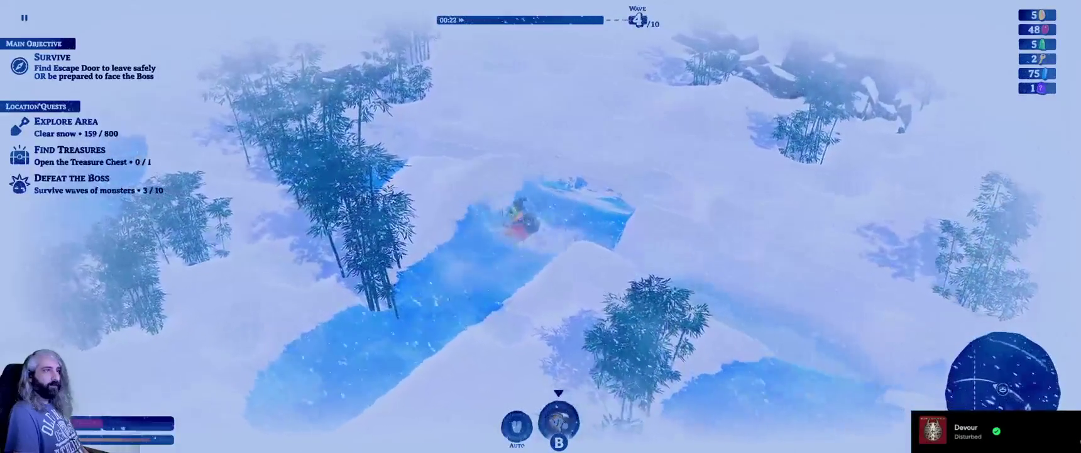
key("a")
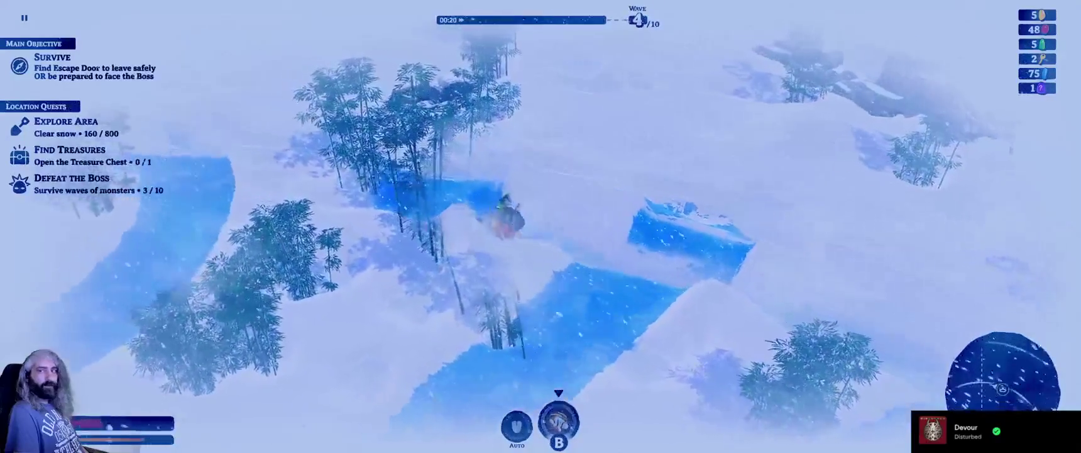
key("a")
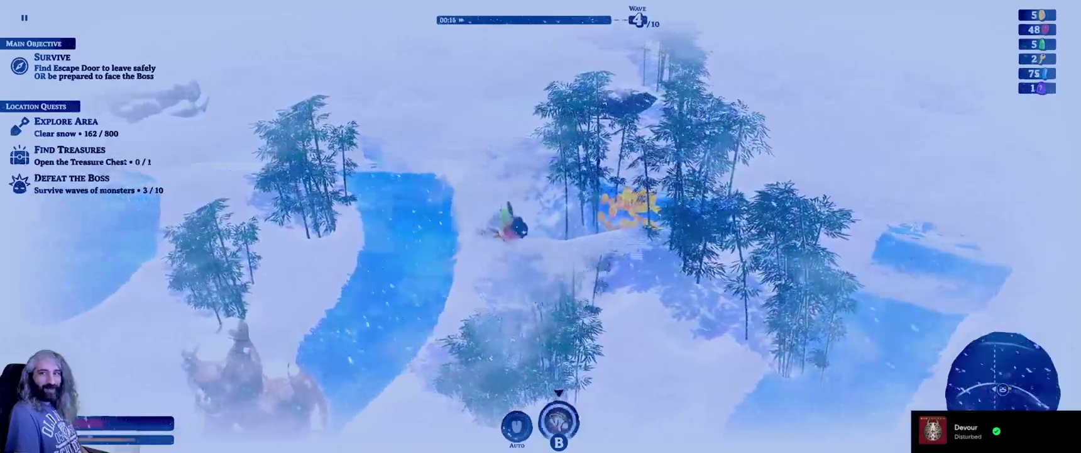
key("d")
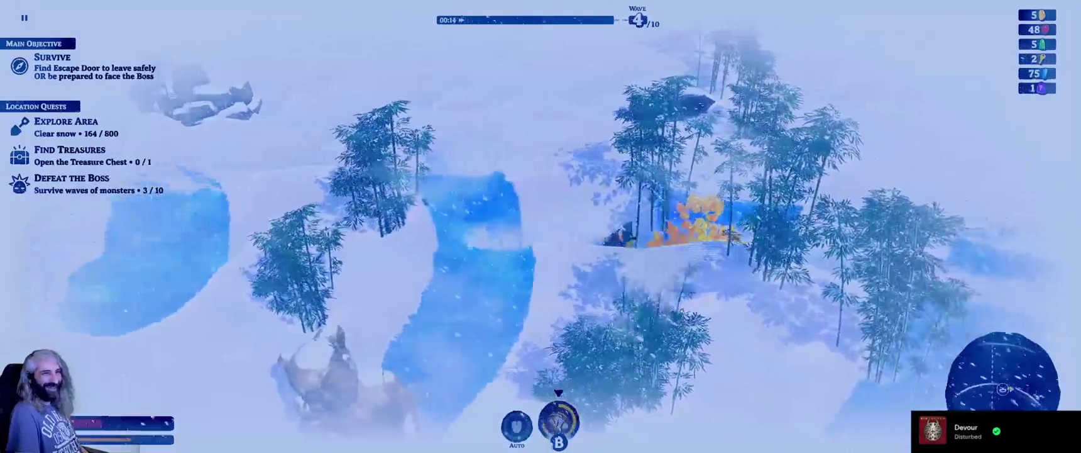
key("d")
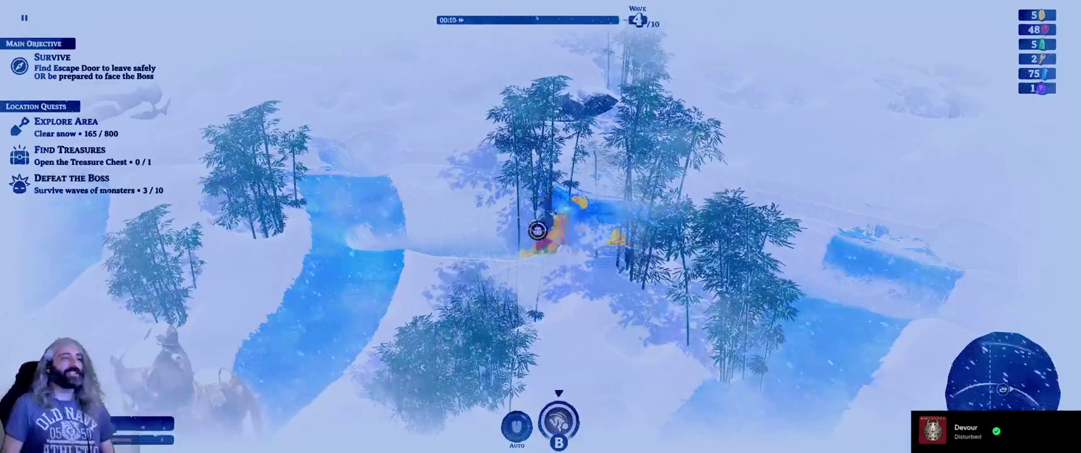
key("d")
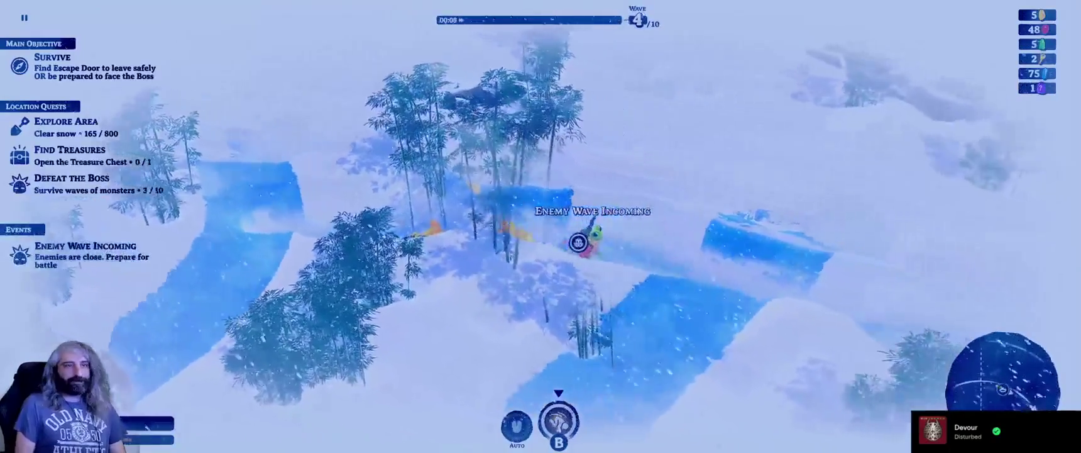
key("d")
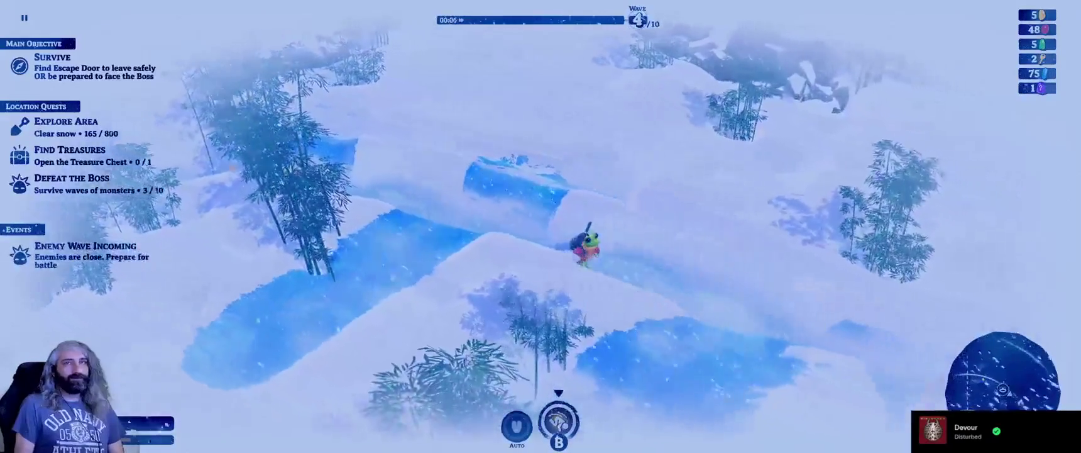
key("d")
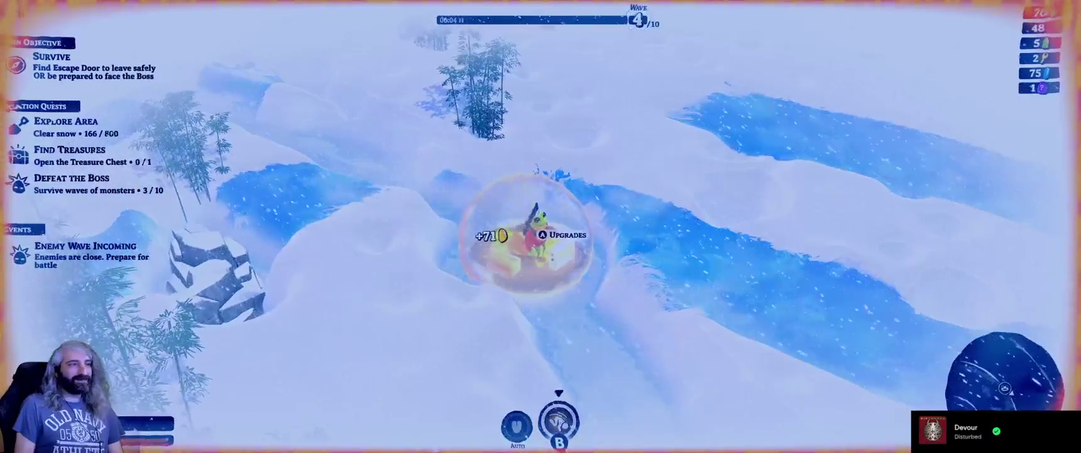
Buy upgrades across the tree, including Heating Power, dropping to 16 gold and 36 red gems.
key("e")
key("d")
key("d")
key("d")
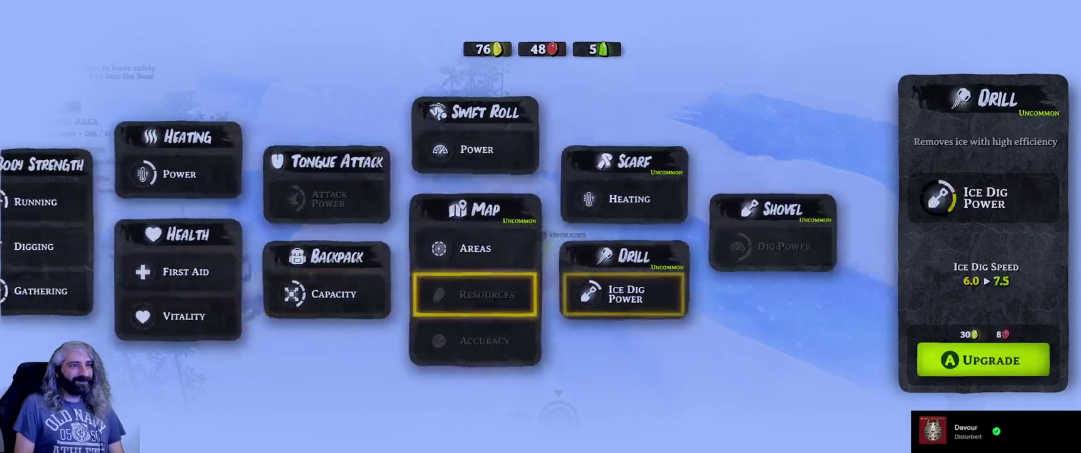
key("a")
key("a")
key("a")
key("w")
key("w")
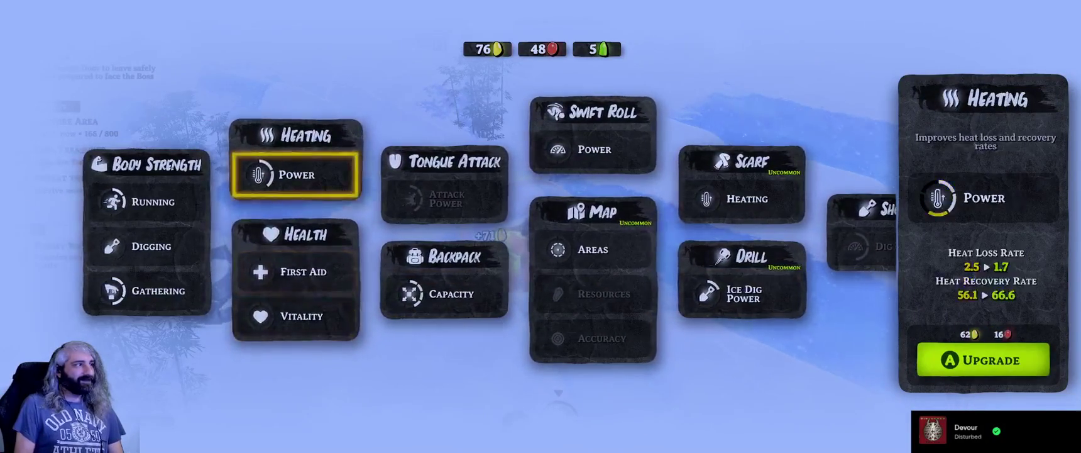
key("a")
key("s")
key("d")
key("d")
key("d")
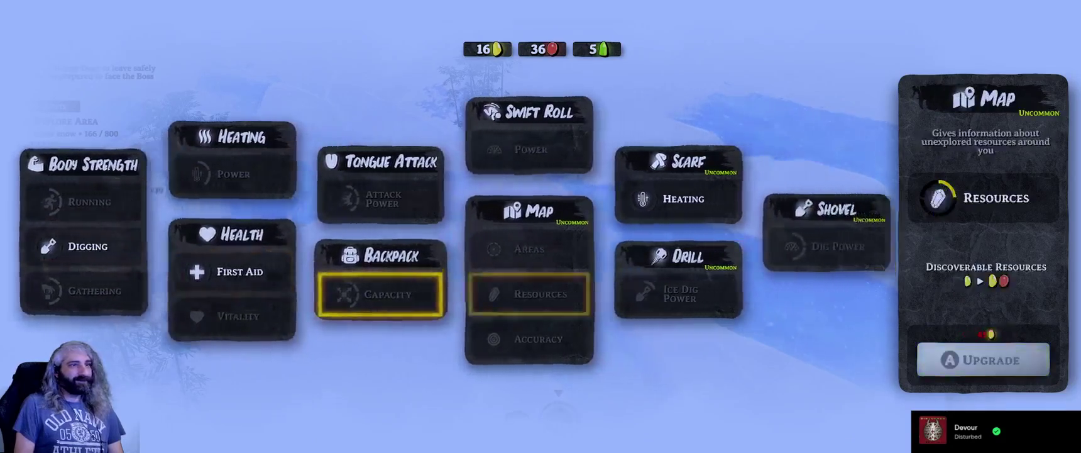
key("Escape")
Leave the heat bubble heading up-left into new terrain.
key("w")
key("a")
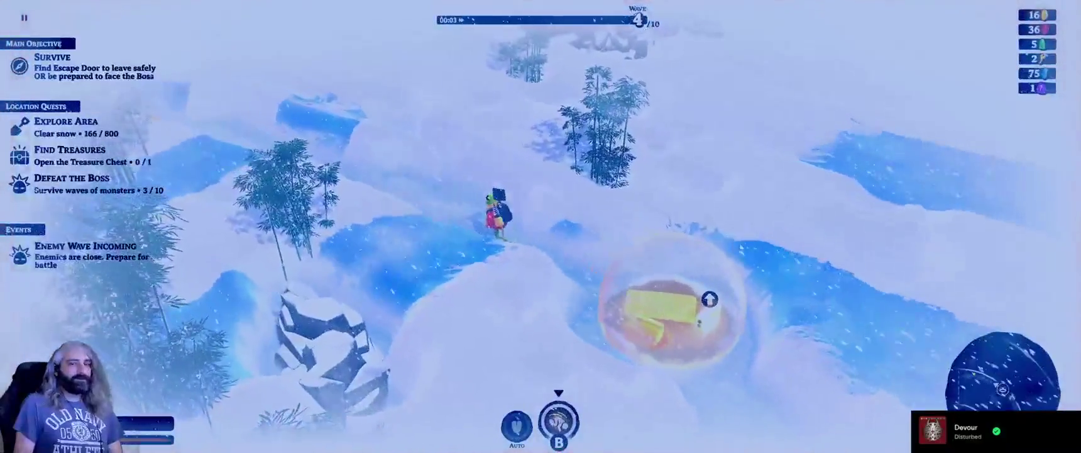
key("w")
key("a")
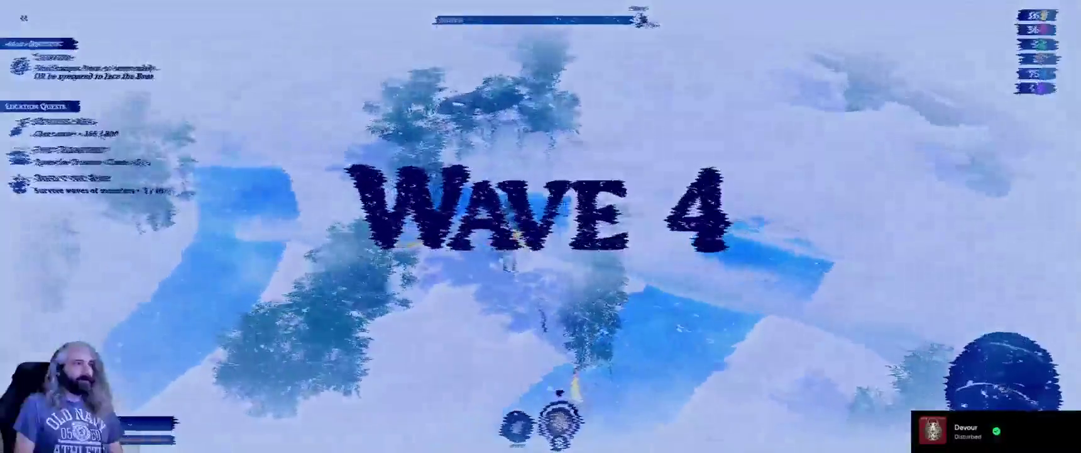
Head down toward the snowy wells and survive wave 4 until Cart, Air Bomb or Adrenaline is offered.
key("s")
key("d")
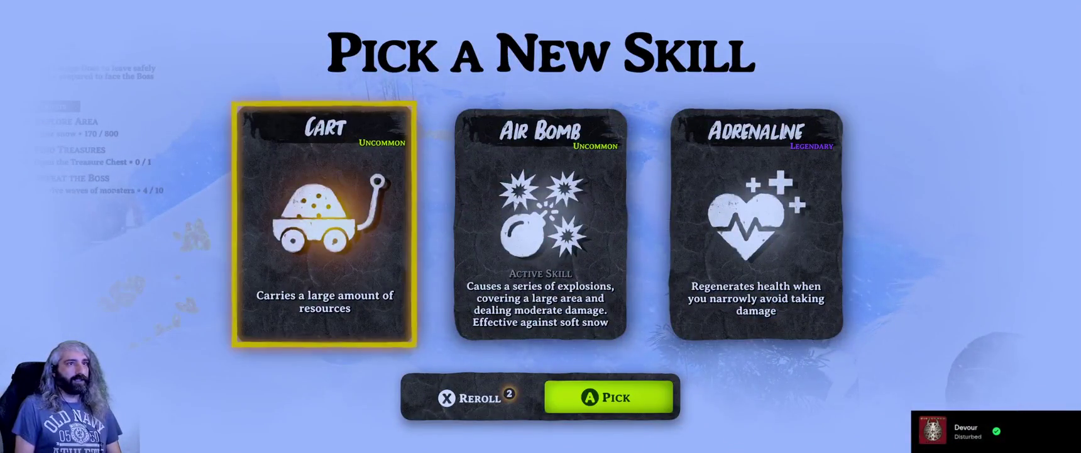
Select the Adrenaline card and confirm it, continuing into wave 5 of 10.
left_click(756, 223)
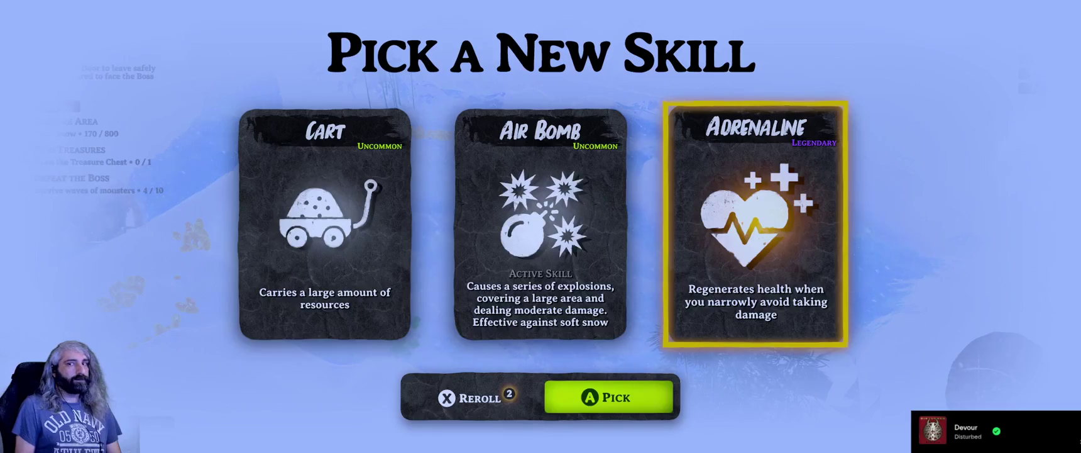
key("Return")
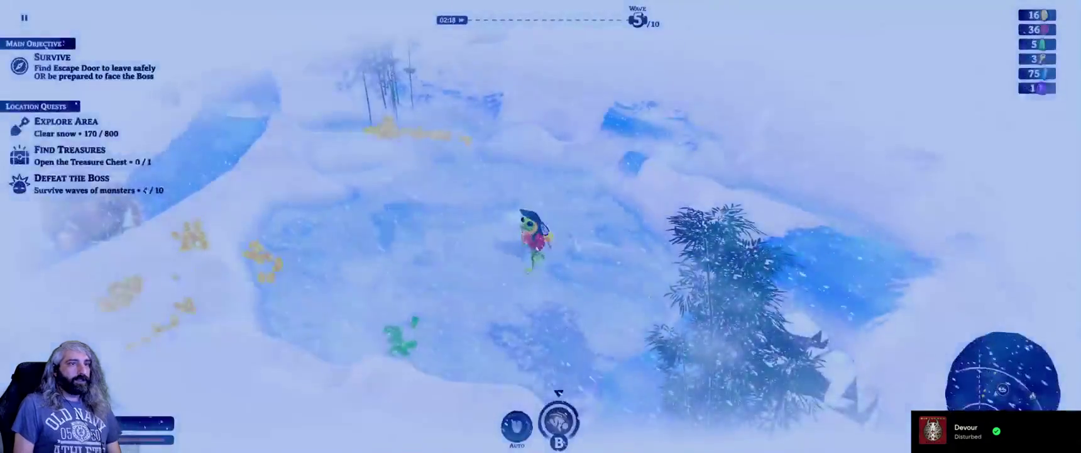
Run up-left, then right and up across the snowfield into the heat bubble, reaching 172/800 cleared.
key("a")
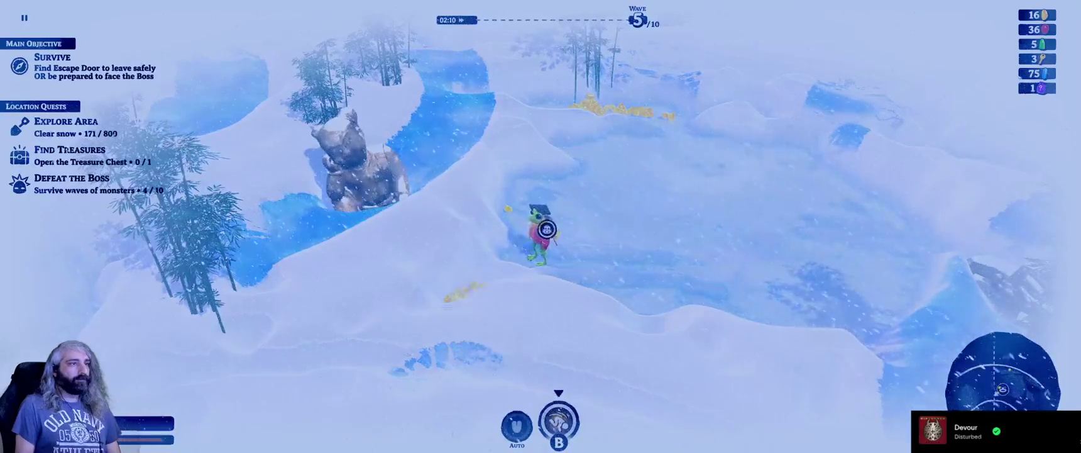
key("d")
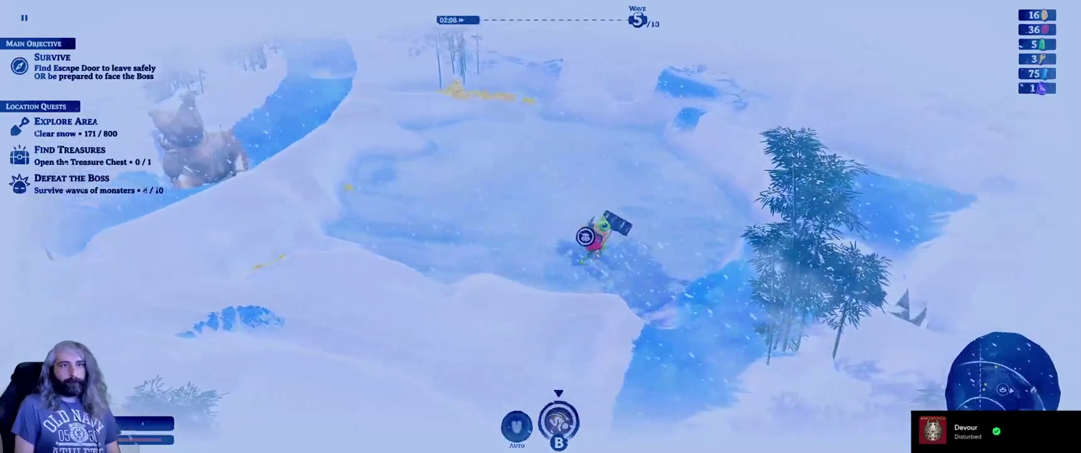
key("w")
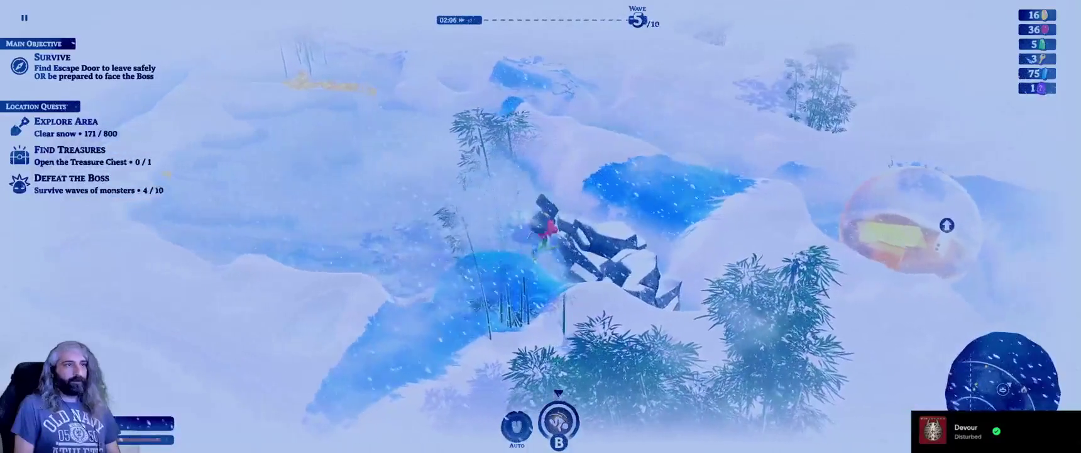
key("w")
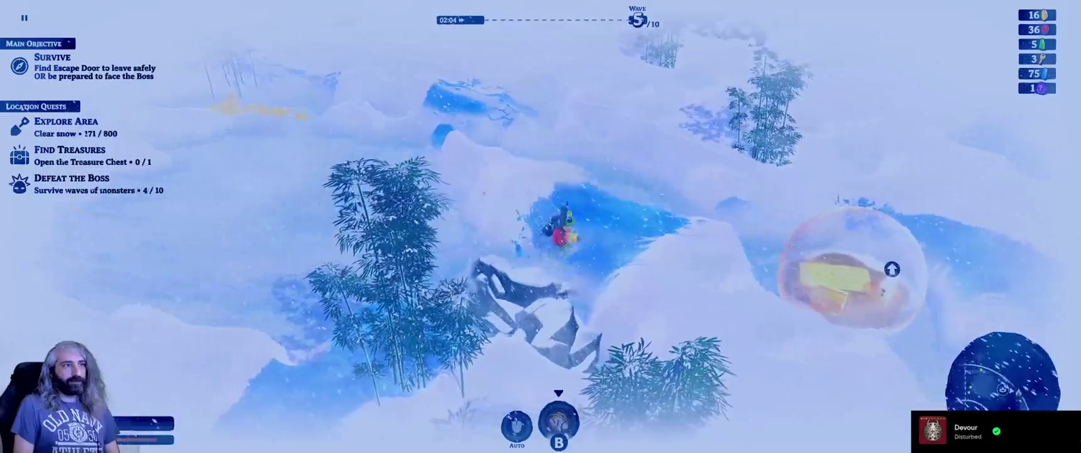
key("d")
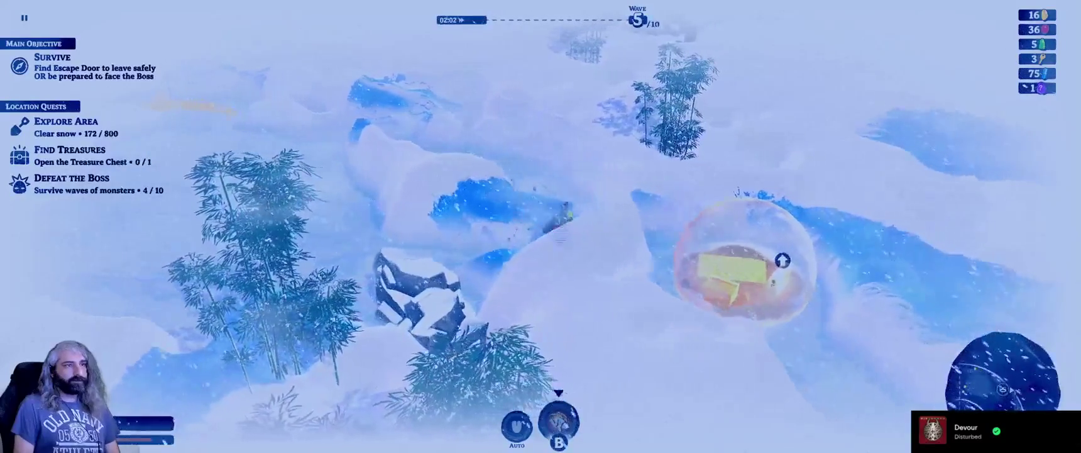
key("d")
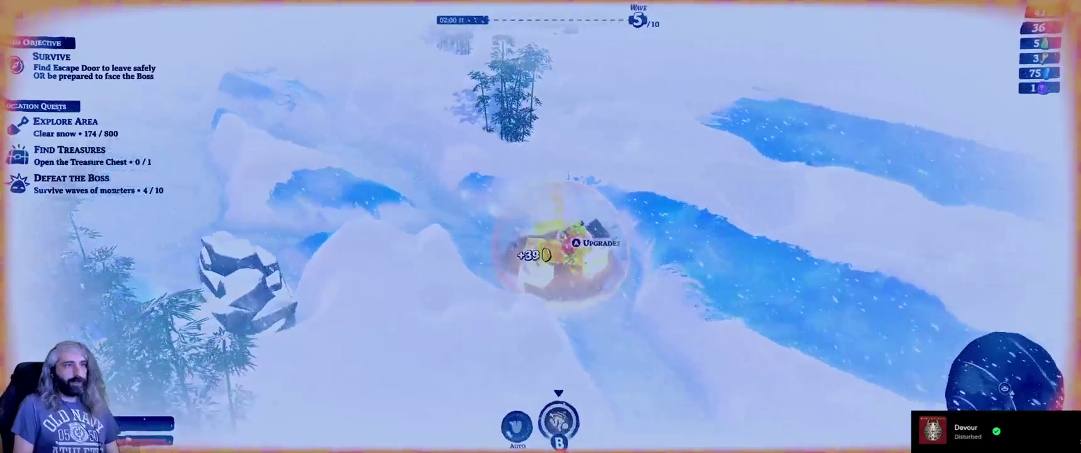
Browse the upgrade tree and buy the Adrenaline Health Regen upgrade.
key("e")
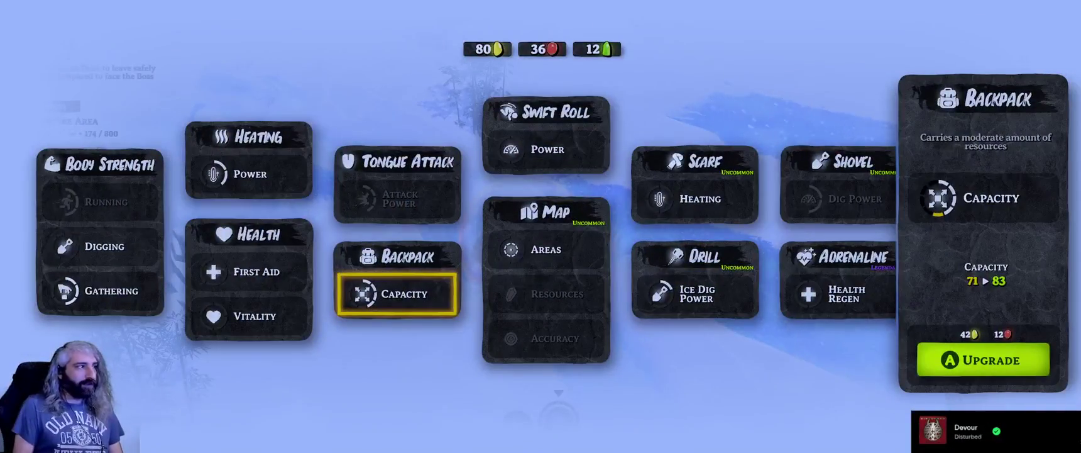
key("d")
key("a")
key("a")
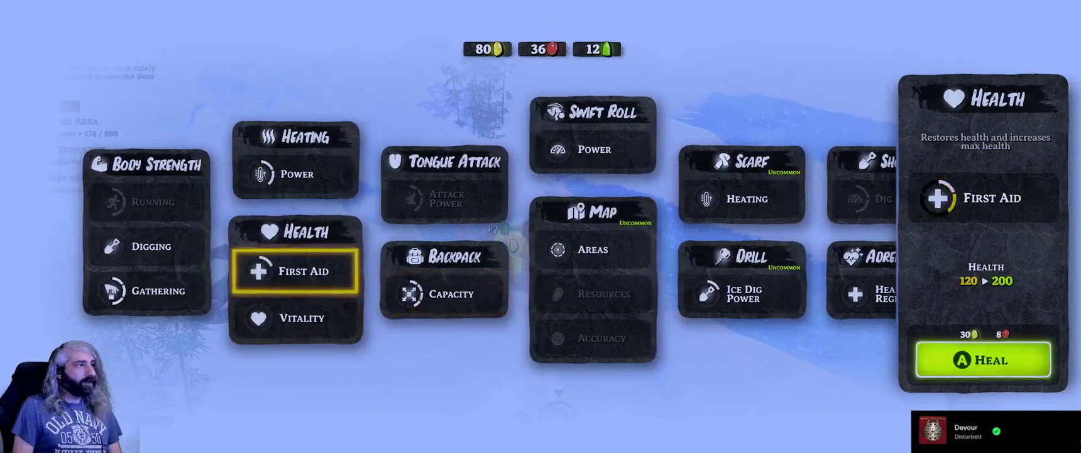
key("d")
key("d")
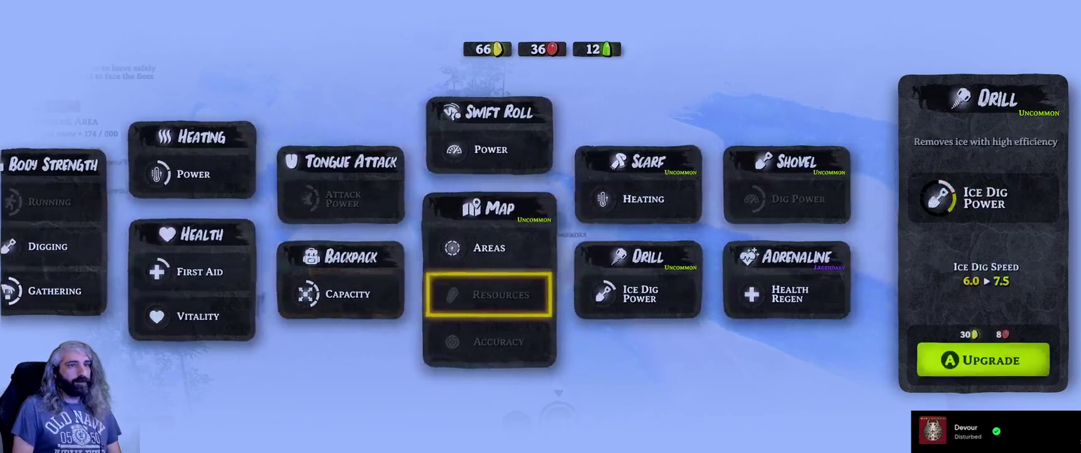
key("d")
key("space")
Buy the Scarf Heating upgrade, dropping coins to 6, and resume play.
key("a")
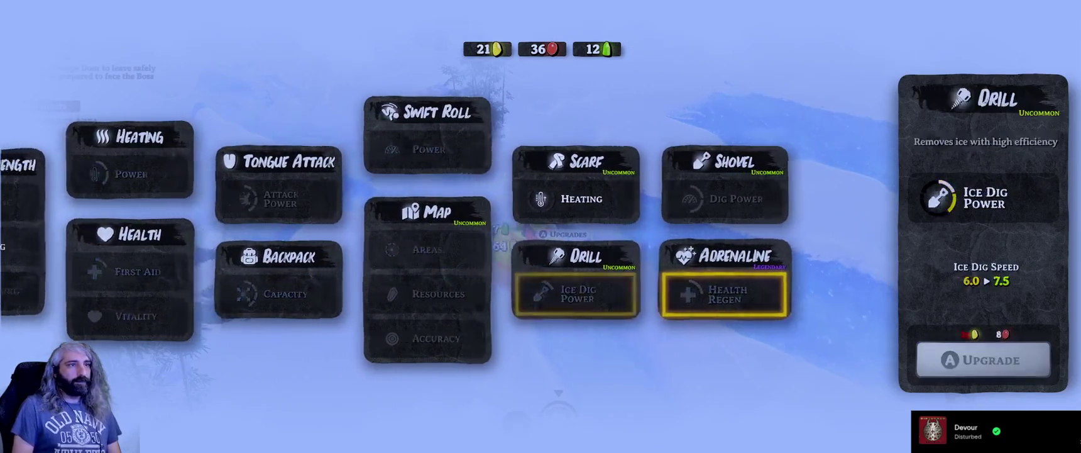
key("a")
key("a")
key("d")
key("w")
key("d")
key("space")
key("Escape")
Run left and up-left across the snow toward the heat bubble.
key("a")
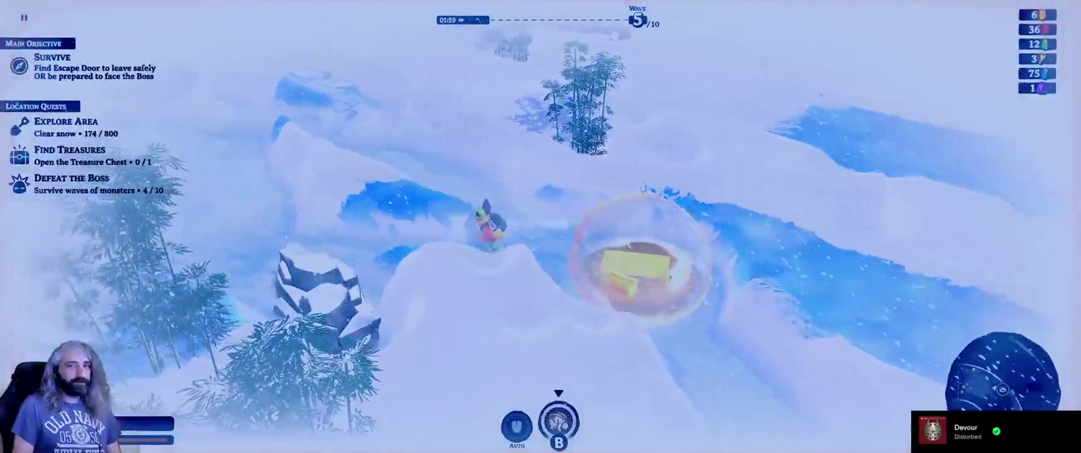
key("a")
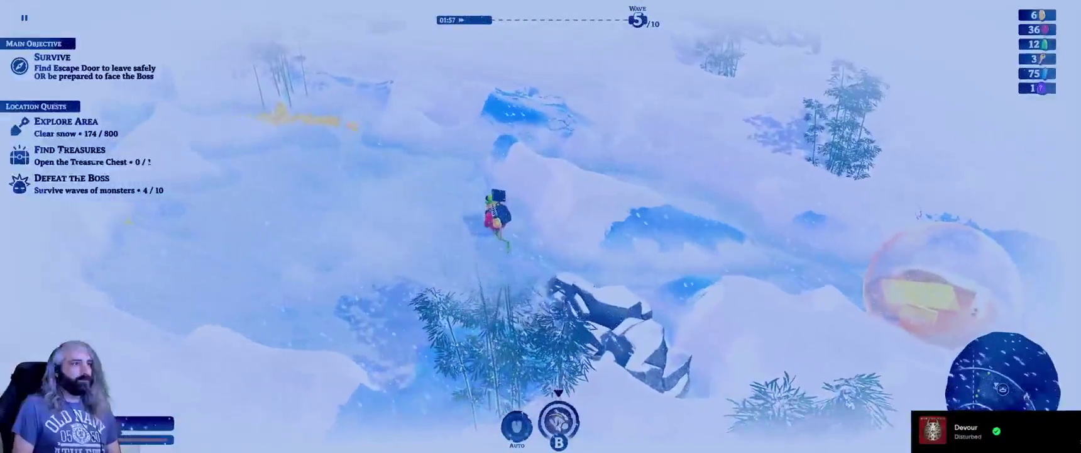
key("a")
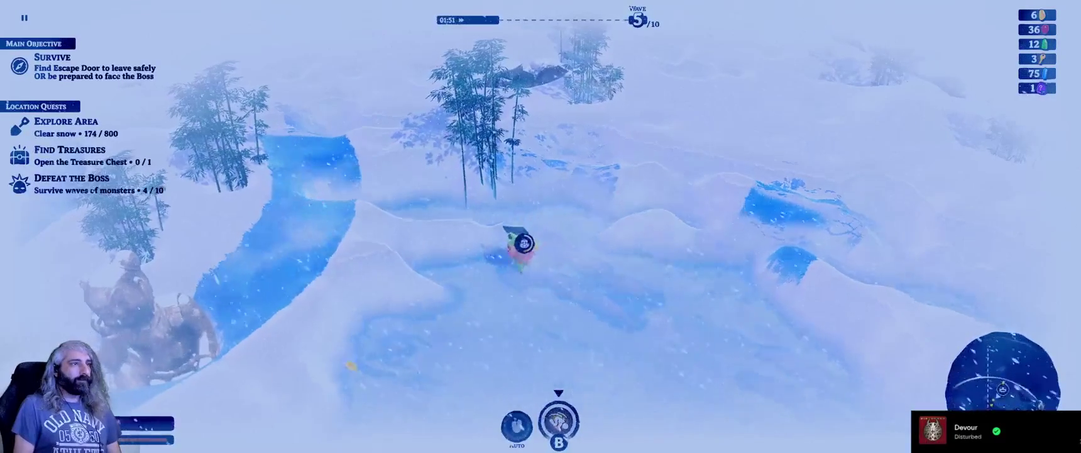
key("a")
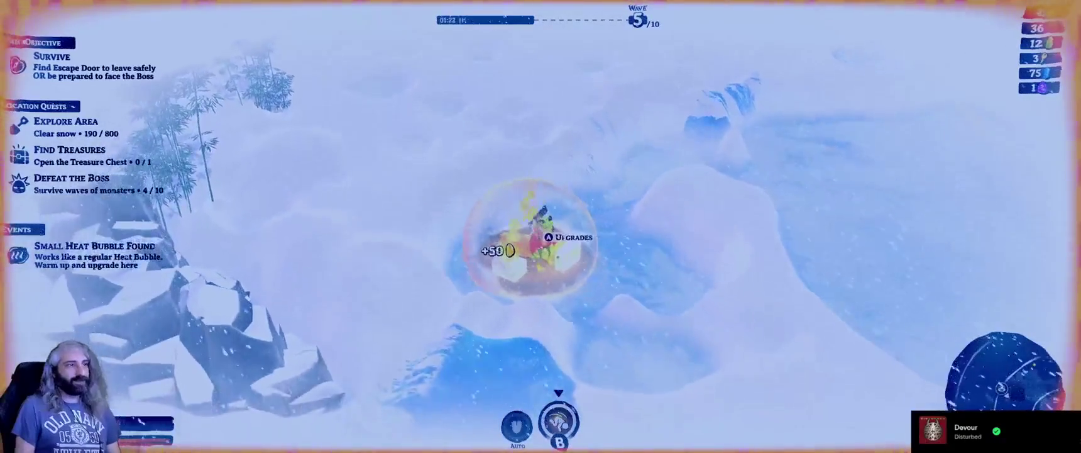
Look over the Scarf Heating and Shovel Dig Power upgrades without buying.
key("e")
key("Up")
key("Right")
key("Escape")
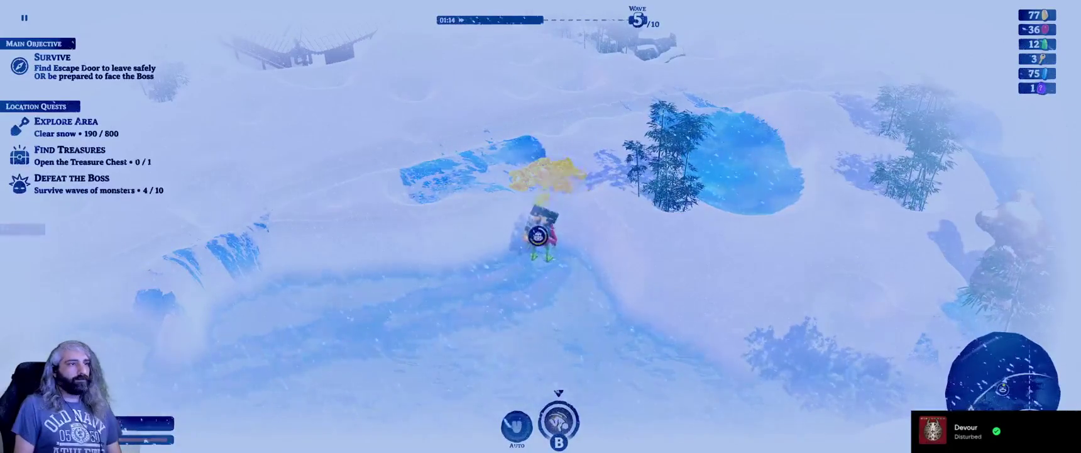
Walk down-left into the heat bubble to collect its gold.
key("s")
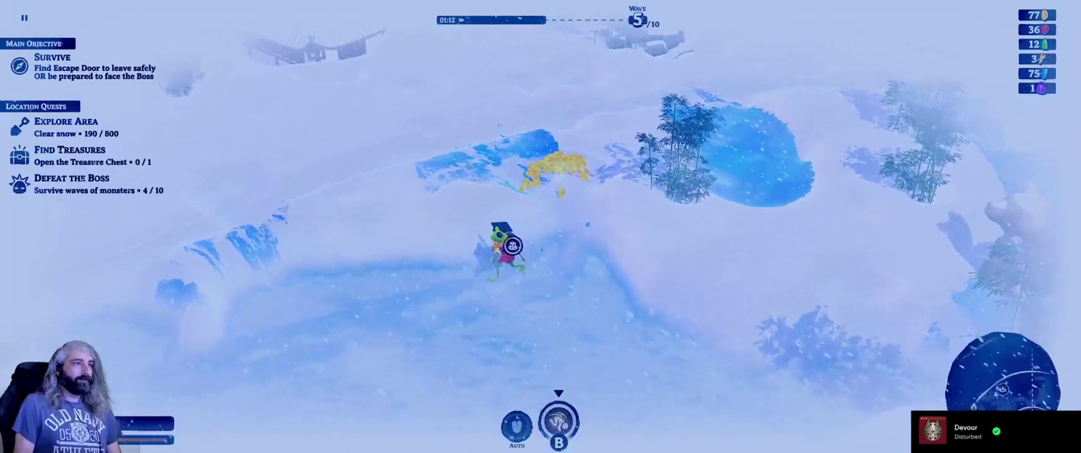
key("a")
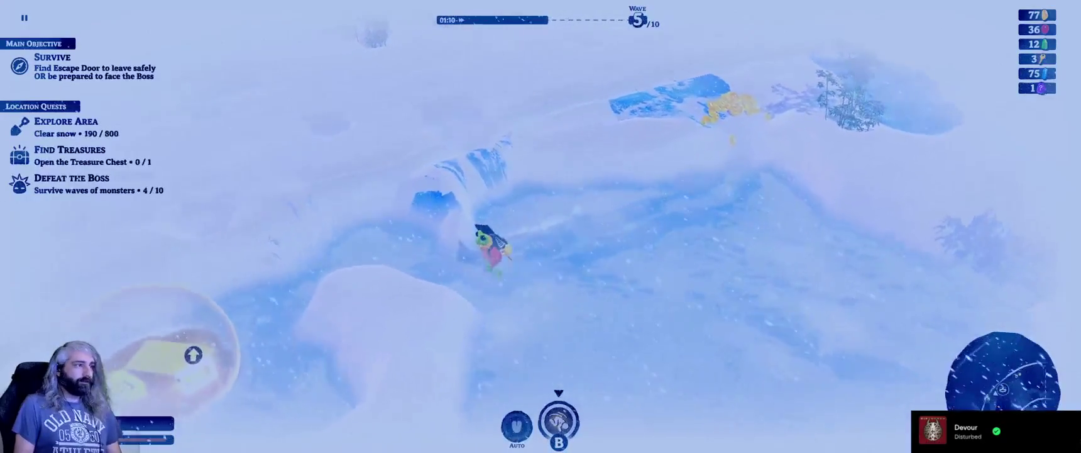
key("a")
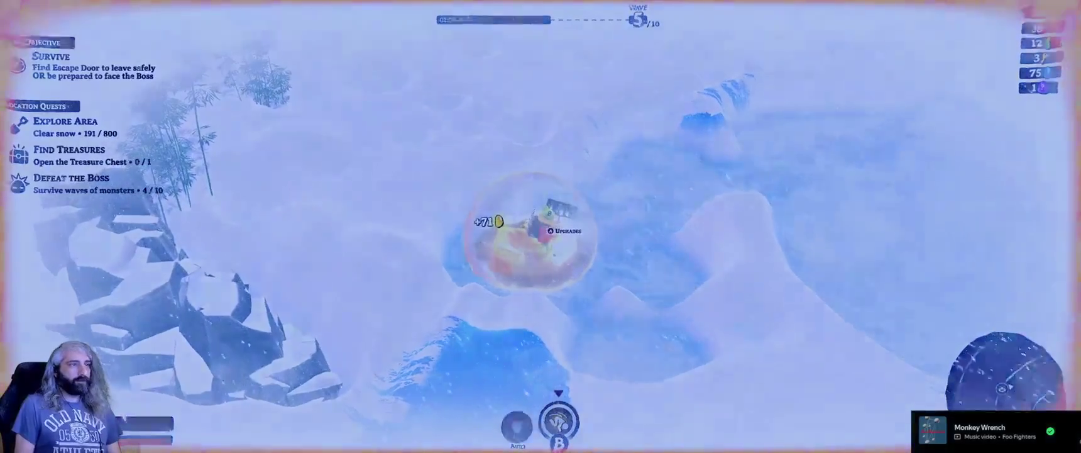
Buy the Tongue Attack Attack Power and Backpack Capacity upgrades, then close the menu.
key("a")
key("a")
key("a")
key("d")
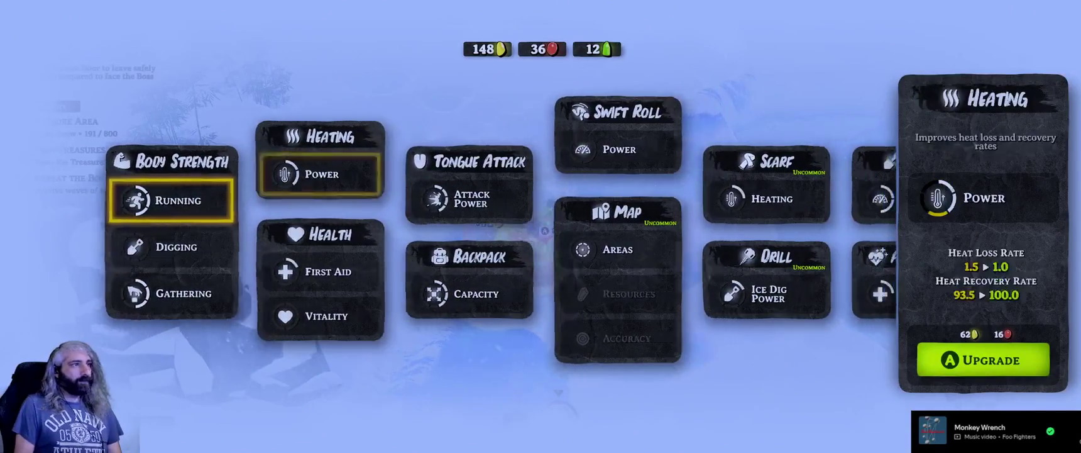
key("d")
key("space")
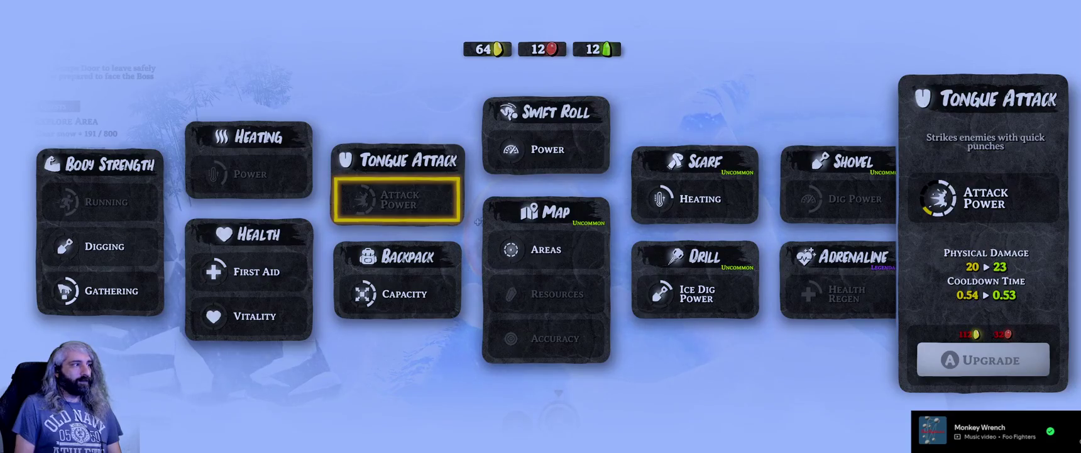
key("s")
key("space")
key("Escape")
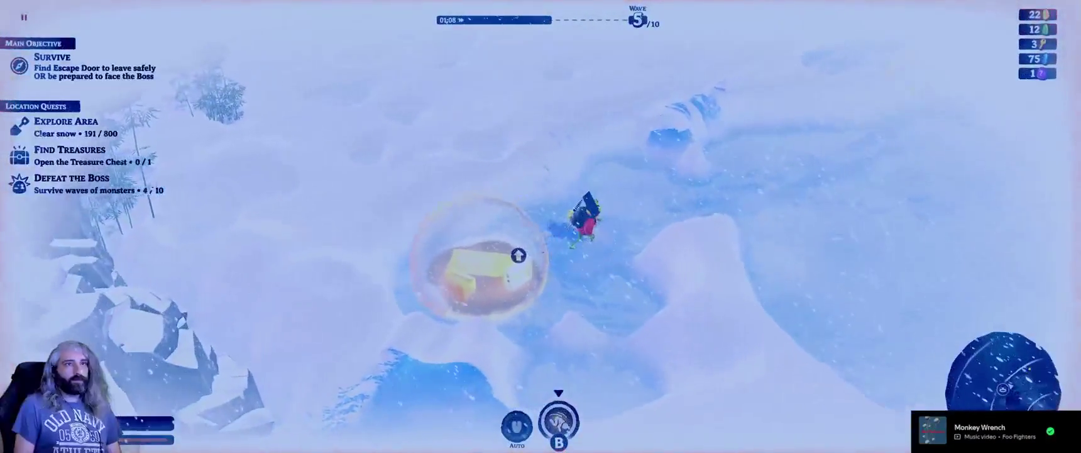
Leave the bubble and walk up and right past the treasure chest.
key("d")
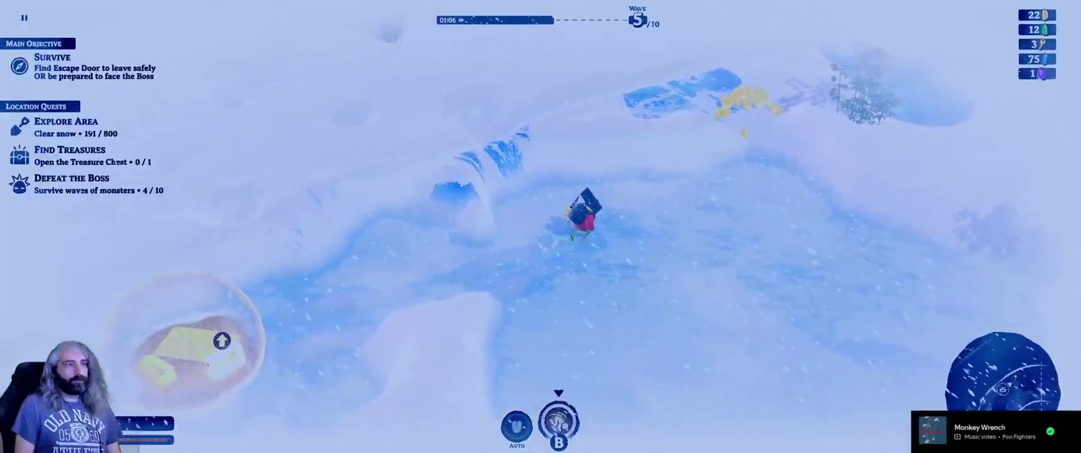
key("w")
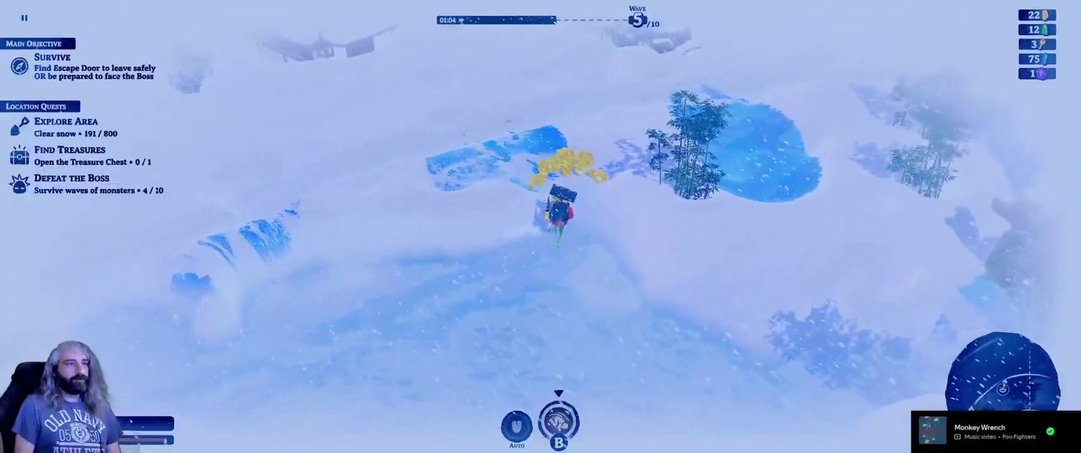
key("s")
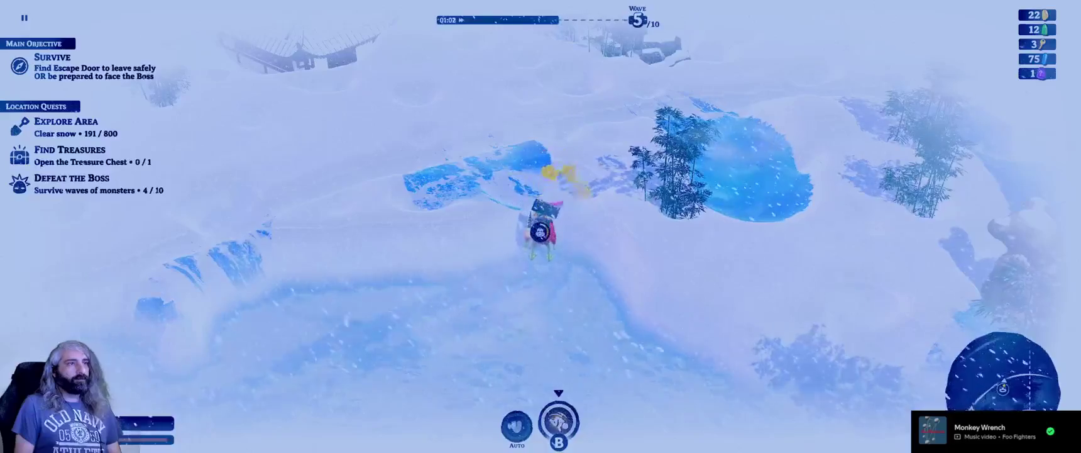
key("d")
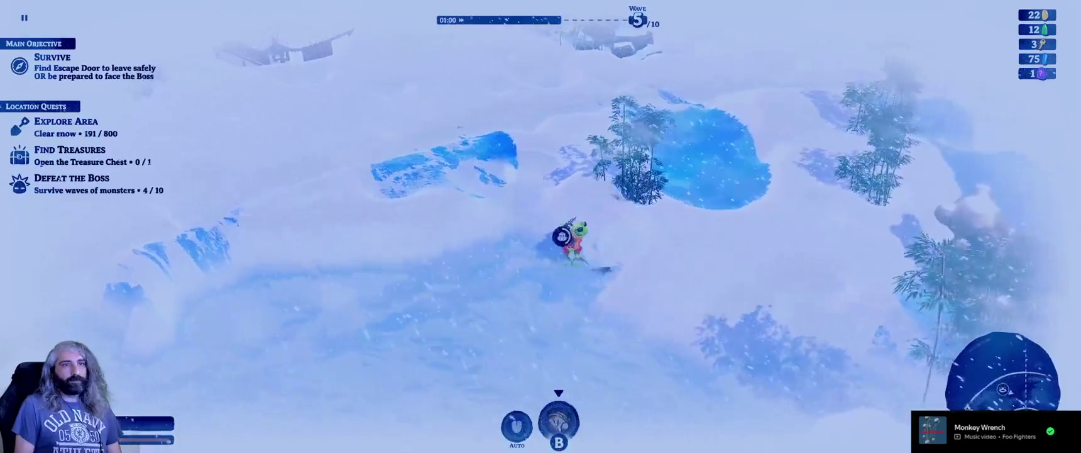
key("w")
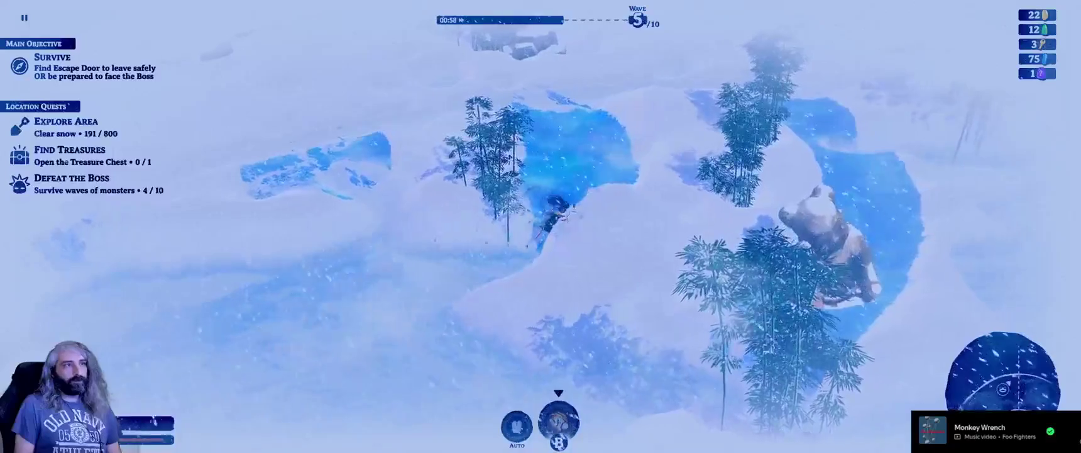
key("d")
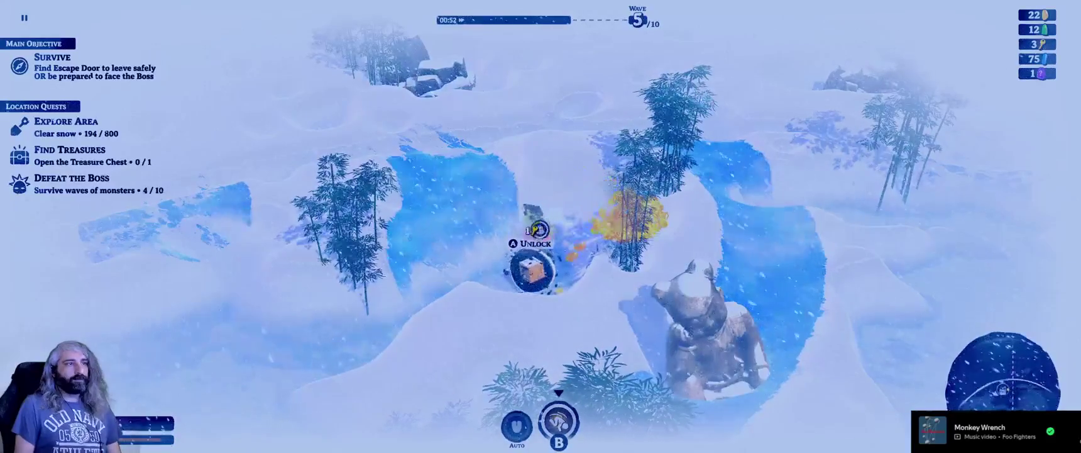
Walk left back into the heat bubble and browse upgrades without buying.
key("a")
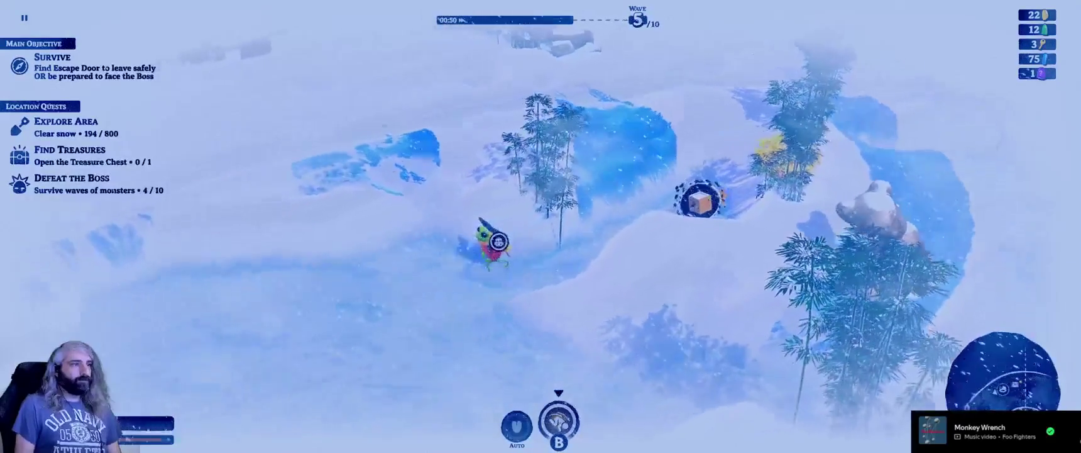
key("a")
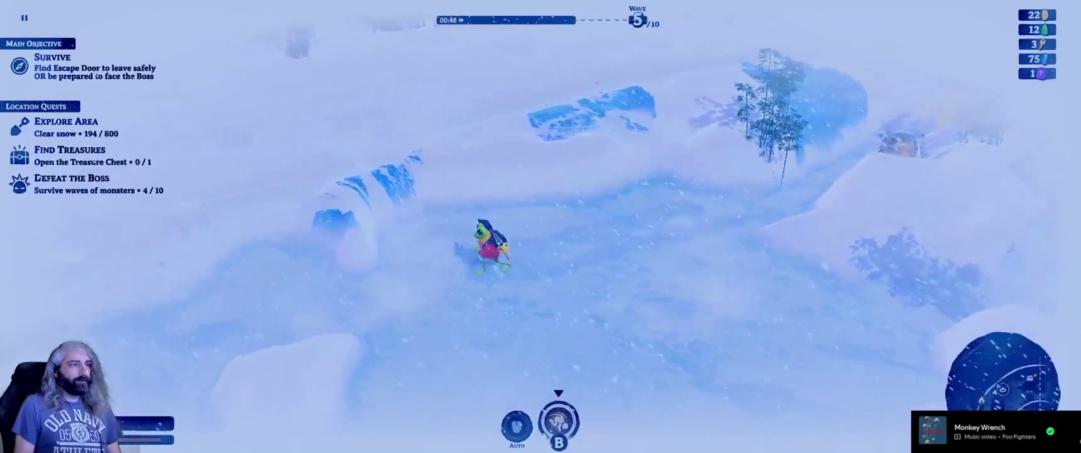
key("a")
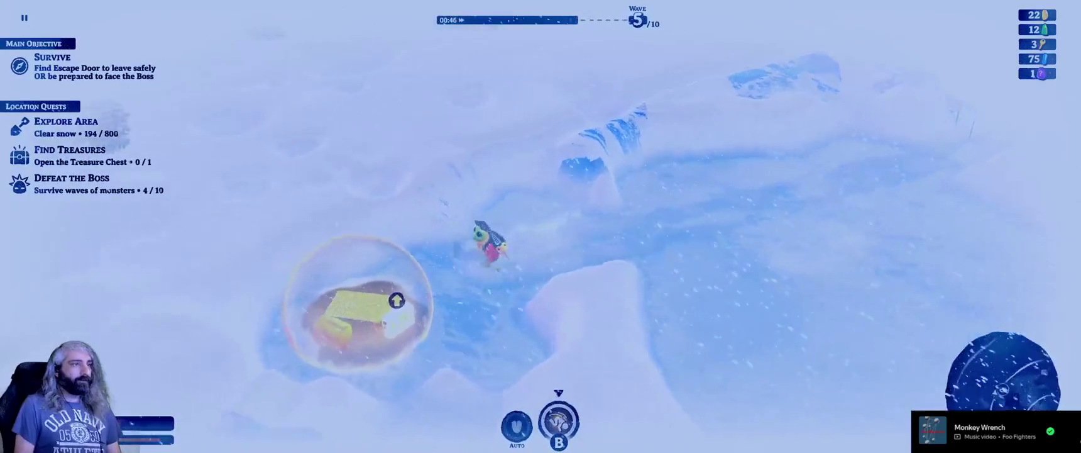
key("a")
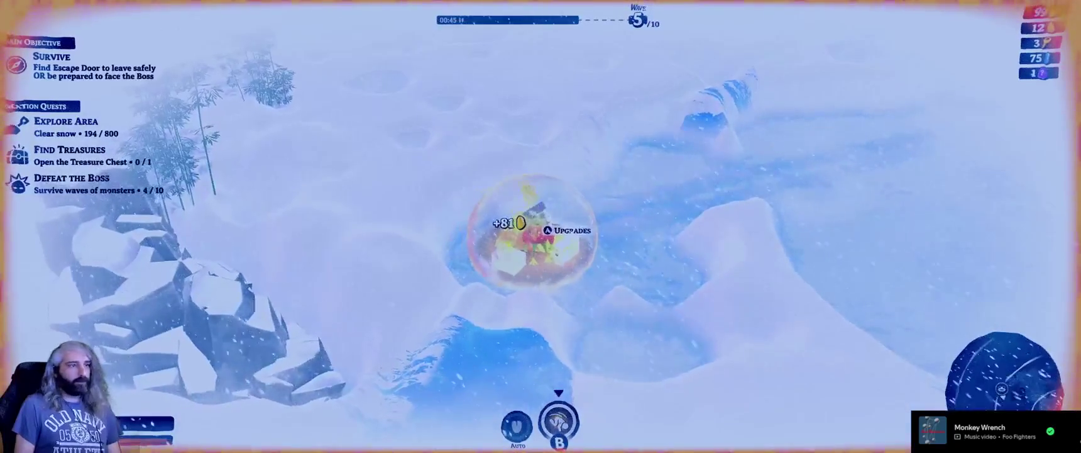
key("a")
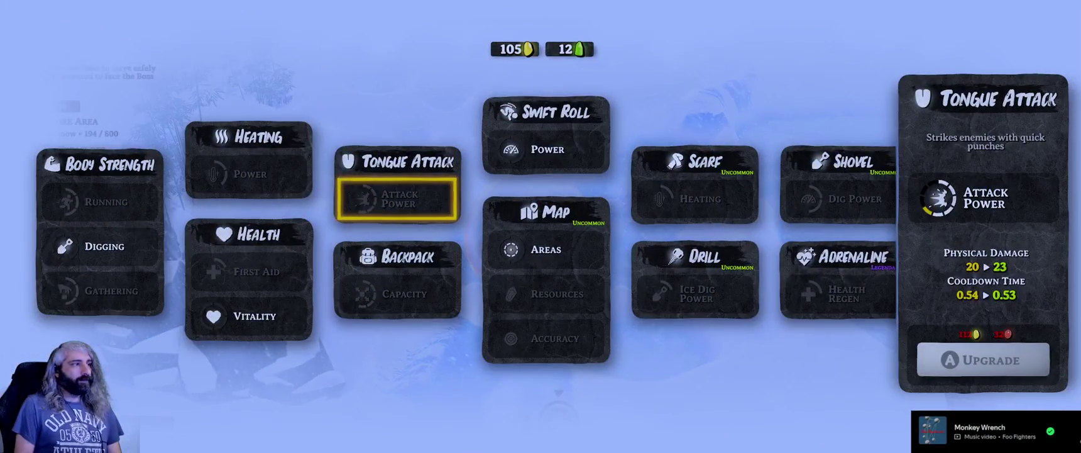
key("Right")
key("Right")
key("Right")
key("Escape")
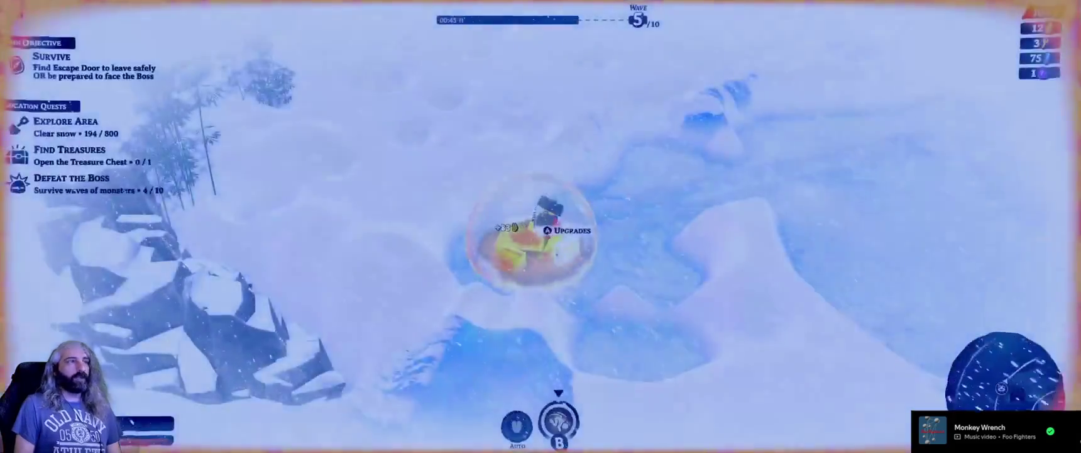
Dig north, then right and down-right through the snow away from the bubble.
key("w")
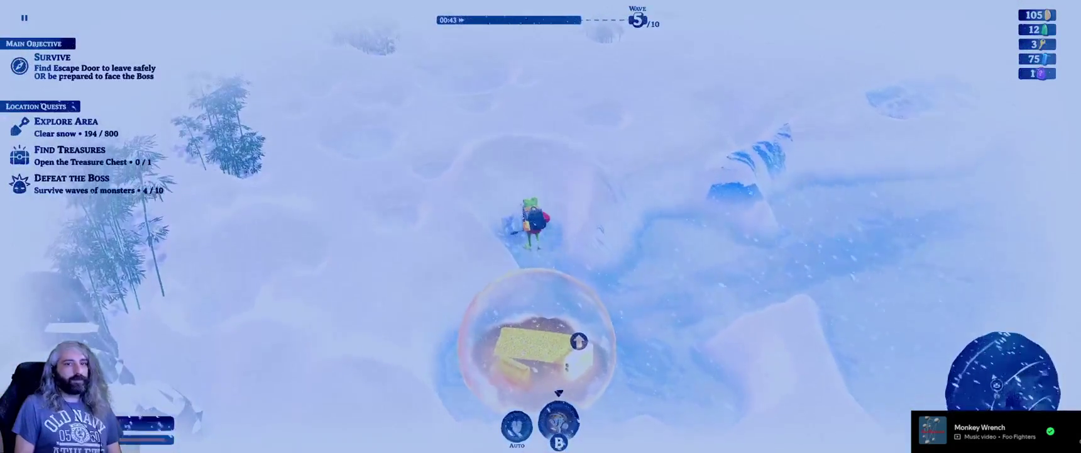
key("w")
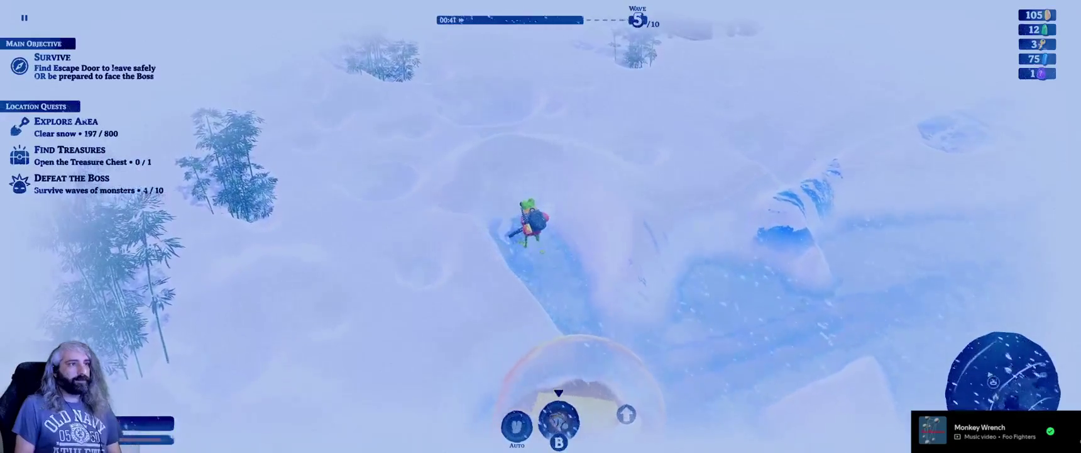
key("d")
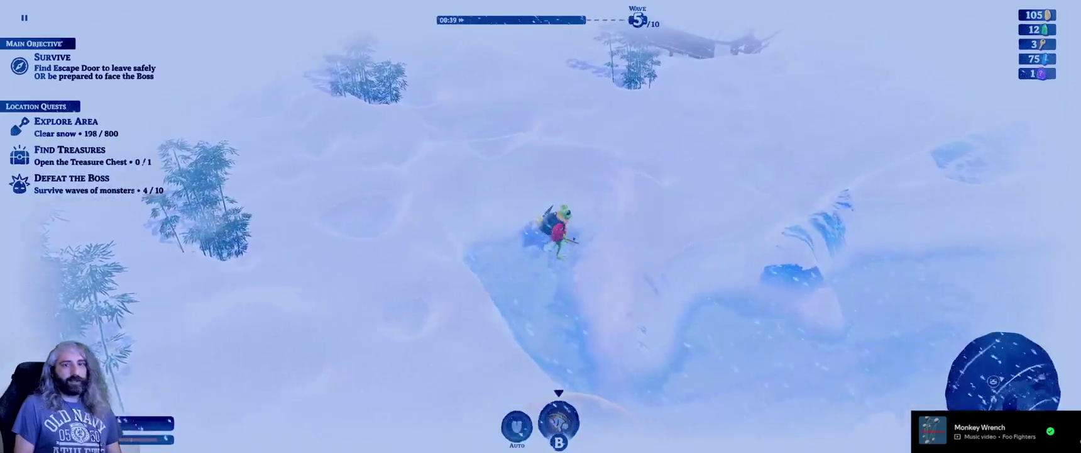
key("d")
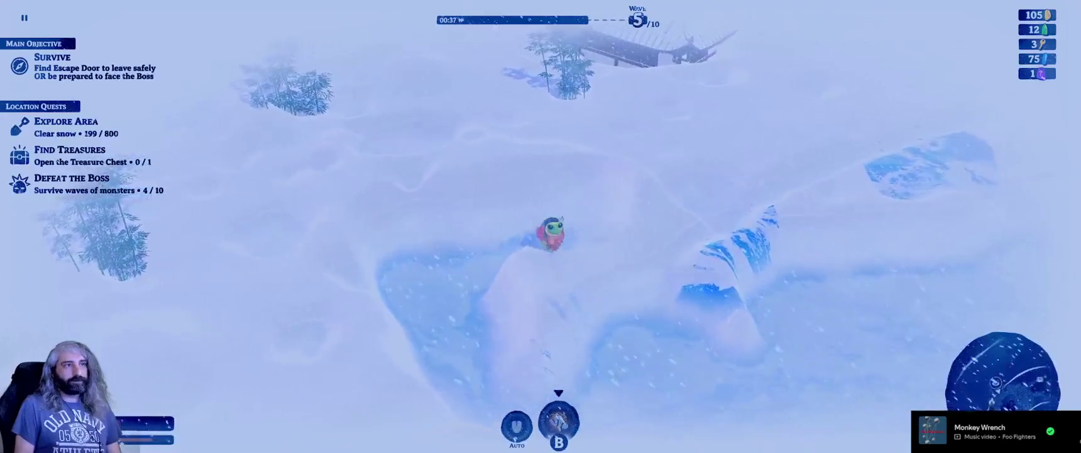
key("d")
key("s")
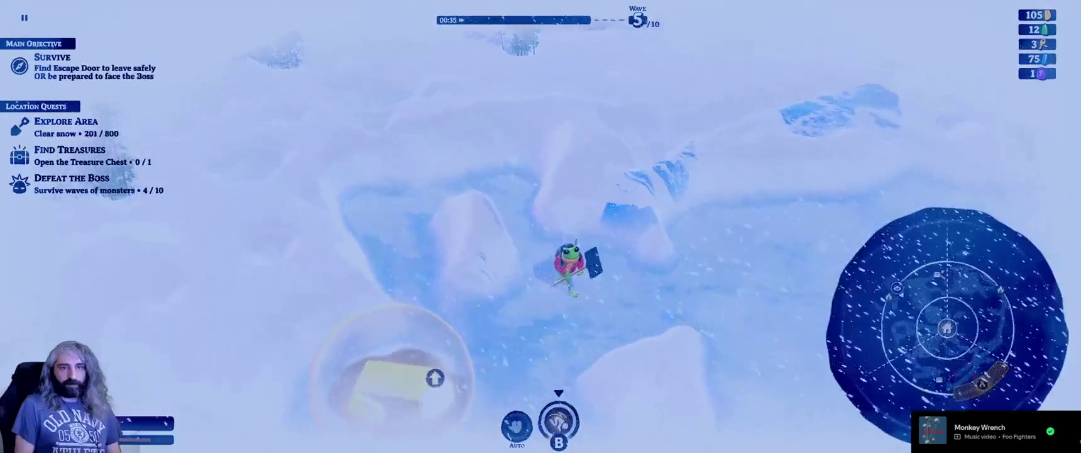
key("s")
key("d")
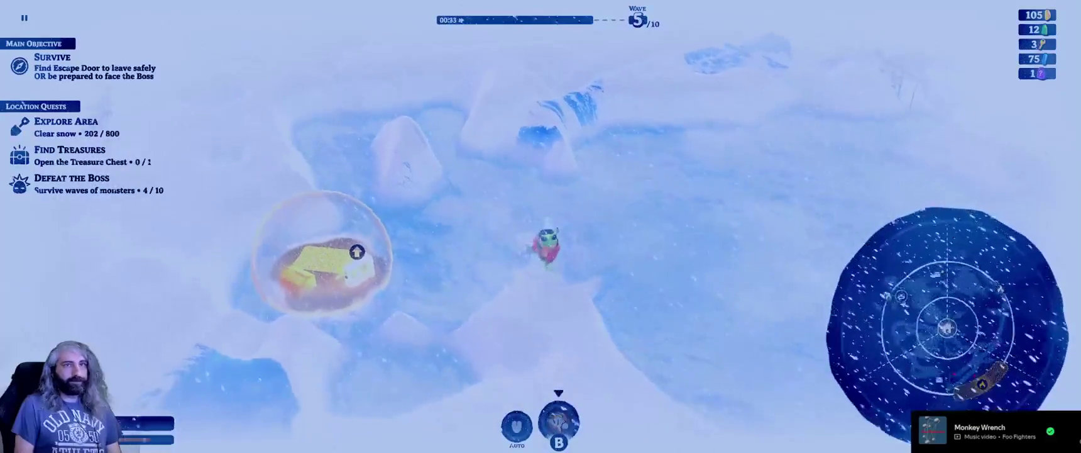
key("s")
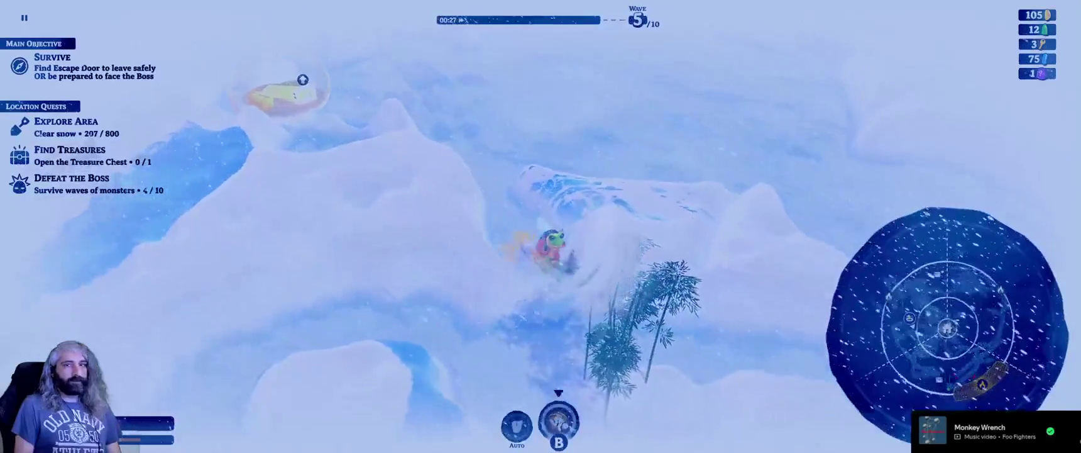
Dig down-right past the bell shrine and bamboo toward the river until Wave 5 starts.
key("s")
key("d")
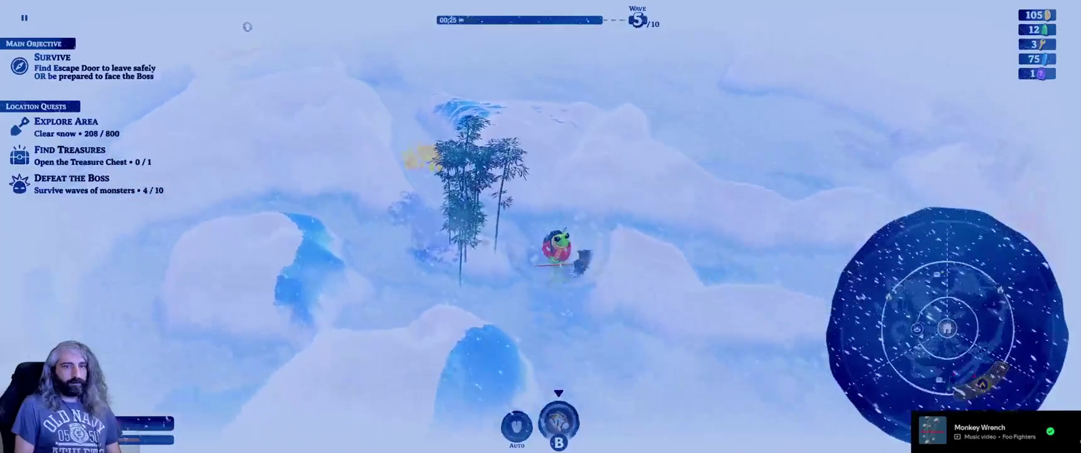
key("s")
key("d")
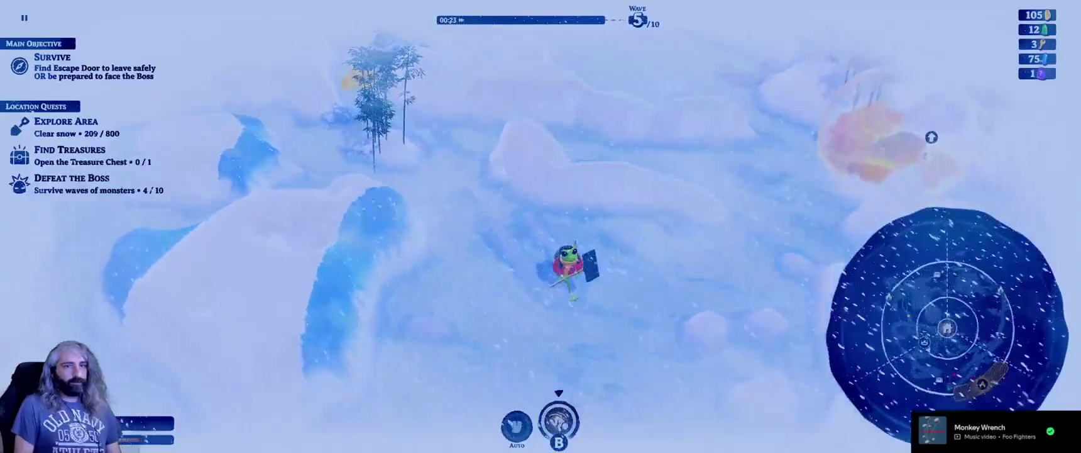
key("s")
key("d")
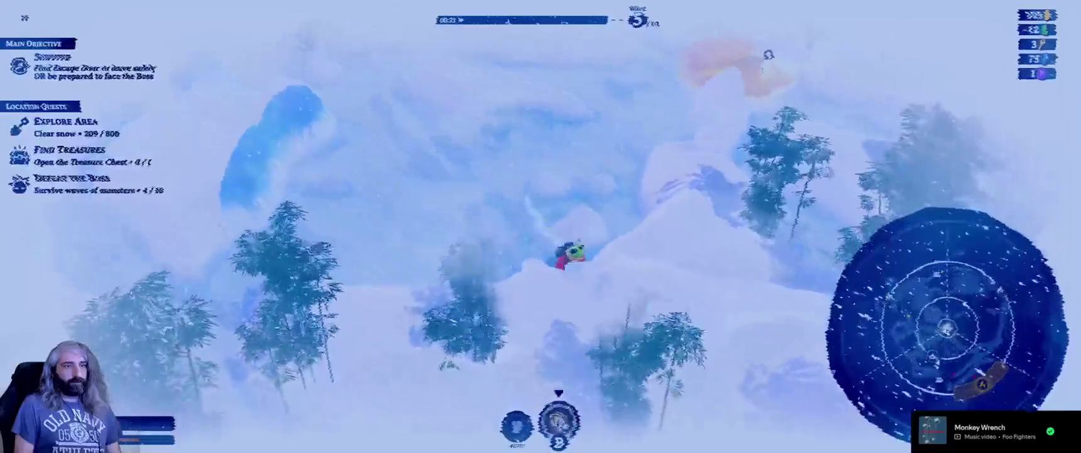
key("s")
key("d")
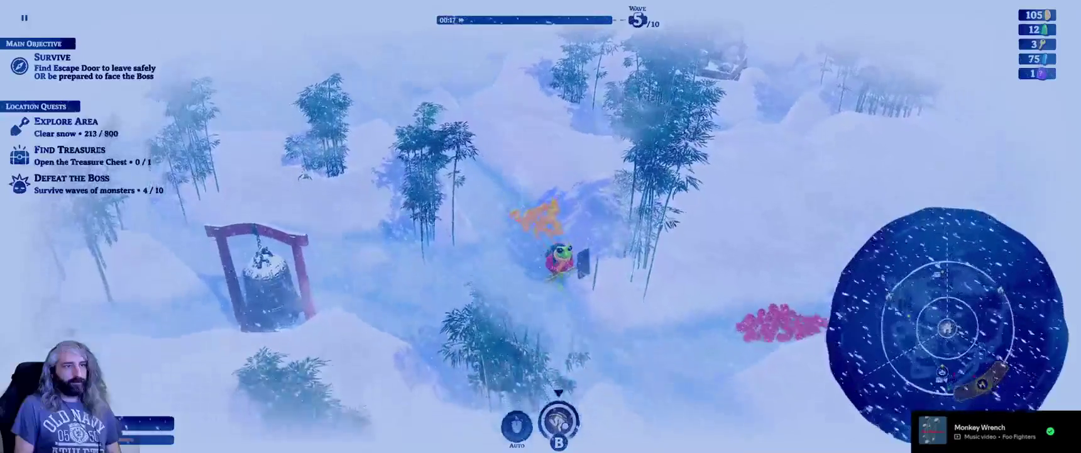
key("d")
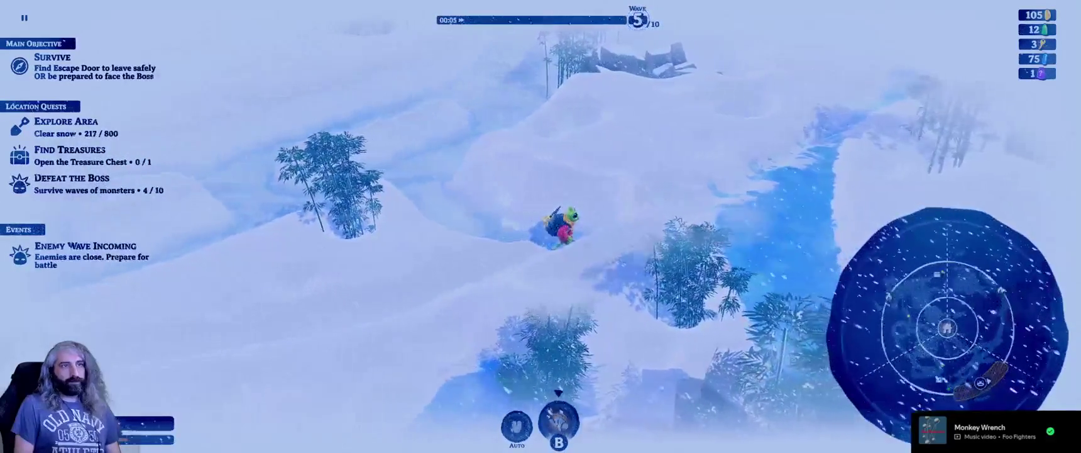
key("d")
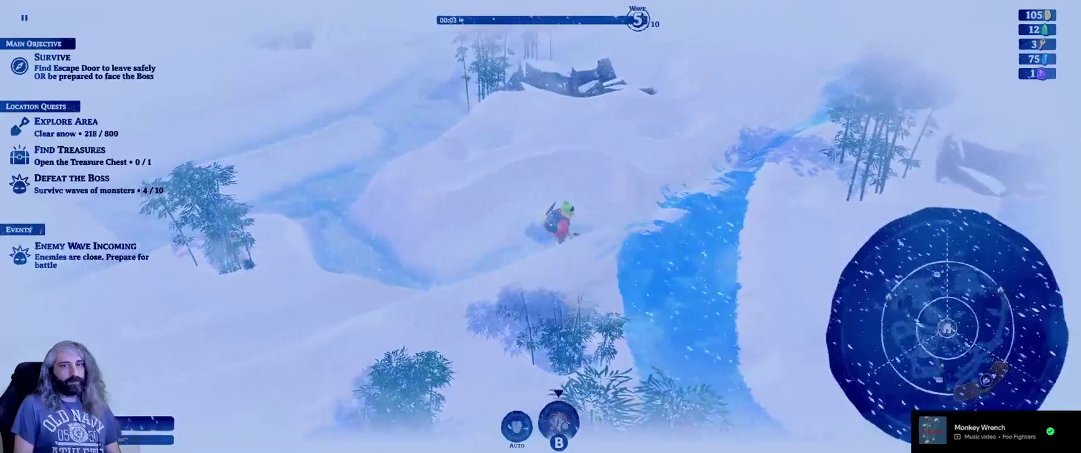
key("d")
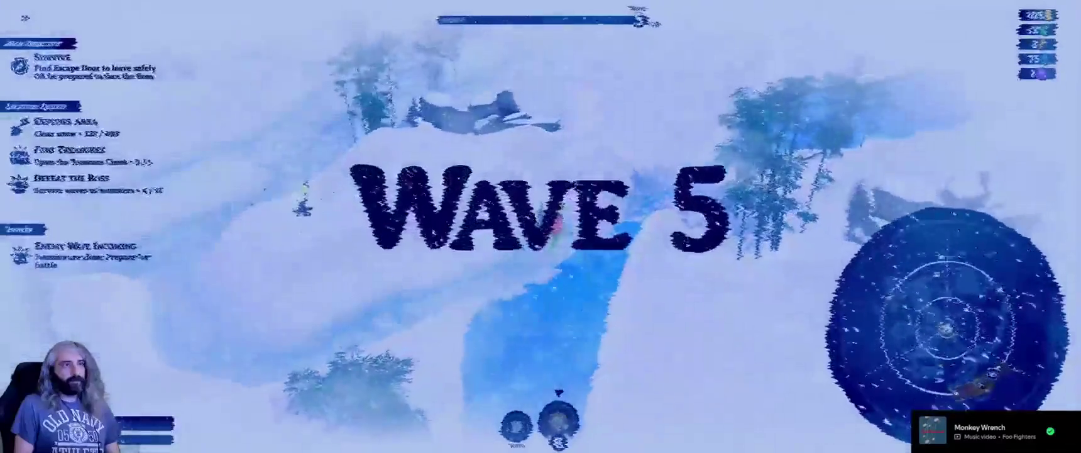
Move left, then reposition near the wreck to fight the first wave 5 enemies.
key("a")
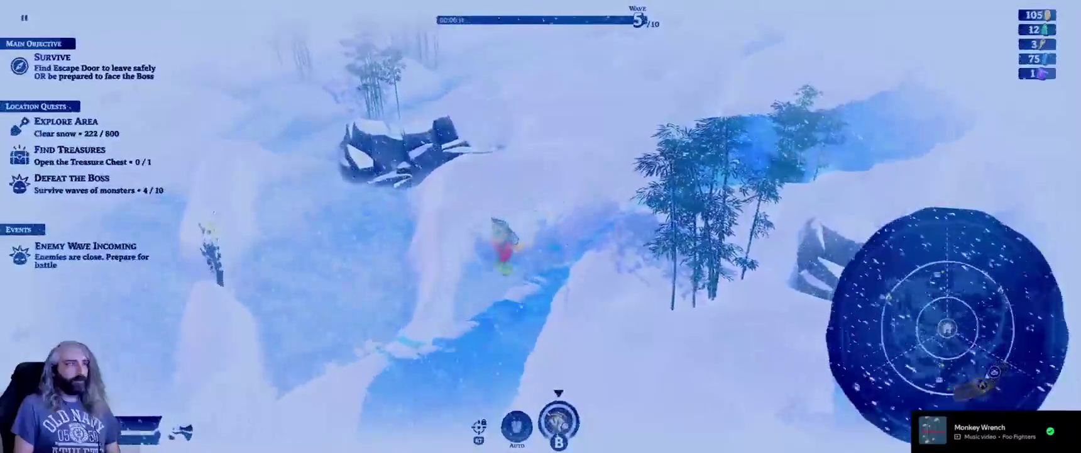
key("a")
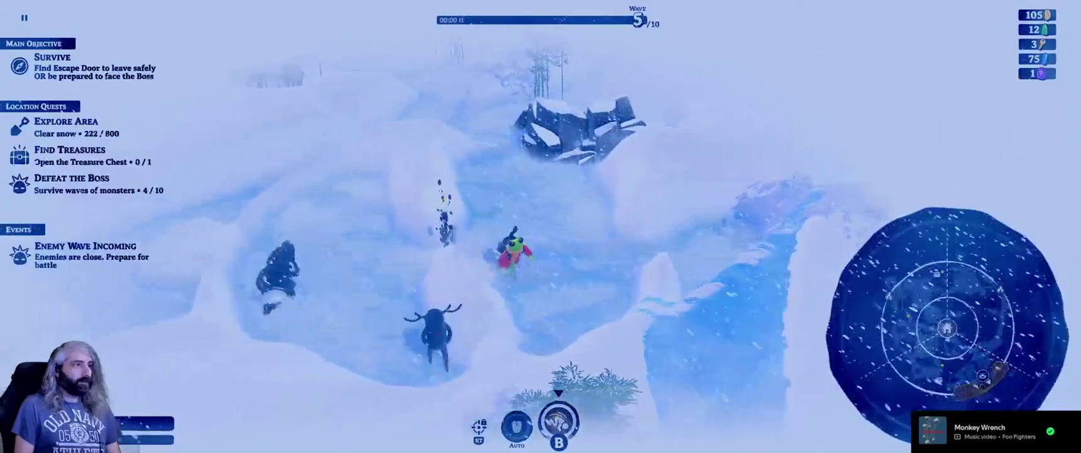
key("d")
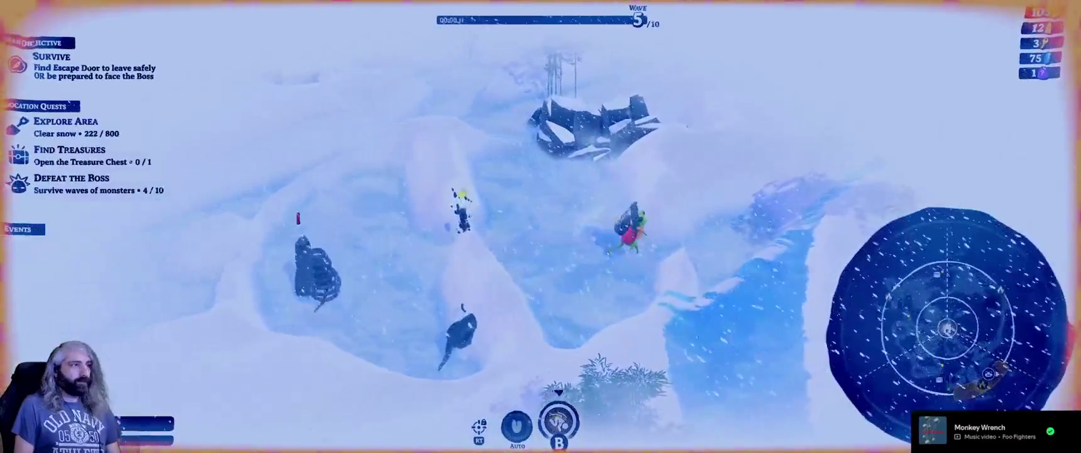
key("d")
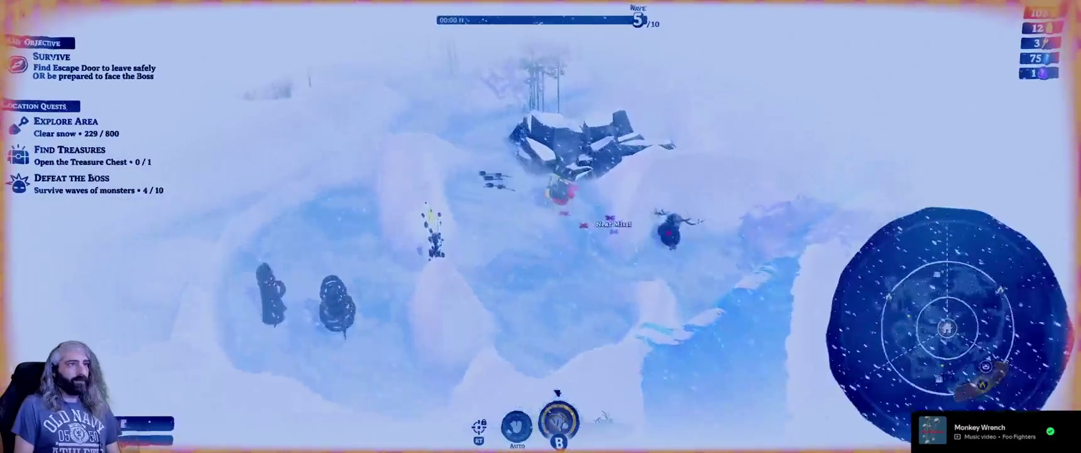
key("d")
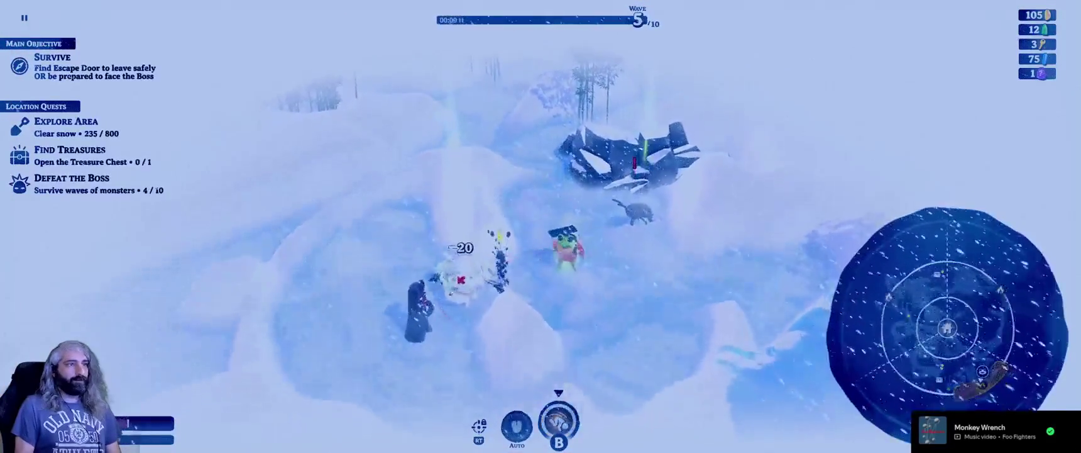
key("s")
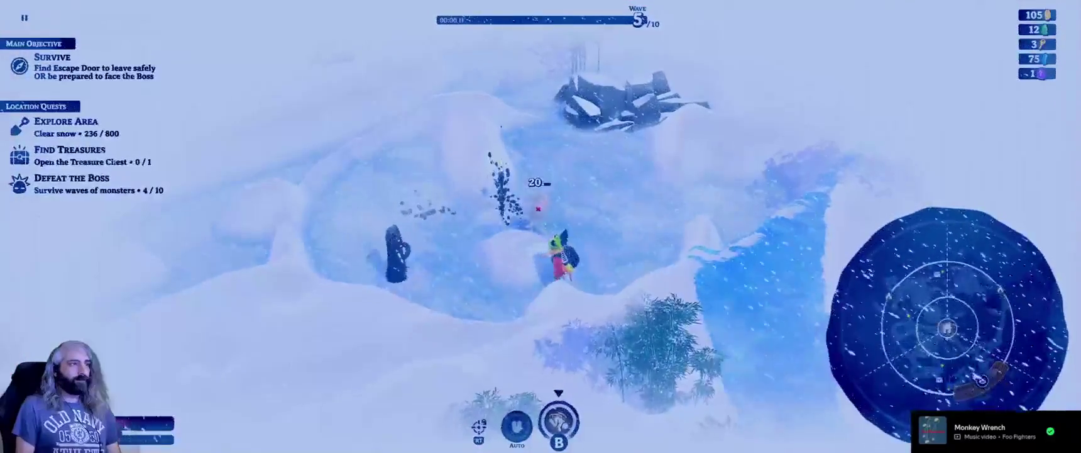
key("w")
key("a")
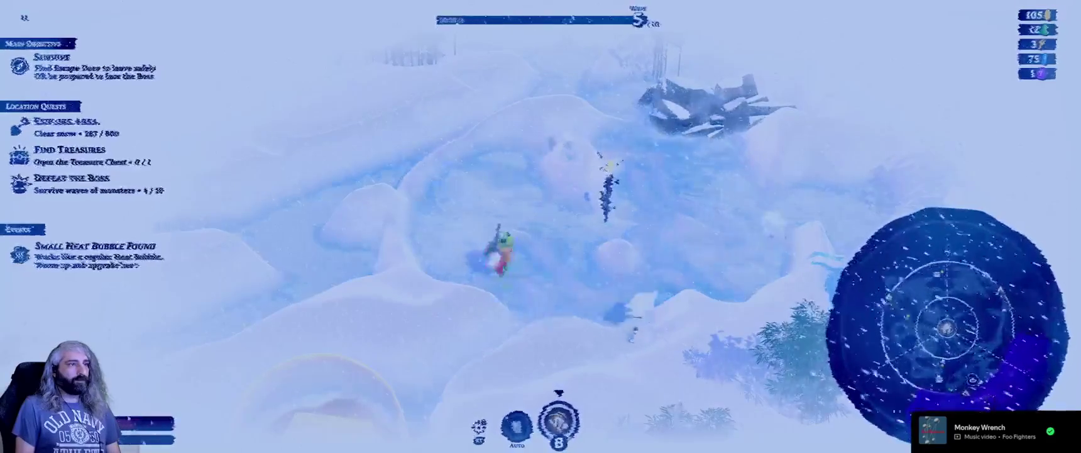
Circle down and around the wreck, digging snow while attacking nearby enemies.
key("s")
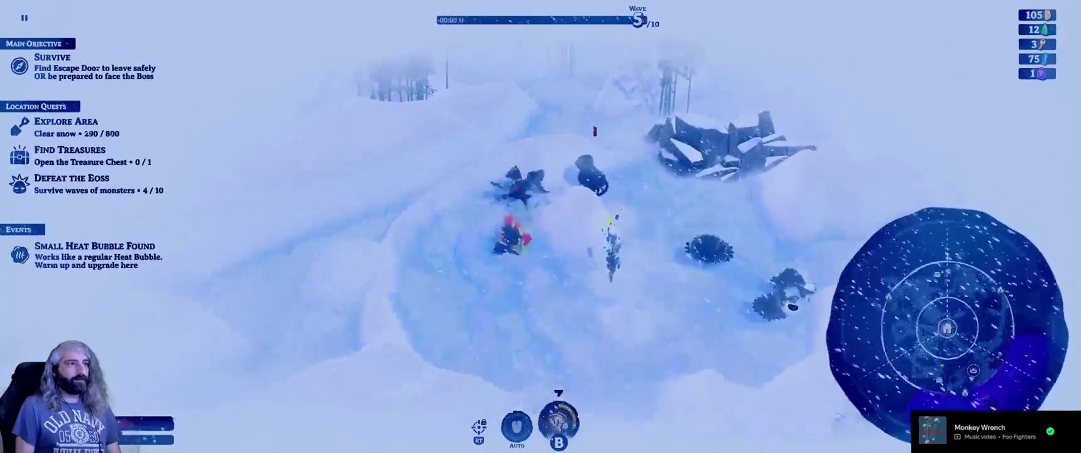
key("s")
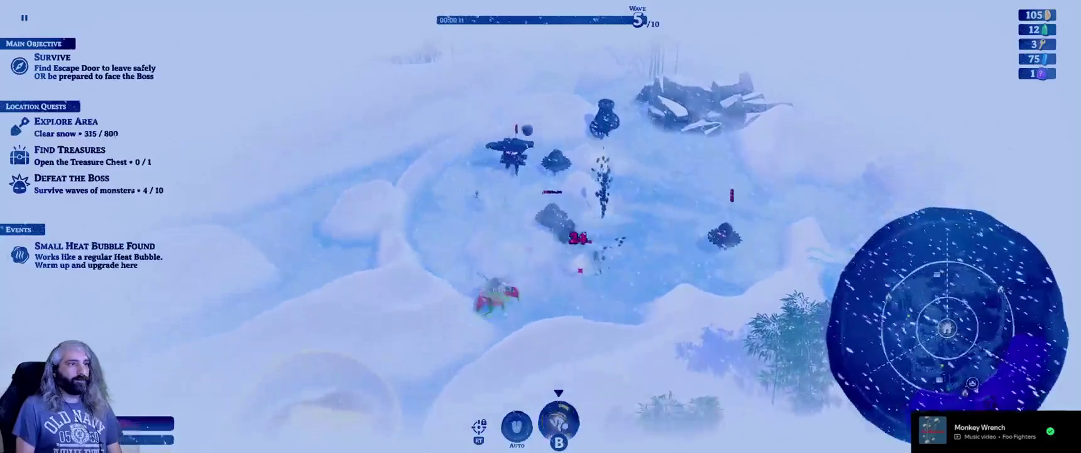
key("s")
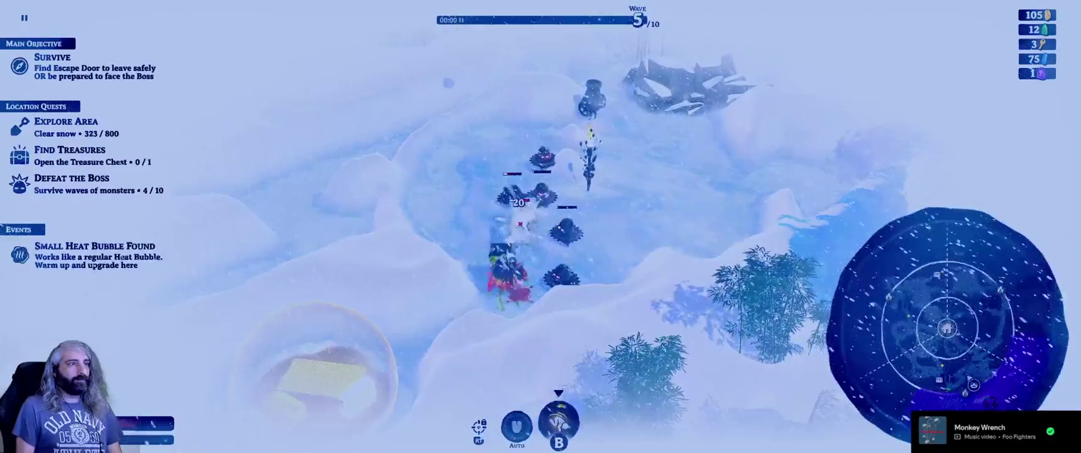
key("w")
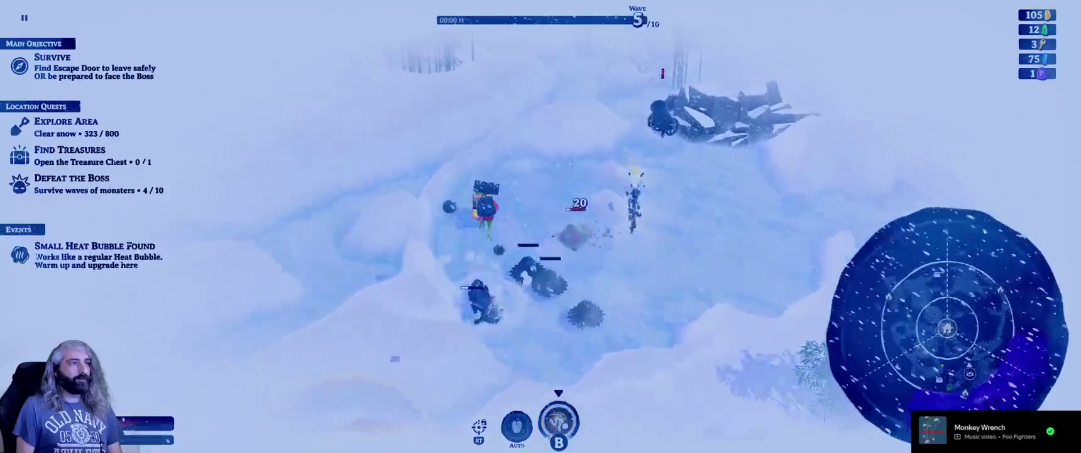
key("w")
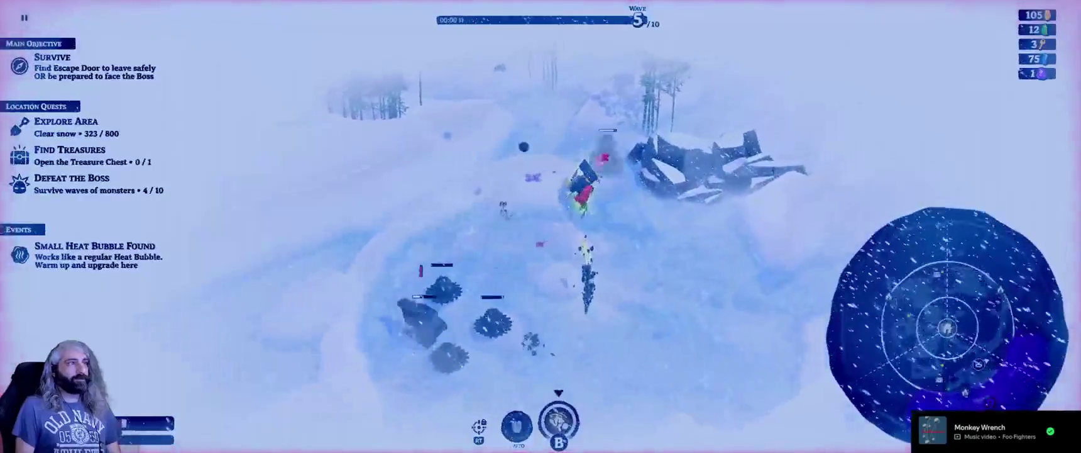
key("d")
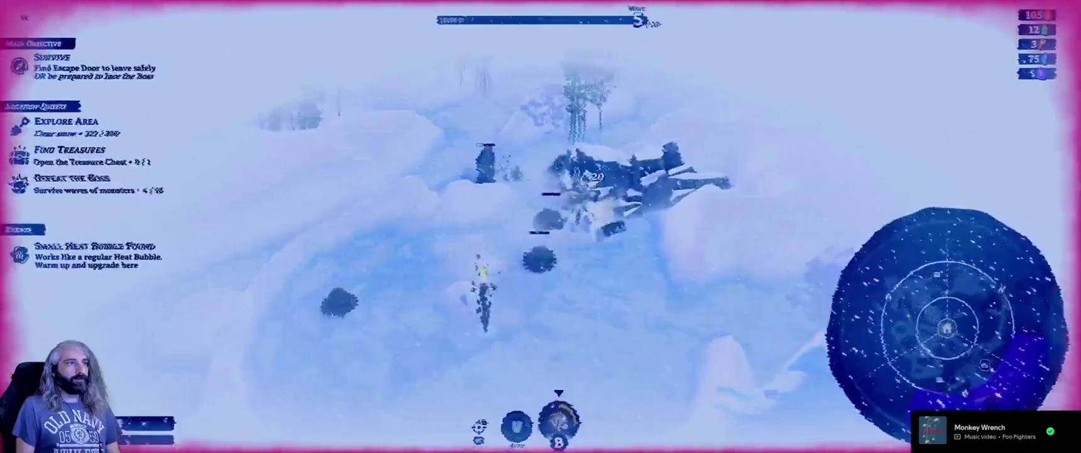
key("s")
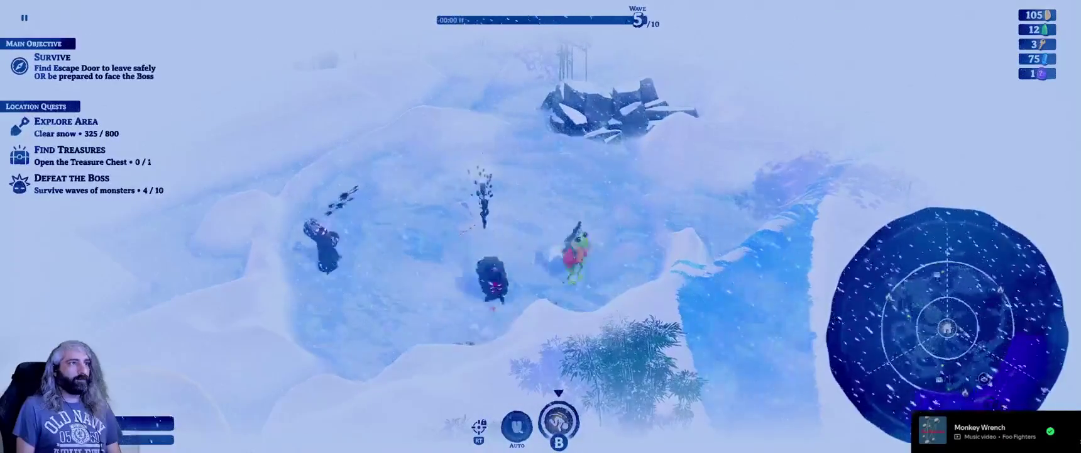
key("a")
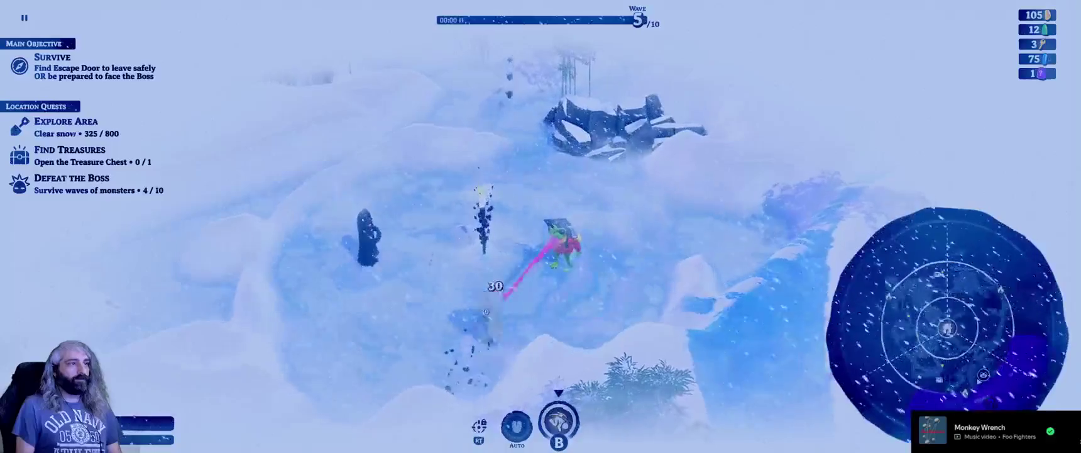
key("a")
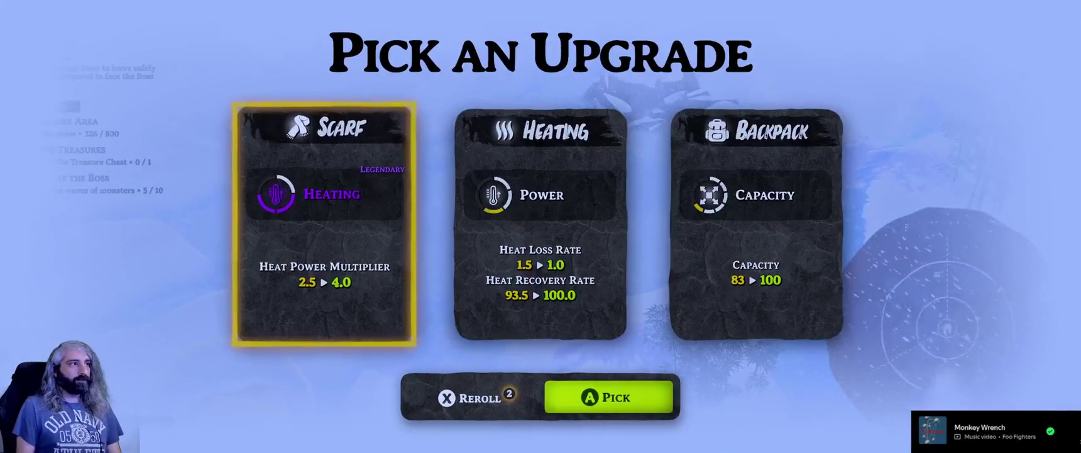
Pick the legendary Scarf Heating card, raising the heat power multiplier to 4.0.
key("Return")
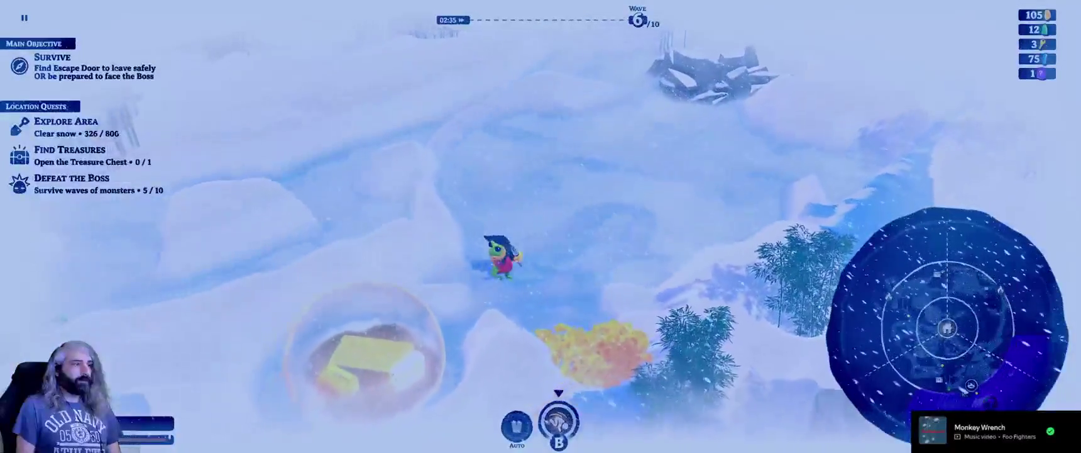
Enter the heat bubble and browse the Scarf and Backpack upgrades without buying.
key("a")
key("s")
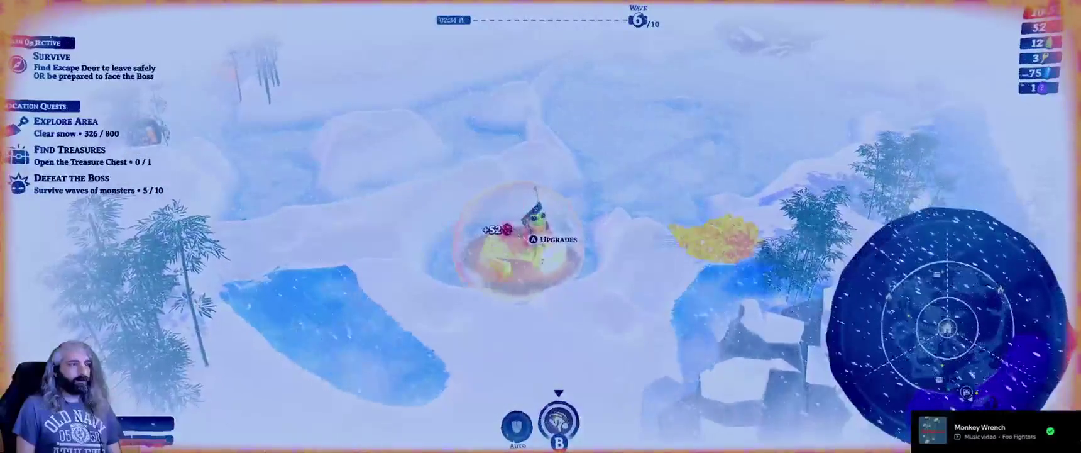
key("Return")
key("Right")
key("Right")
key("Left")
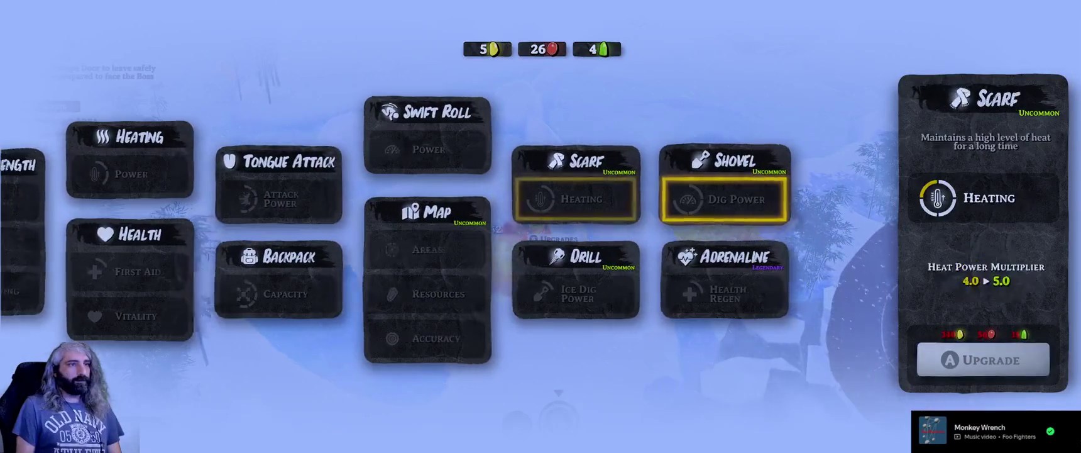
key("Left")
key("Left")
key("Escape")
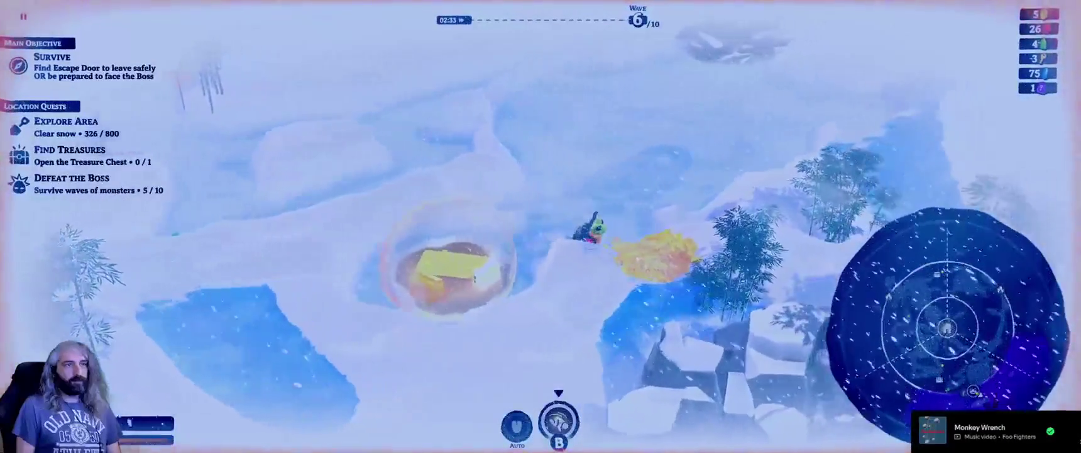
Re-enter the bubble and buy Drill's Ice Dig Power, dropping coins to 39.
key("s")
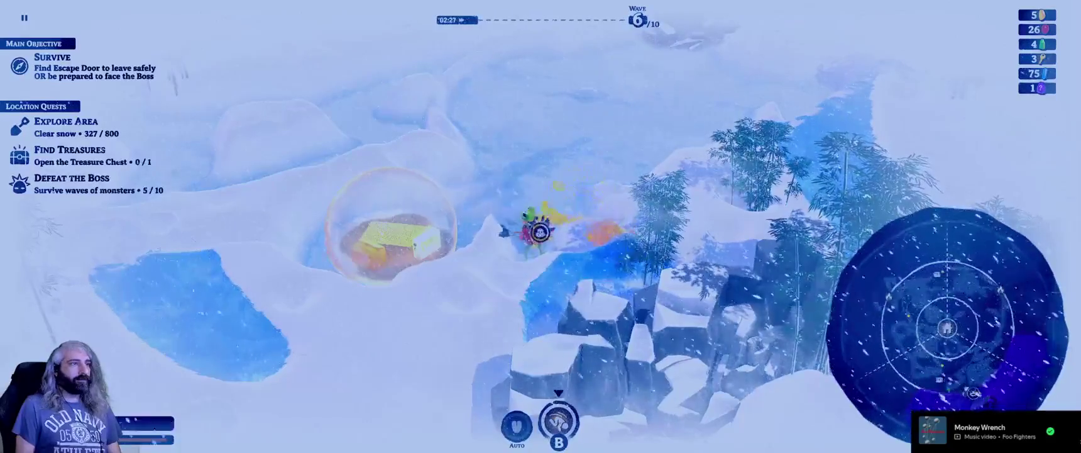
key("a")
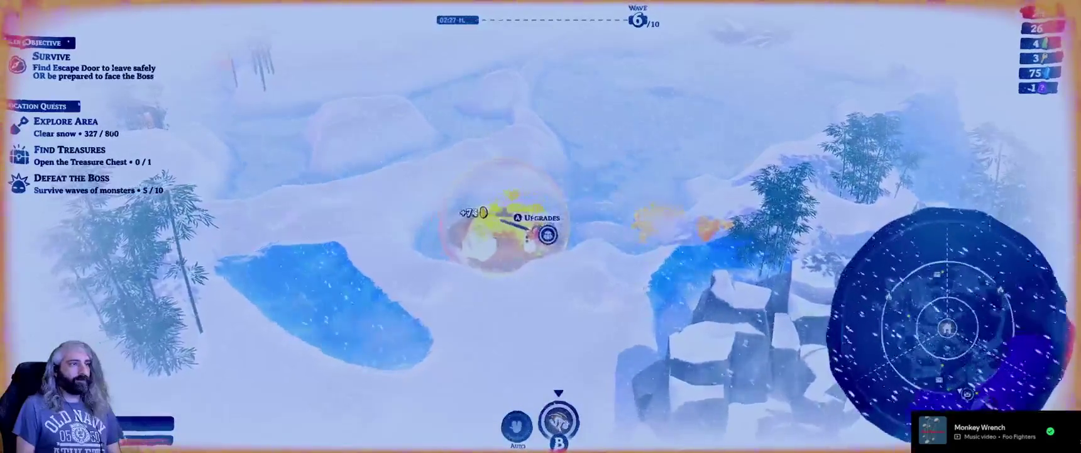
key("d")
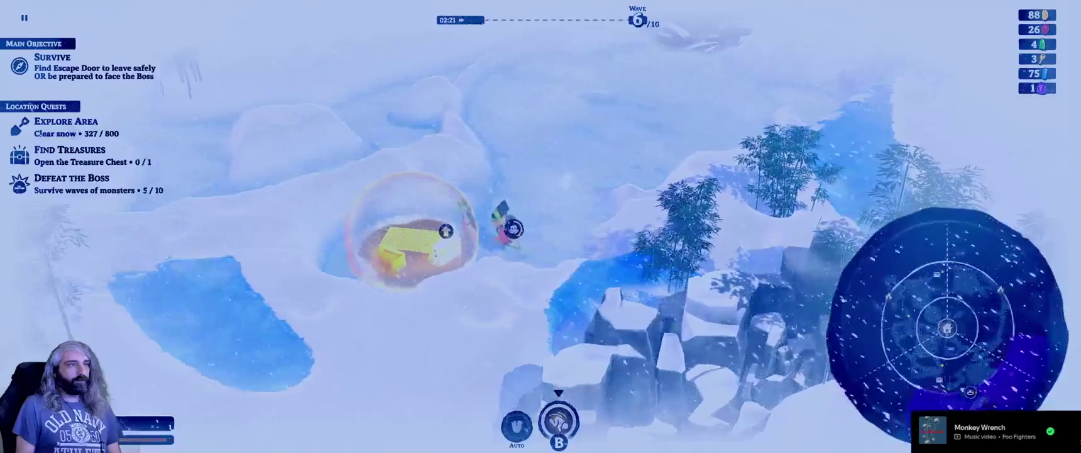
key("a")
key("e")
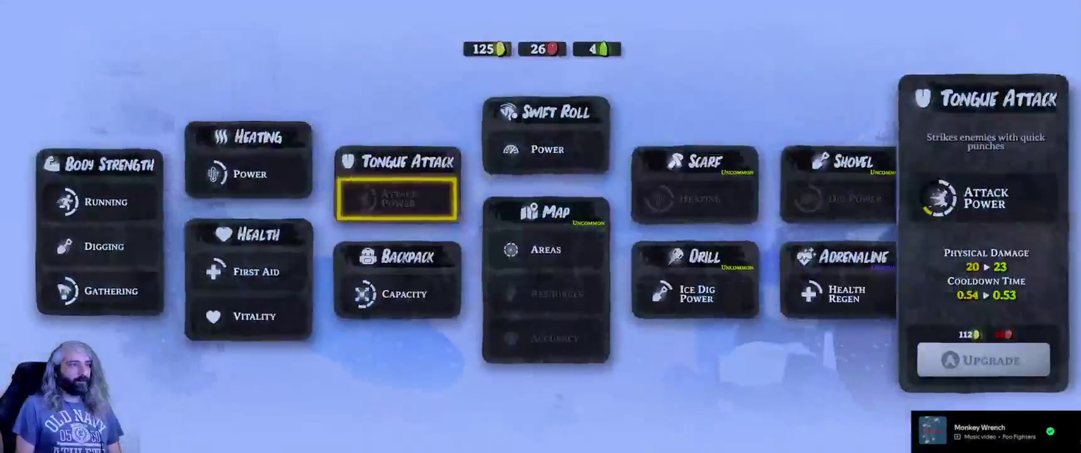
key("d")
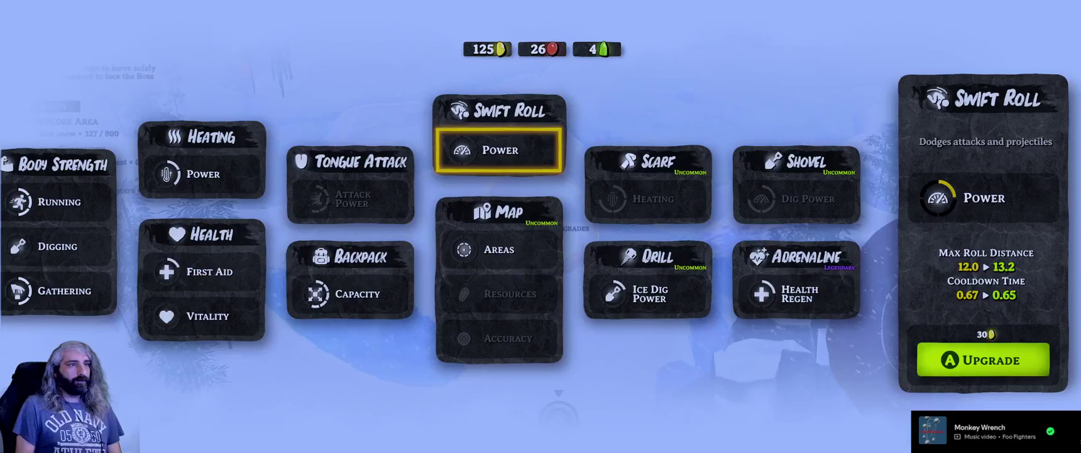
key("d")
key("s")
key("e")
key("a")
key("a")
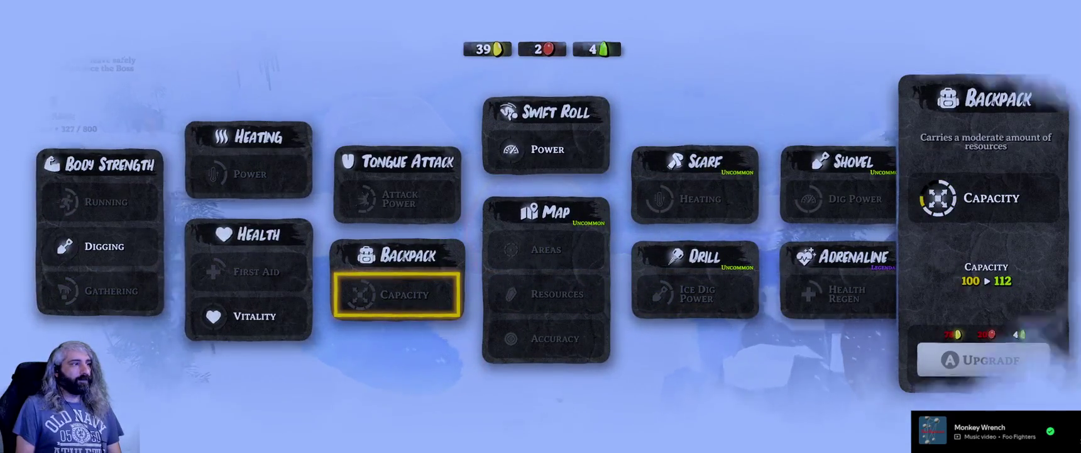
key("Escape")
Dig right, then up and up-left along the snowy path to the next heat bubble.
key("d")
key("d")
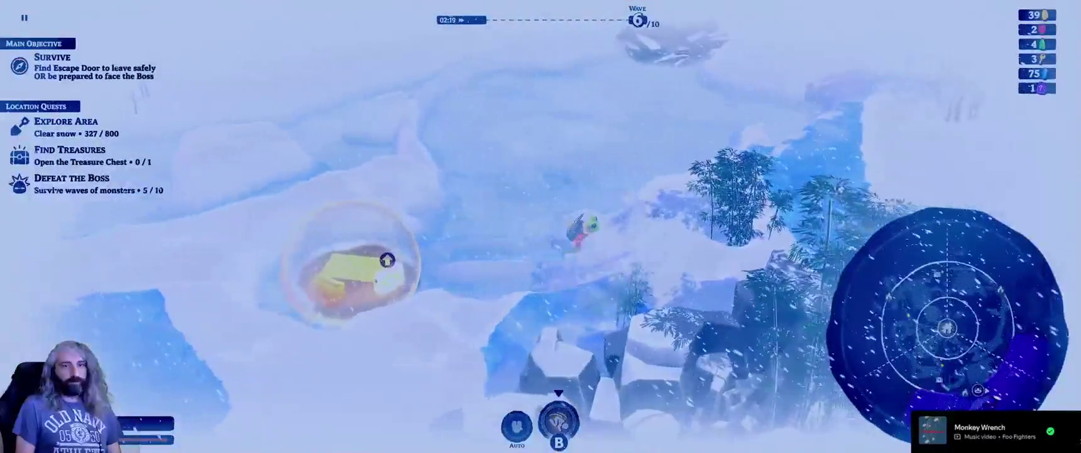
key("d")
key("w")
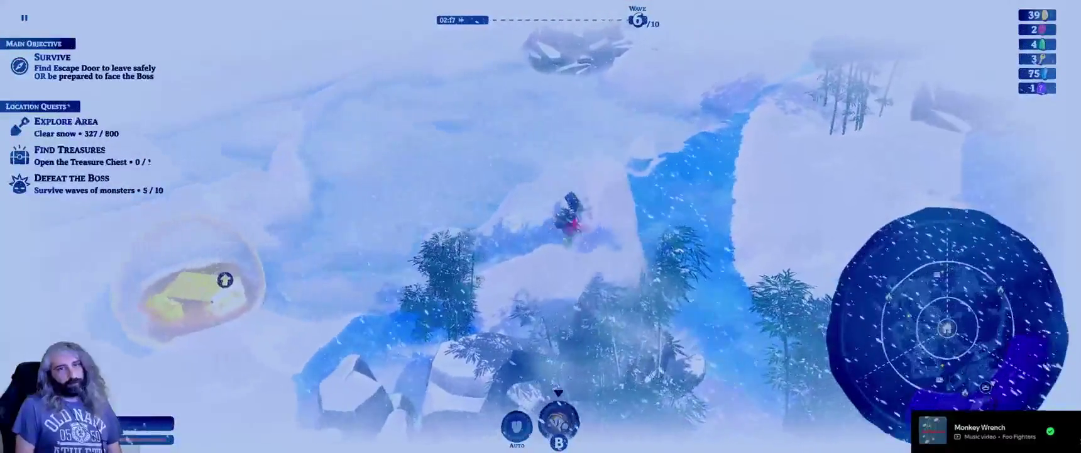
key("d")
key("w")
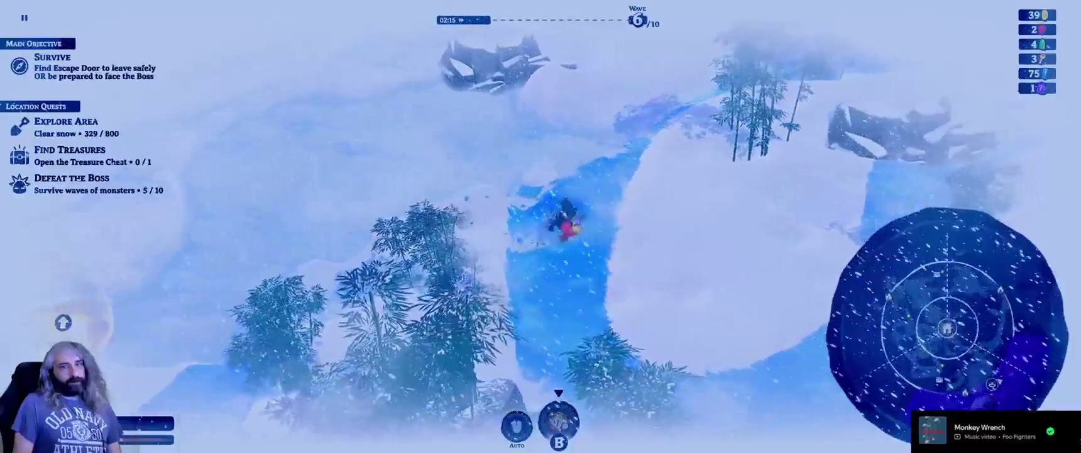
key("w")
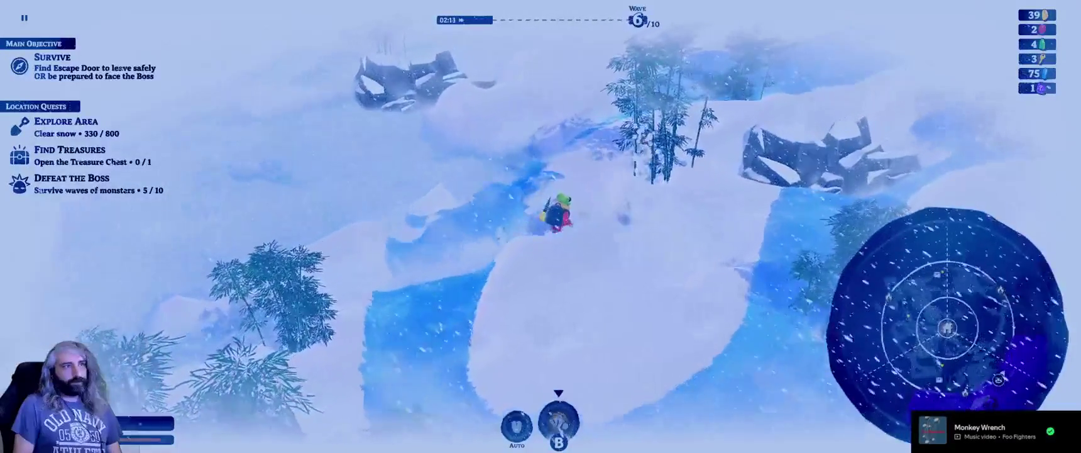
key("a")
key("w")
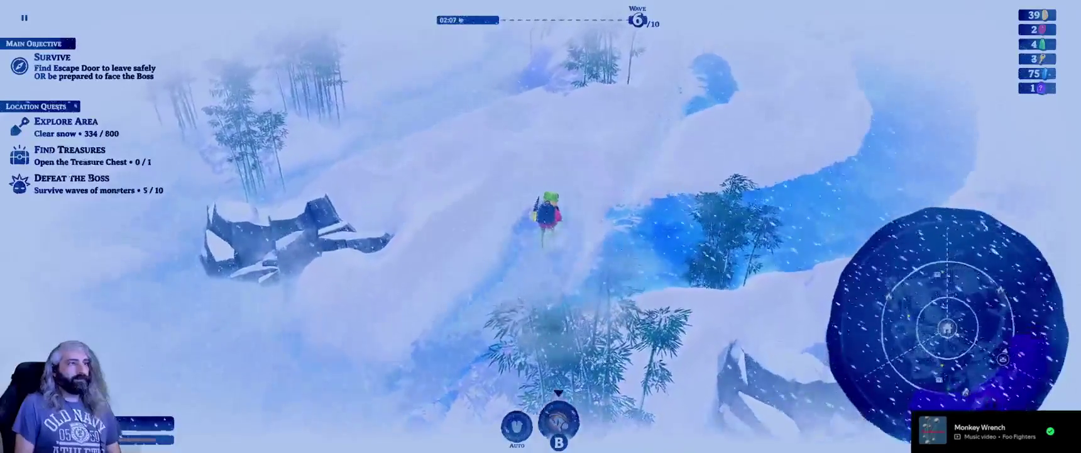
key("w")
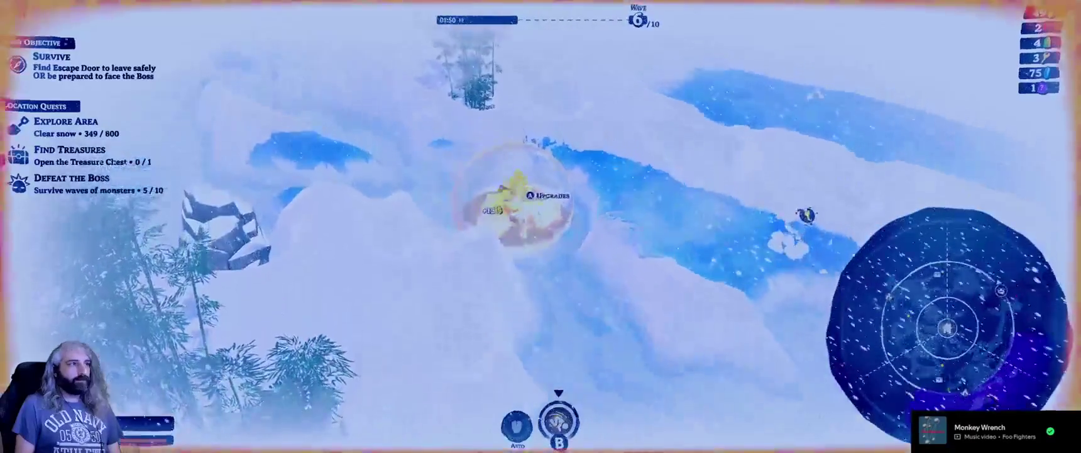
Check the Health Vitality upgrade in the tree and close it without buying.
key("a")
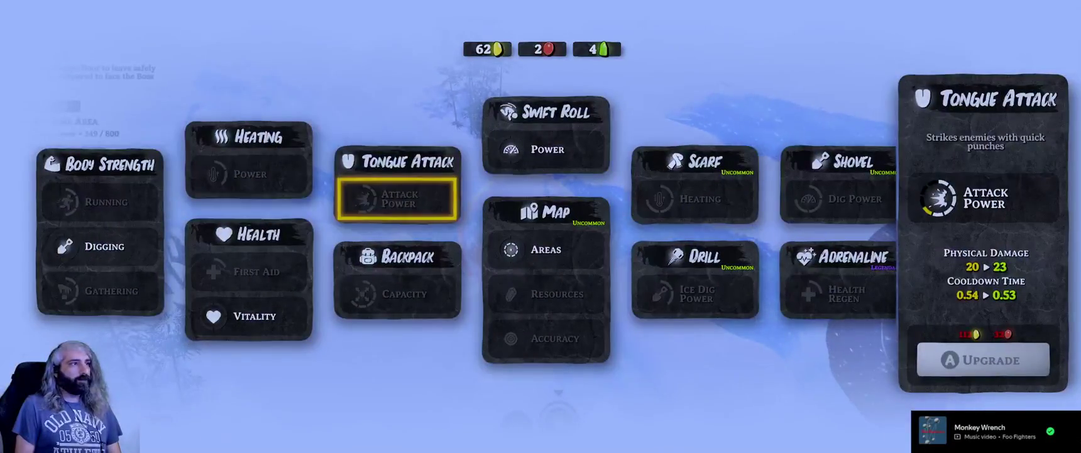
key("Left")
key("Escape")
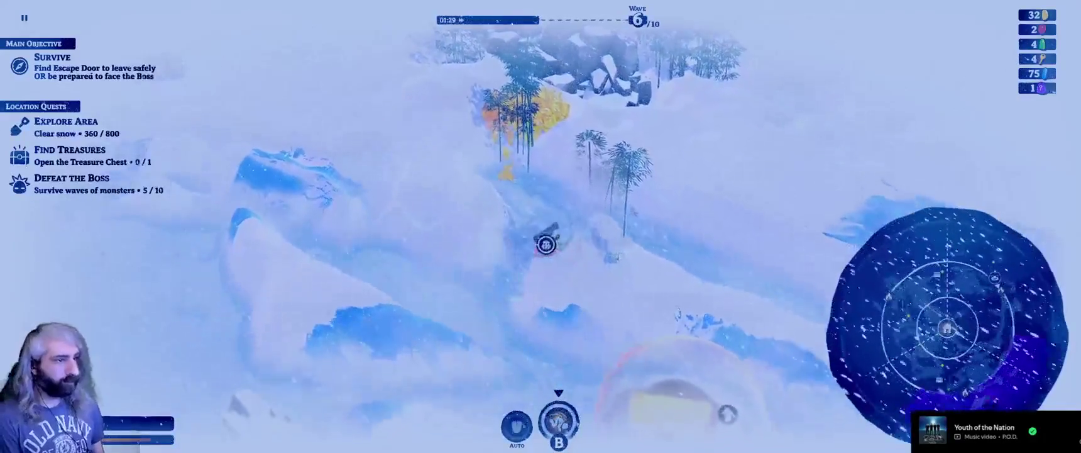
Enter the next bubble, glance at Swift Roll Power, then head up the snowy path.
key("s")
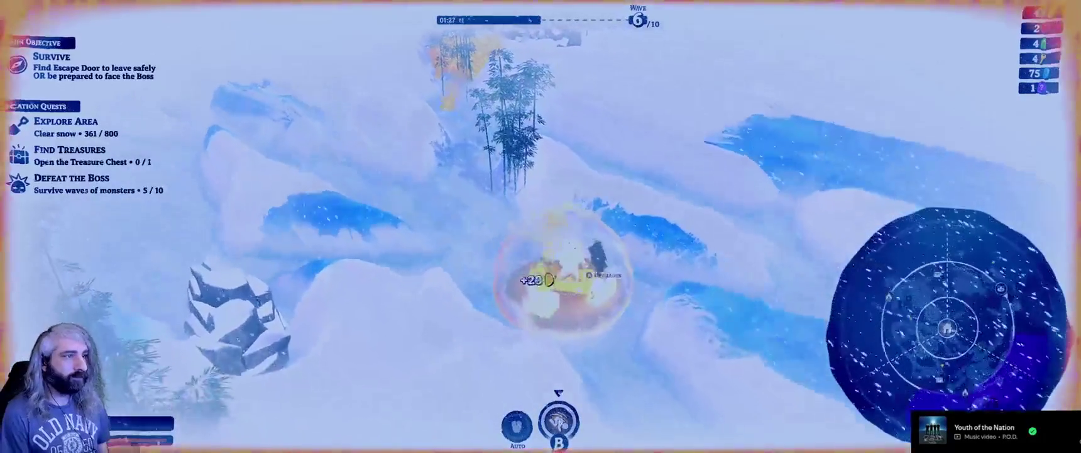
key("Tab")
key("d")
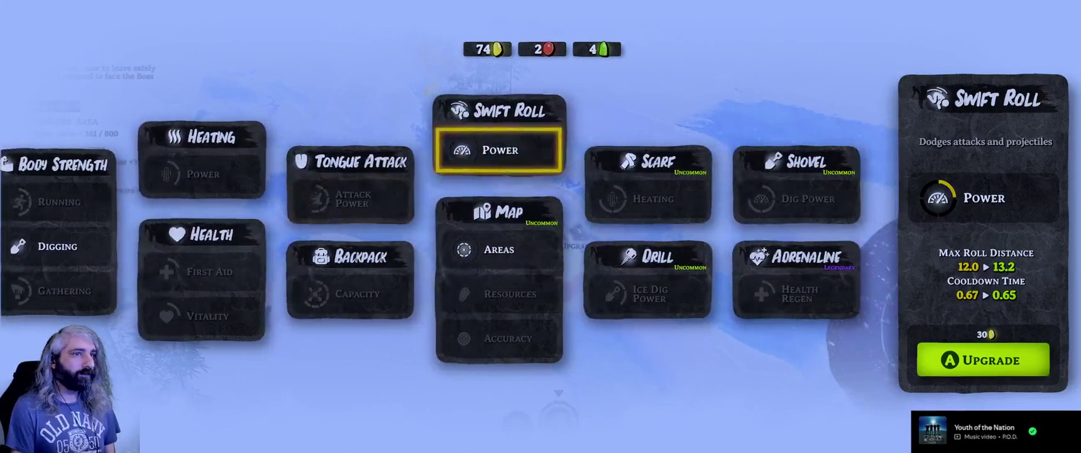
key("Tab")
key("w")
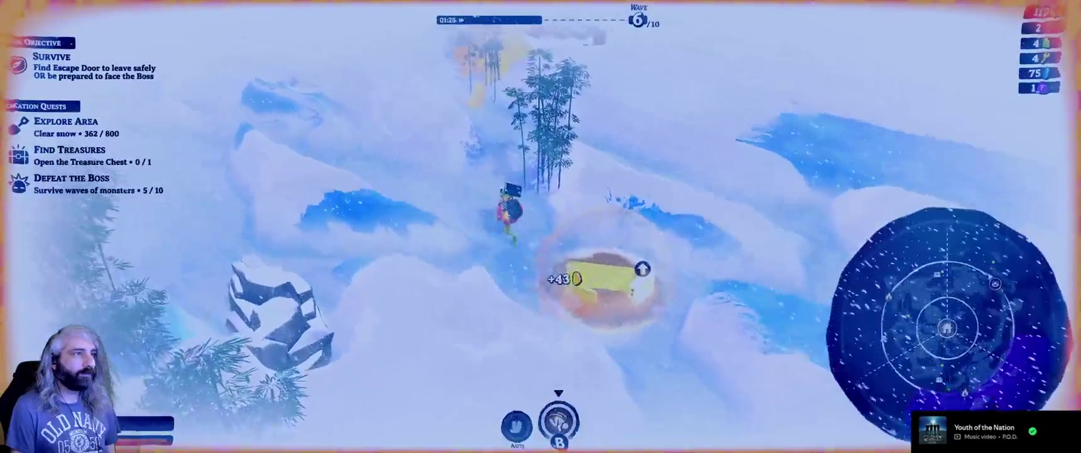
key("w")
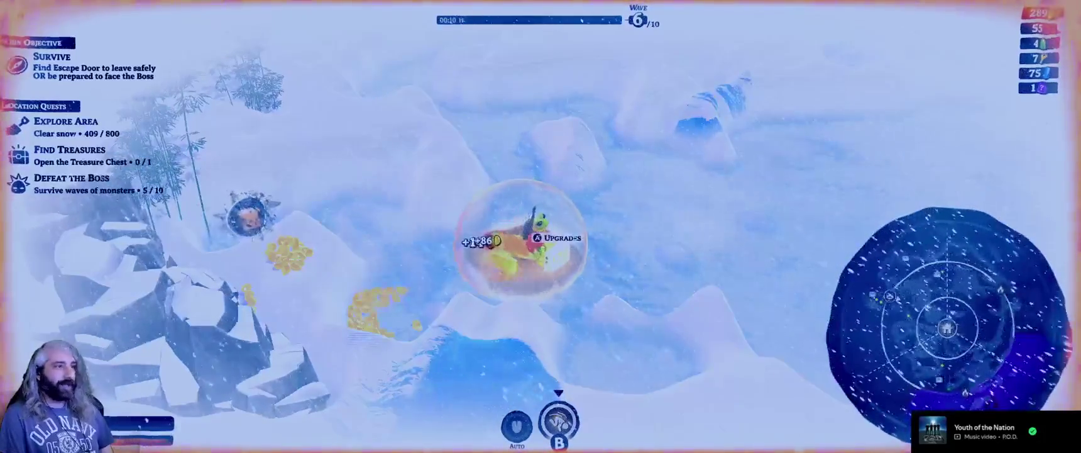
Browse Scarf, Drill and Backpack upgrades and select Tongue Attack's Attack Power.
key("Return")
key("Right")
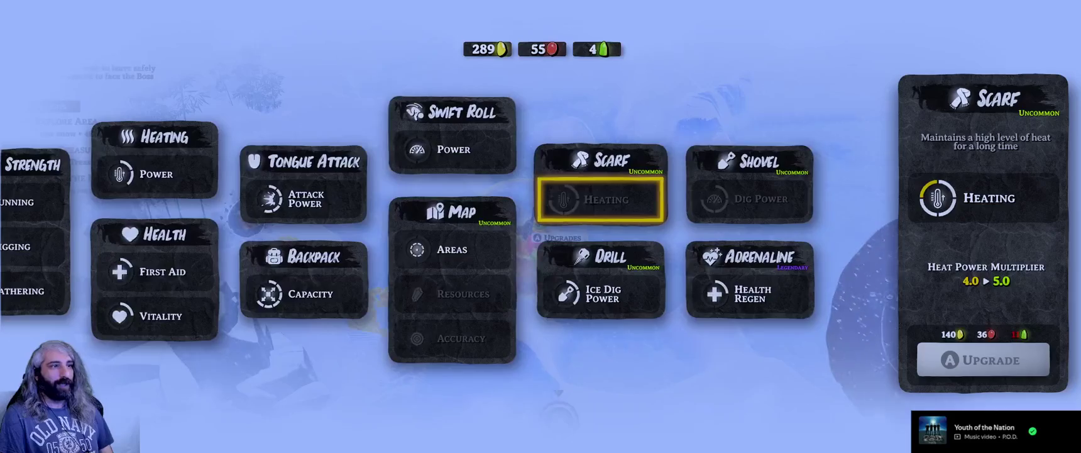
key("Down")
key("Left")
key("Left")
key("Left")
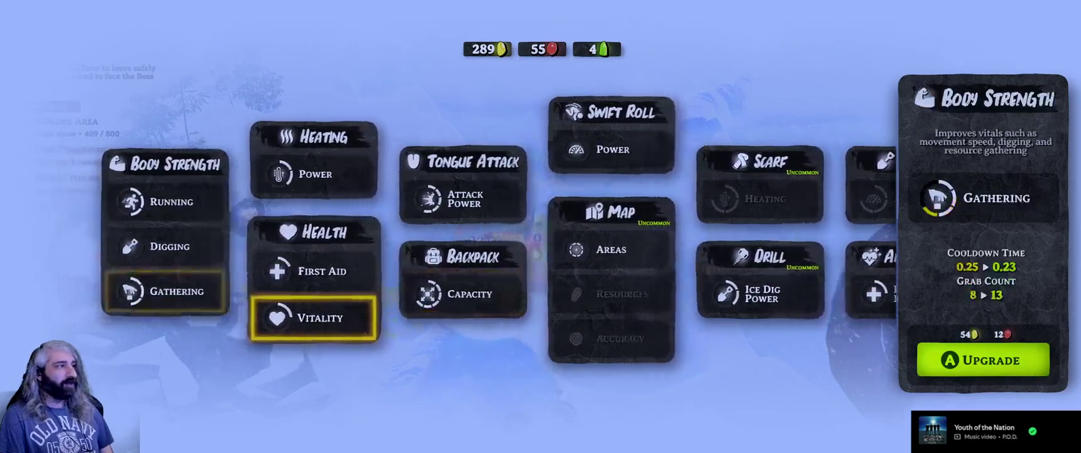
key("Right")
key("Right")
key("Up")
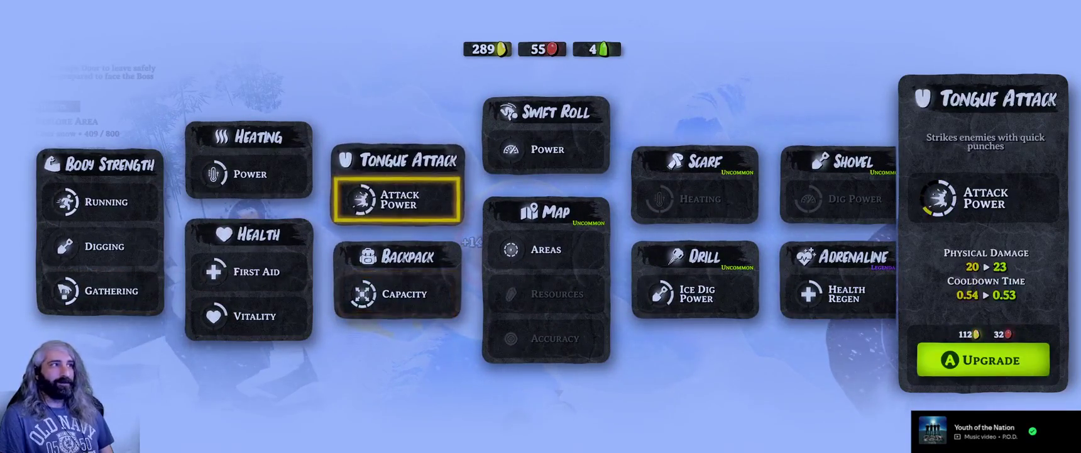
key("Escape")
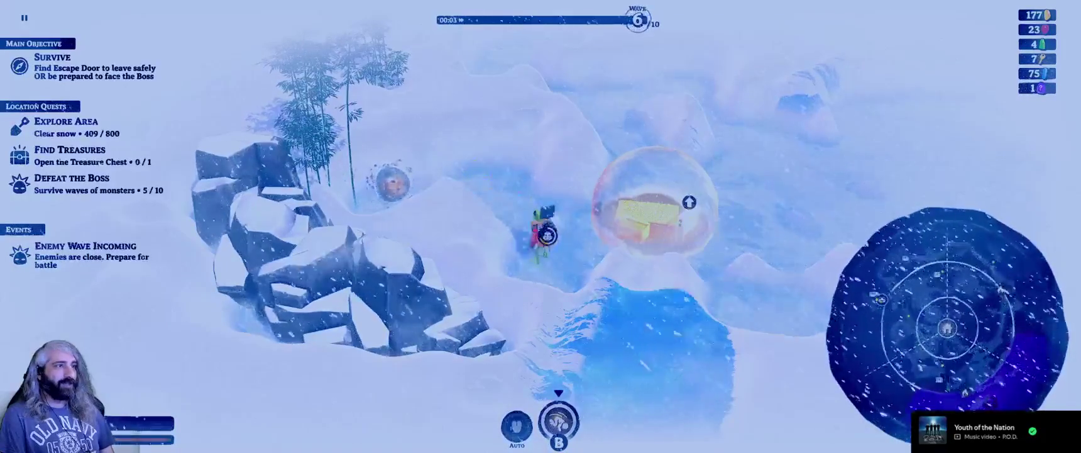
Check Tongue Attack and Backpack Capacity at another bubble, then head toward the treasure chest.
key("d")
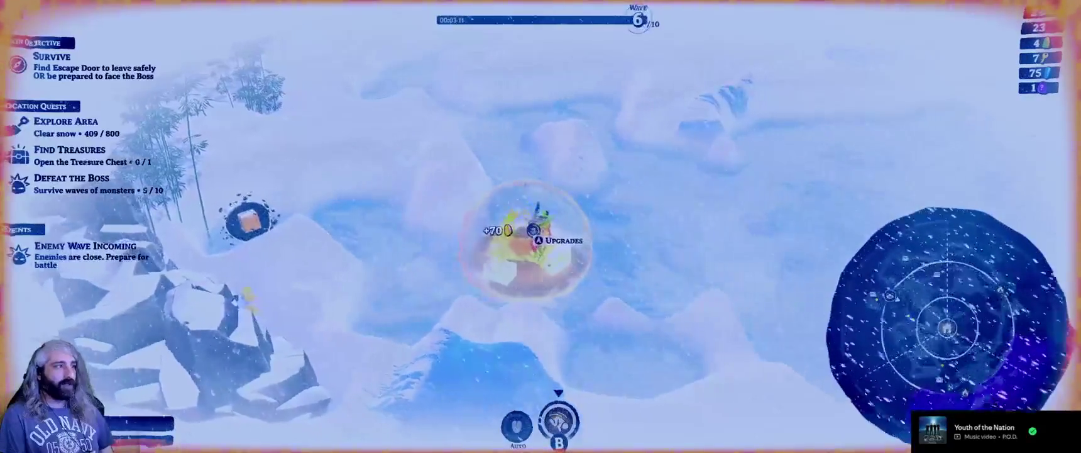
key("e")
key("d")
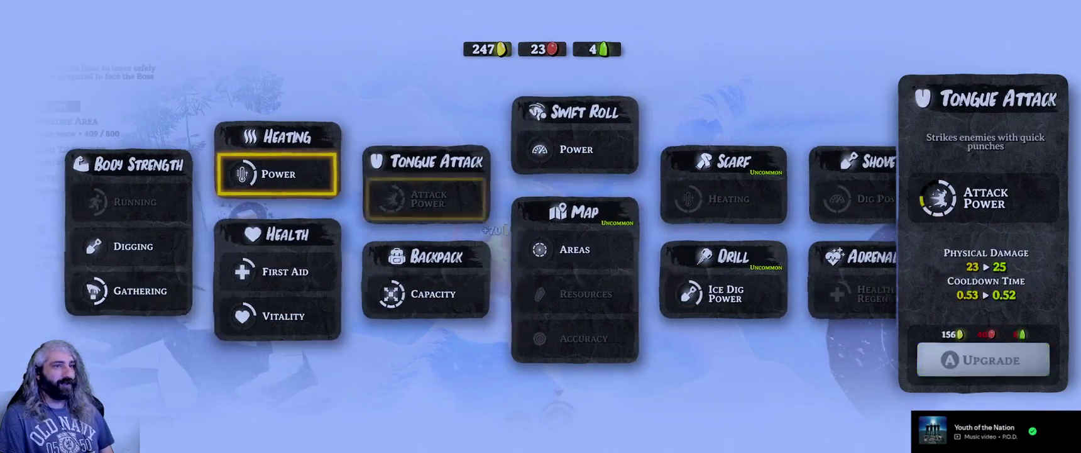
key("s")
key("Escape")
key("a")
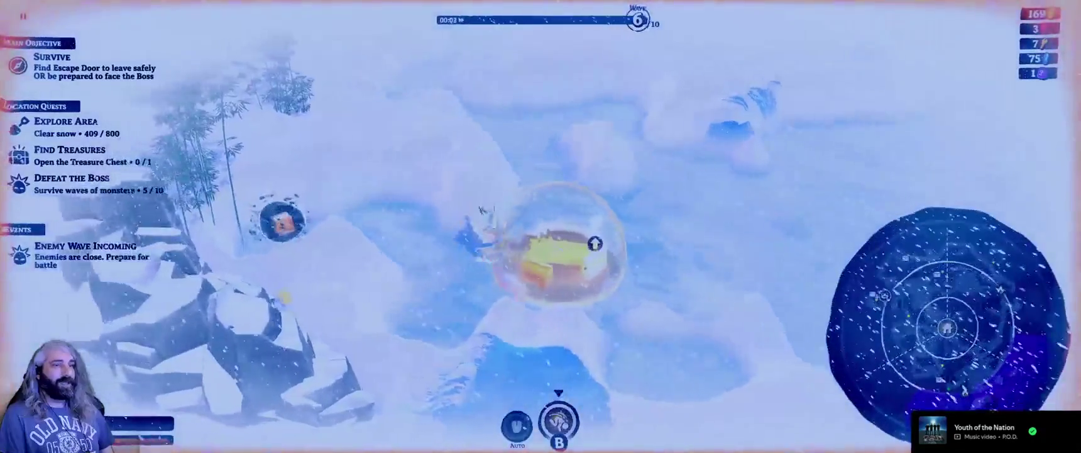
key("a")
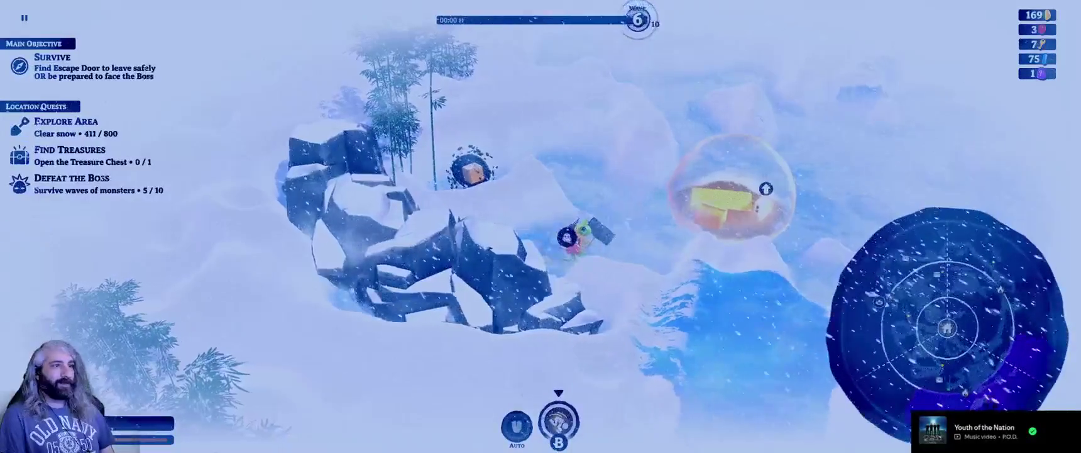
Move down and left through the snow, attacking nearby enemies as wave 6 opens.
key("d")
key("s")
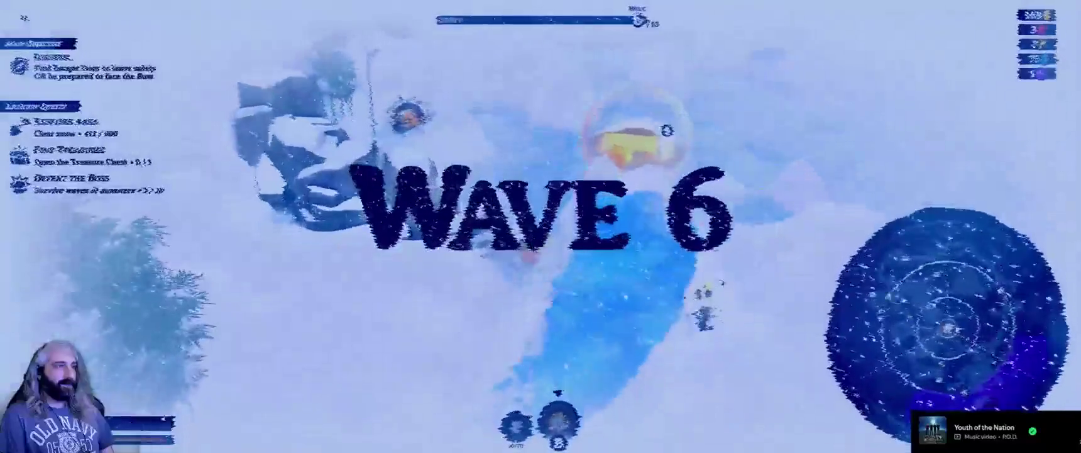
key("a")
key("s")
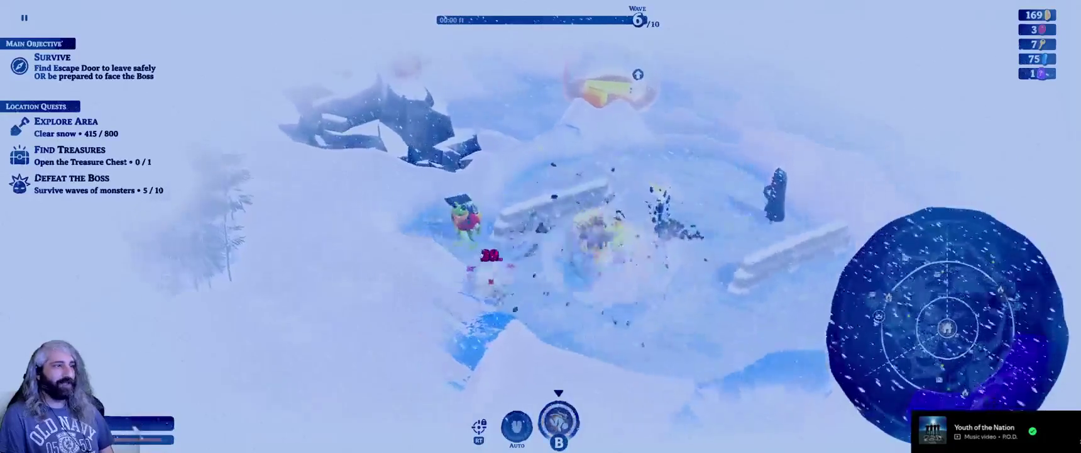
key("w")
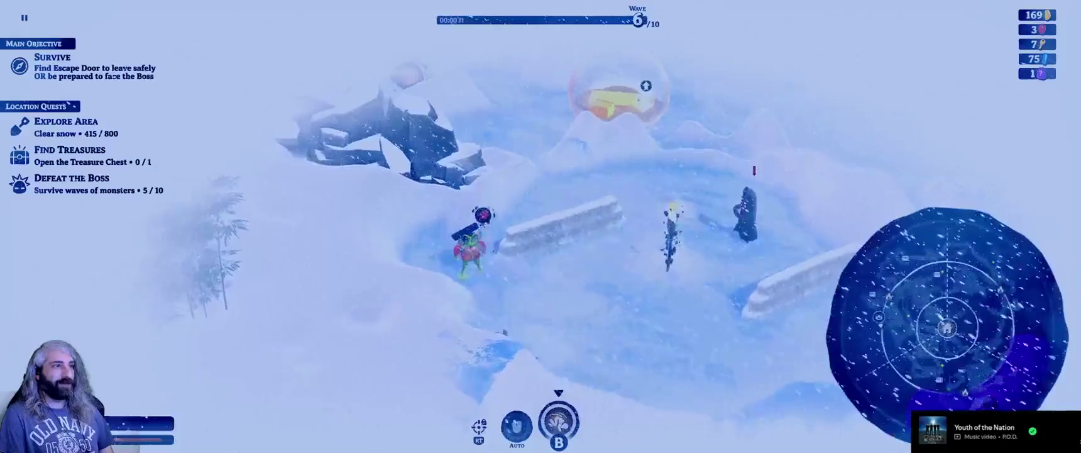
key("d")
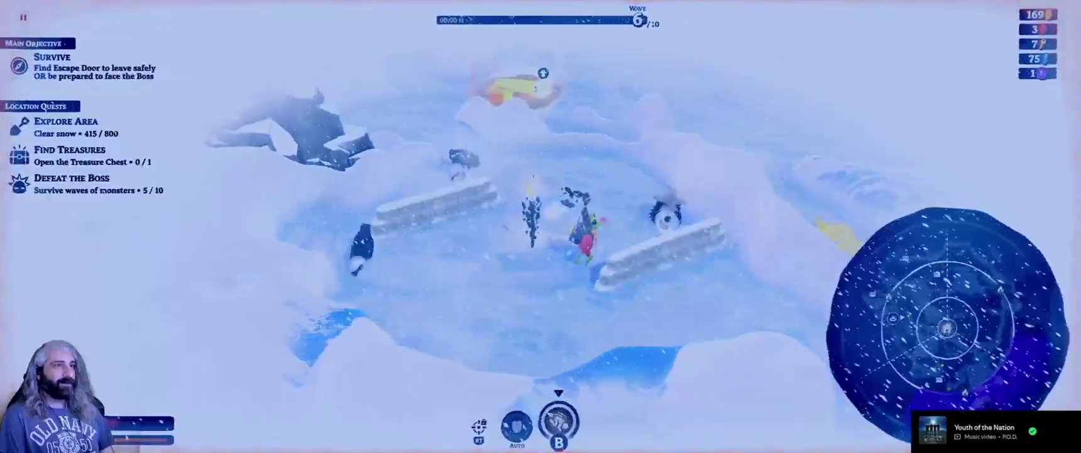
key("d")
key("s")
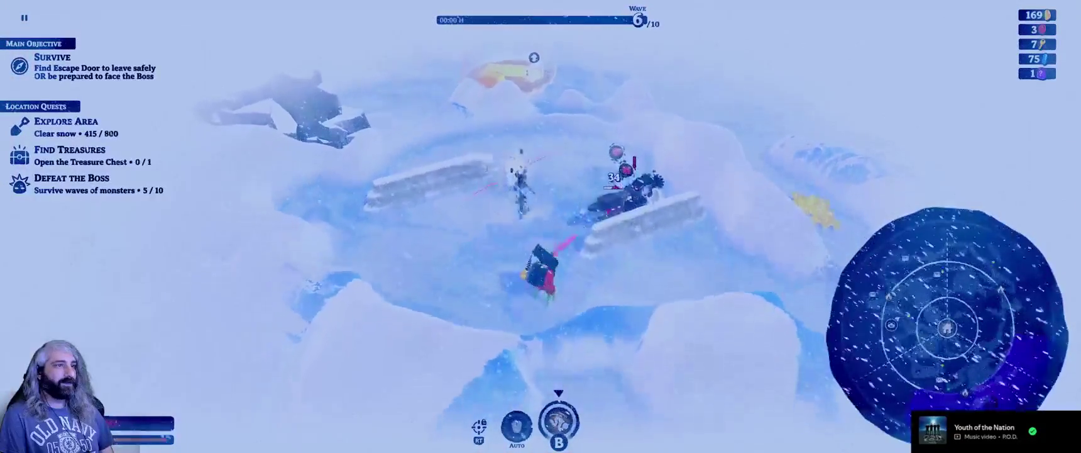
Dodge around the arena barriers until wave 6 is survived and the skill choice appears.
key("a")
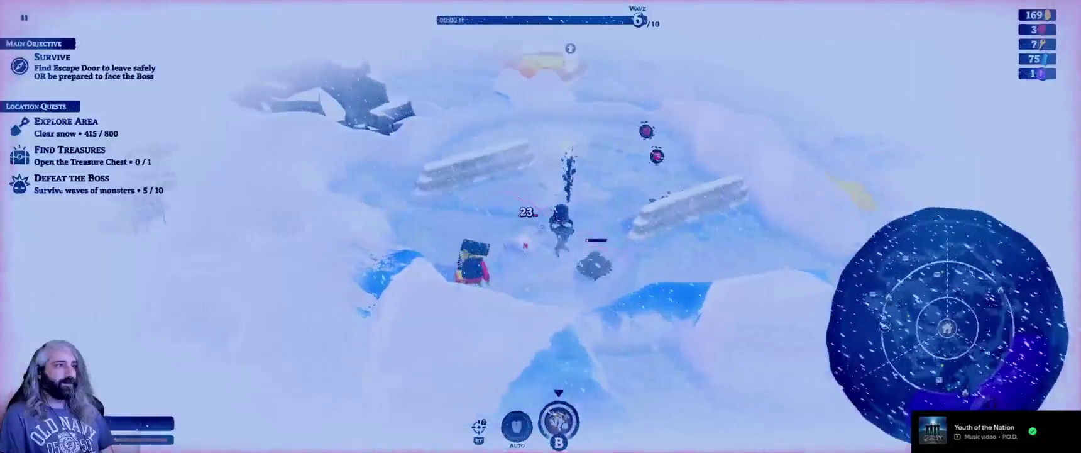
key("a")
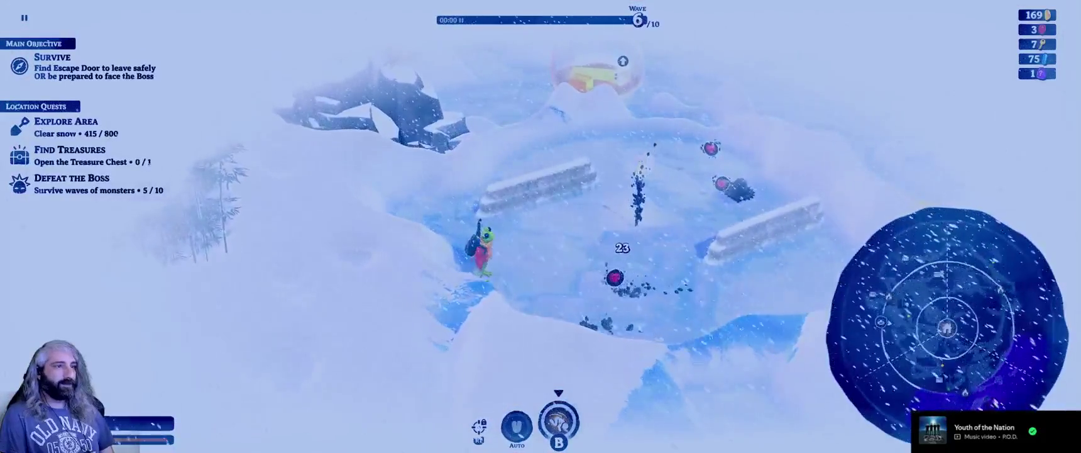
key("d")
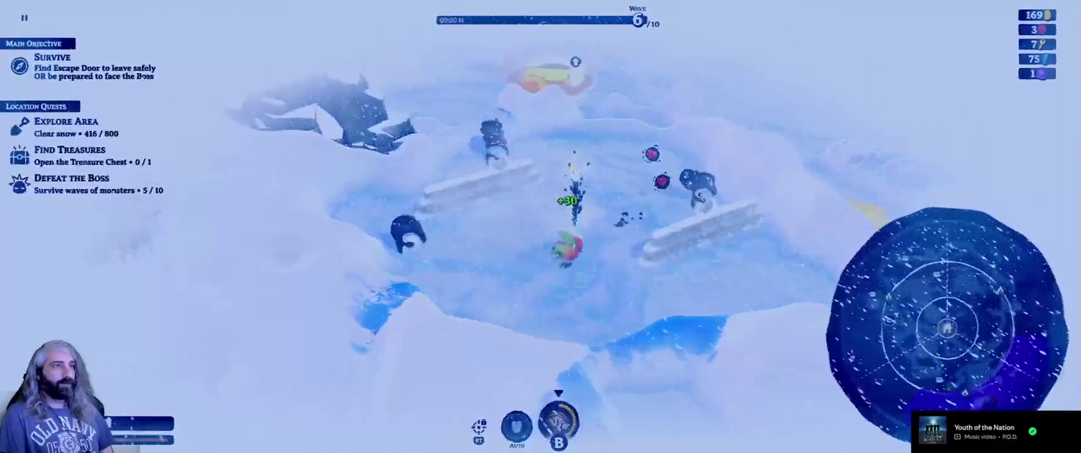
key("s")
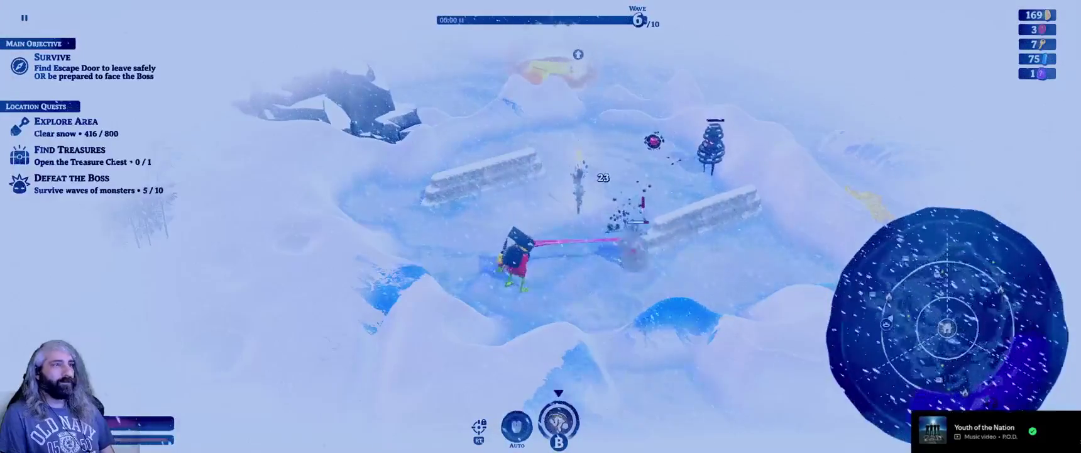
key("w")
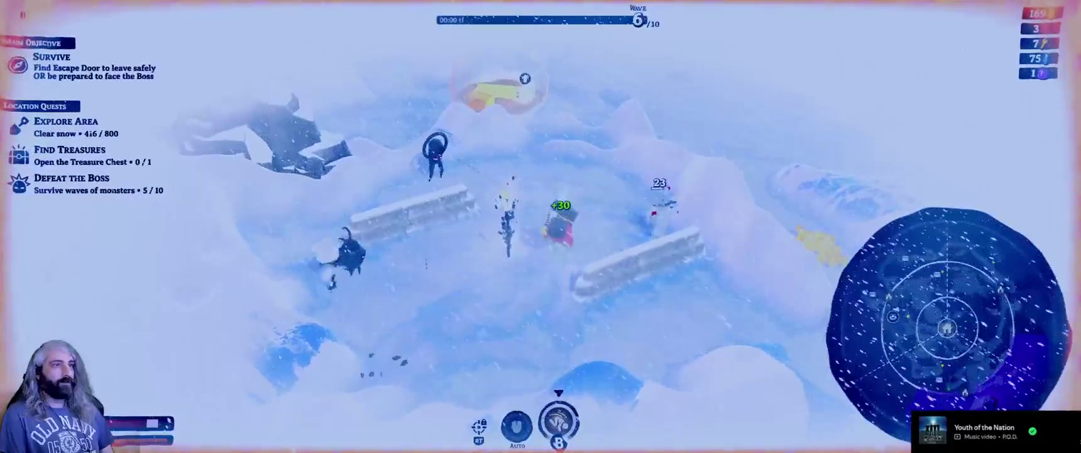
key("s")
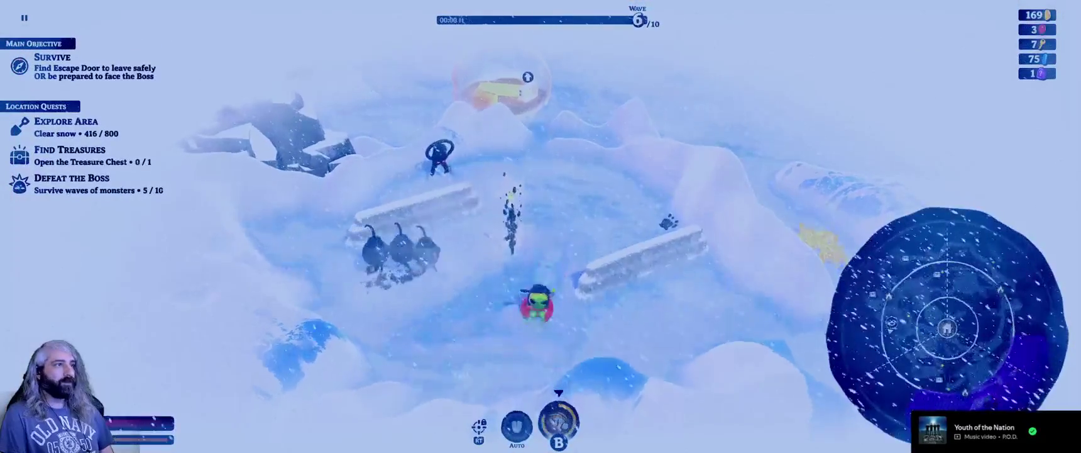
key("w")
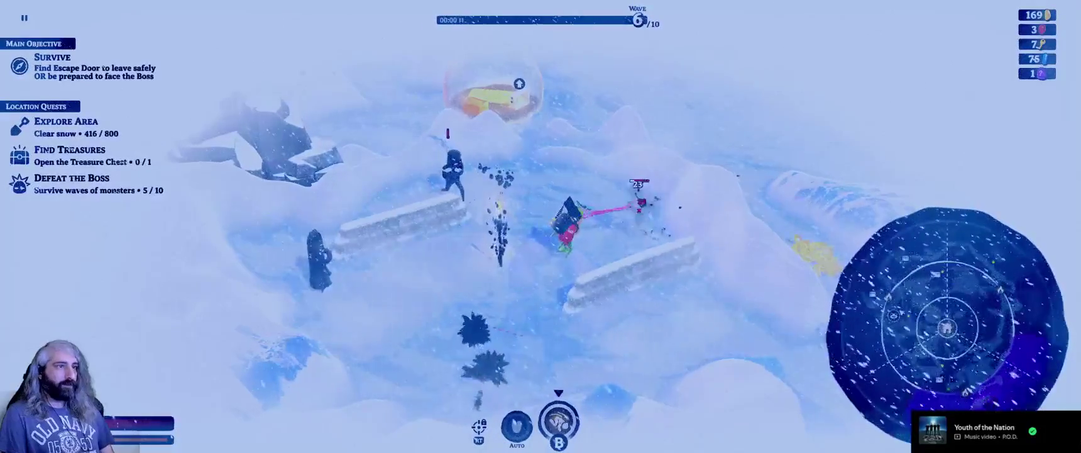
key("w")
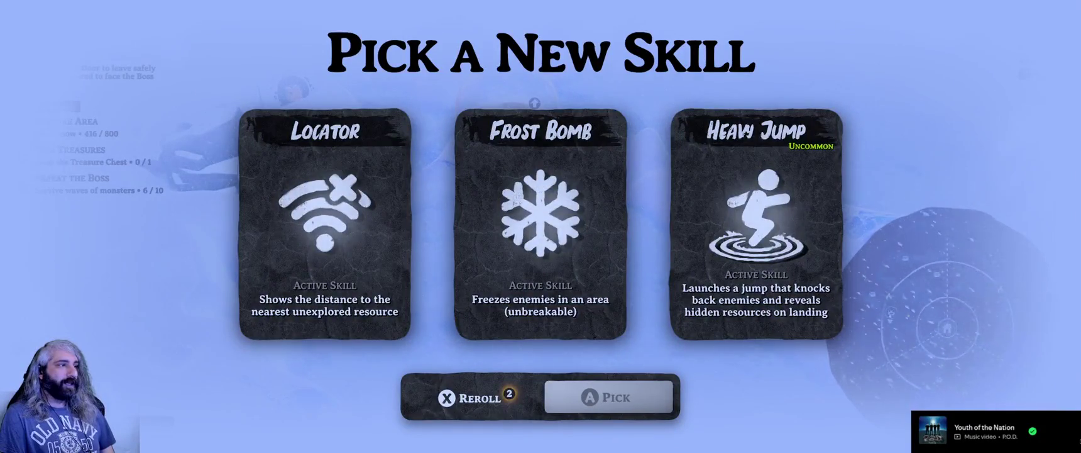
Reroll the skill offer and take Critical Hit as the new skill.
key("x")
key("Left")
key("Right")
key("Left")
key("Return")
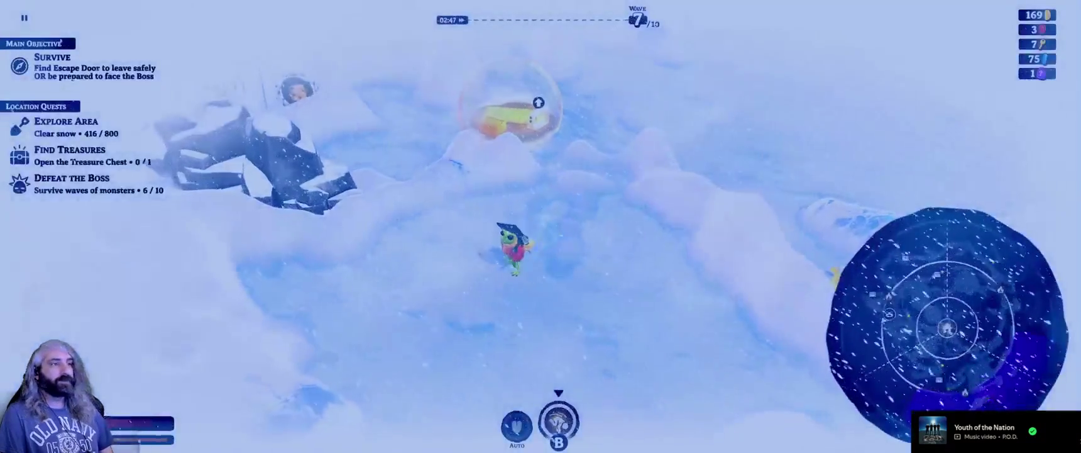
Walk to collect the nearby gold pile, then move into the golden heat bubble.
key("Left")
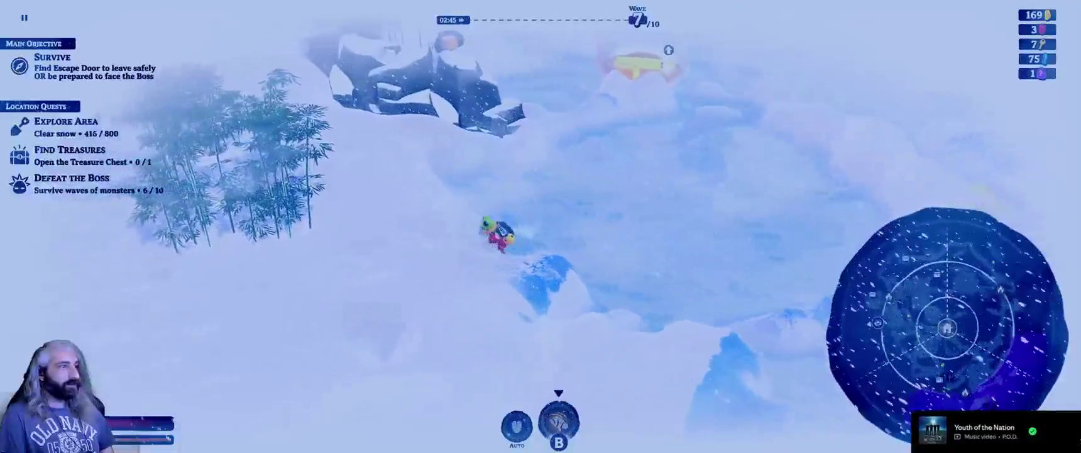
key("Up")
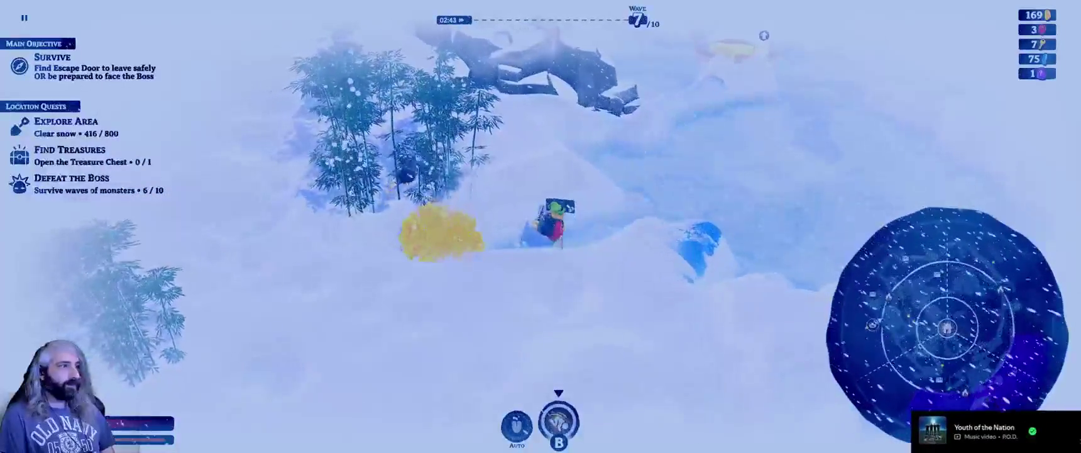
key("Left")
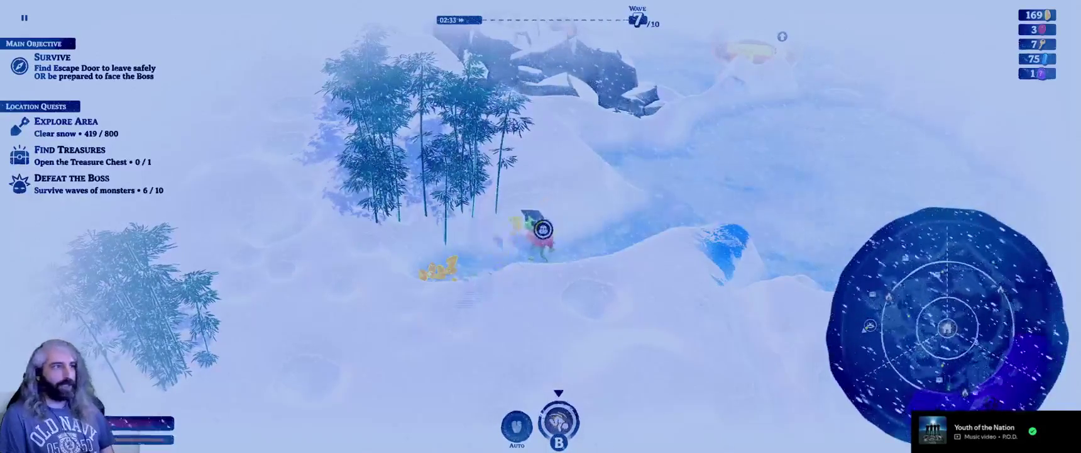
key("Up")
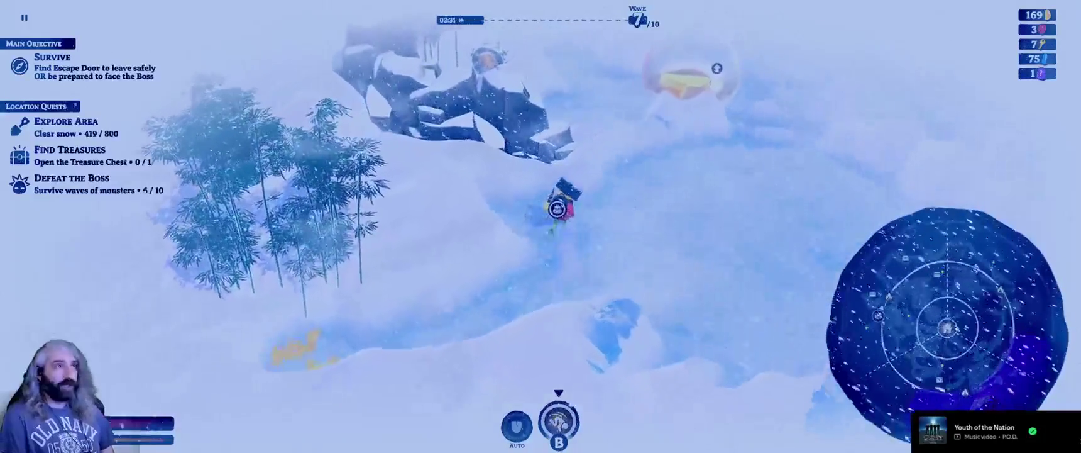
key("Up")
key("Right")
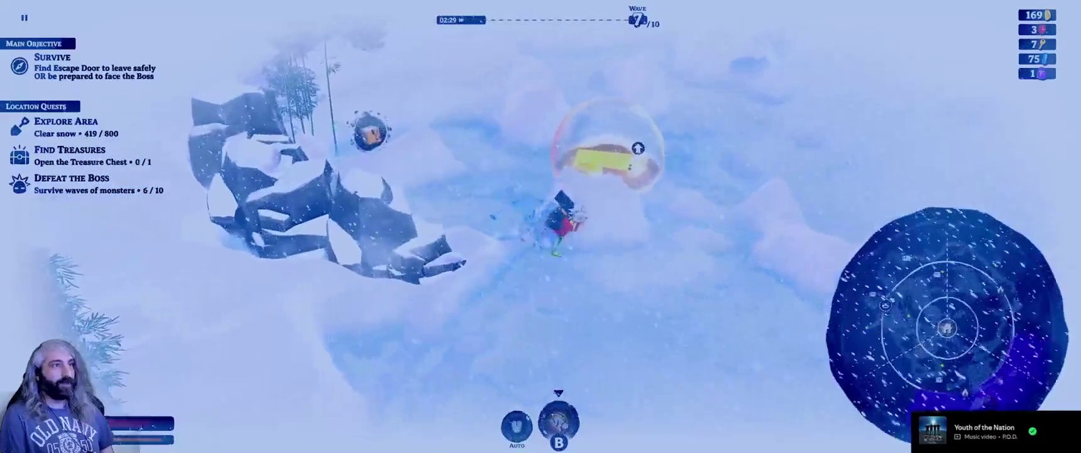
key("Up")
key("Right")
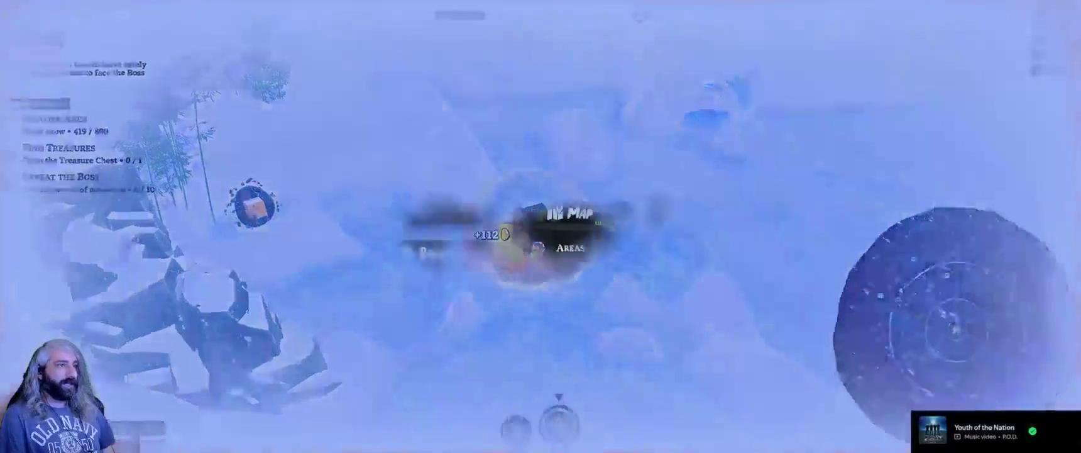
Close the upgrade tree without buying, then dig across the snowfield to 459/800 cleared.
key("Return")
key("Escape")
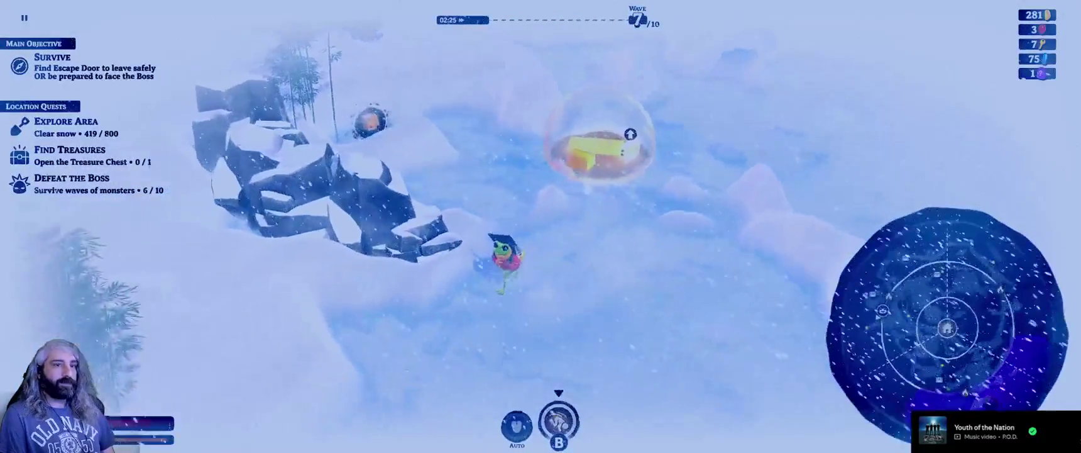
key("Down")
key("Left")
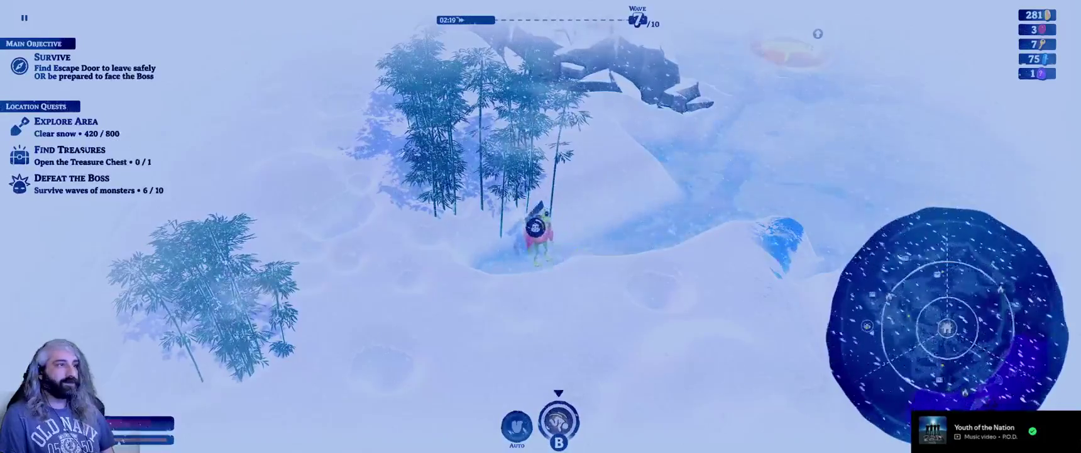
key("Right")
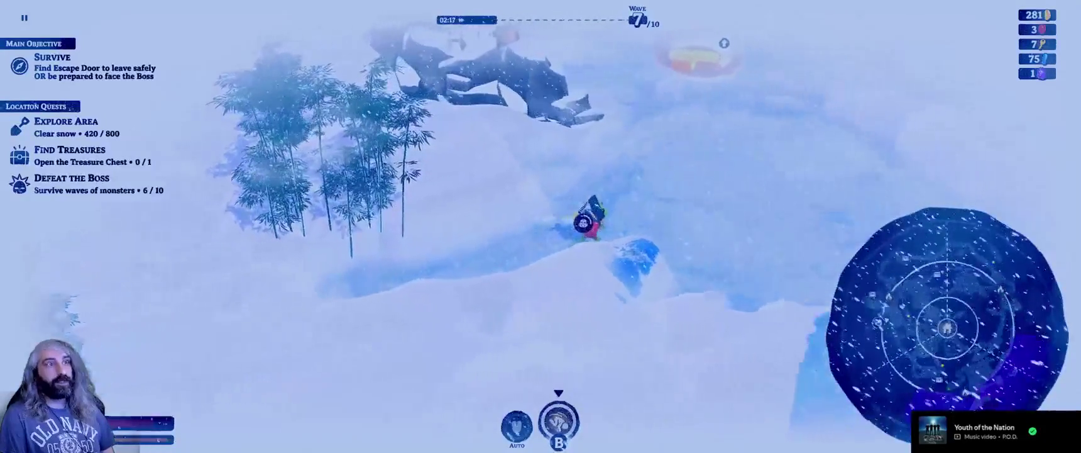
key("Right")
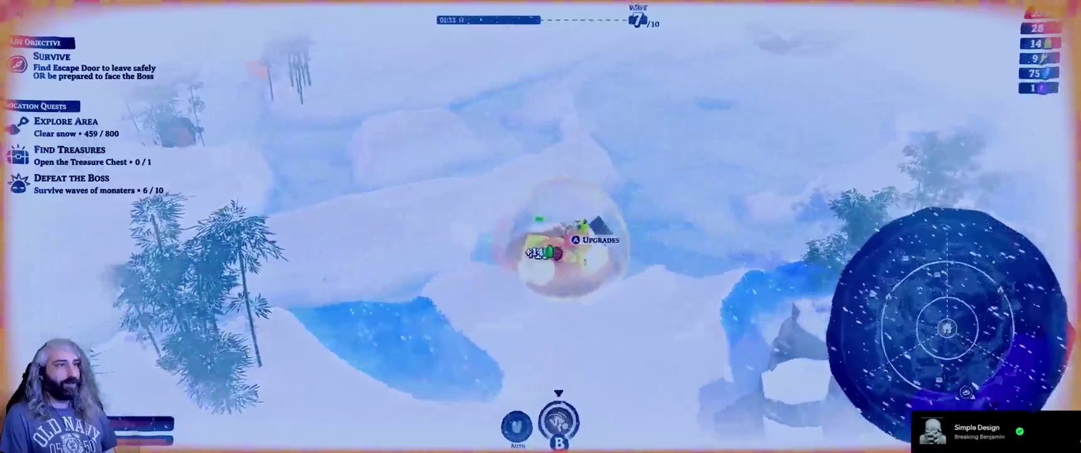
Browse the Backpack Capacity, Drill Dig Power, Map Resources and Critical Hit upgrades at the bubble.
key("q")
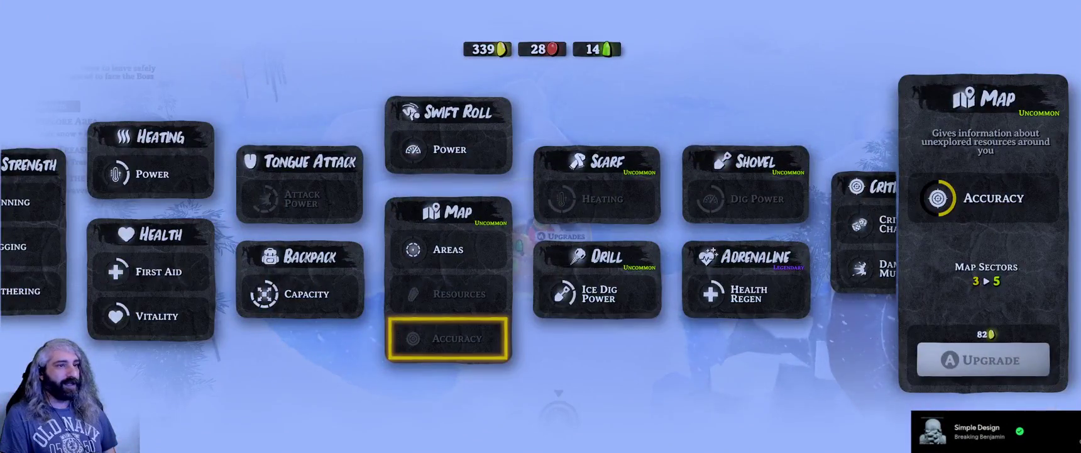
key("Right")
key("Right")
key("Right")
key("Left")
key("Left")
key("Left")
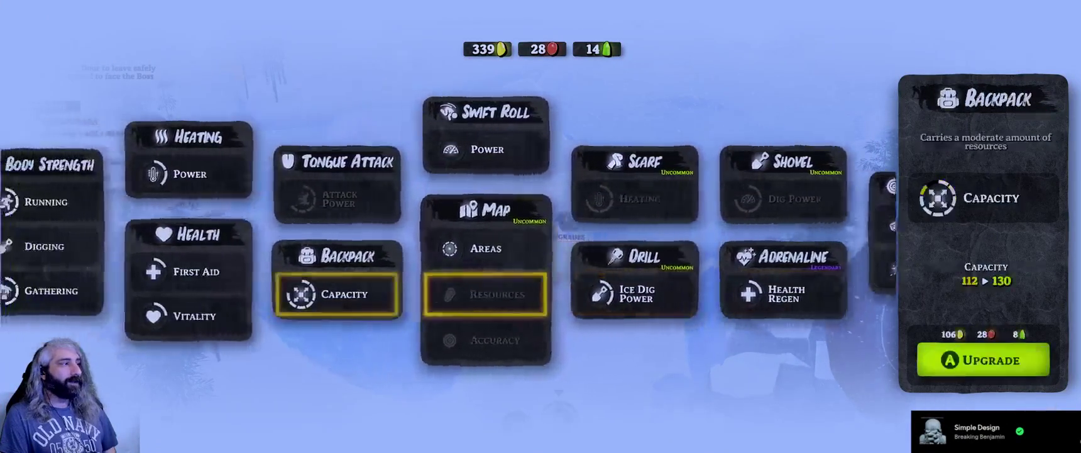
key("Right")
key("Right")
key("Right")
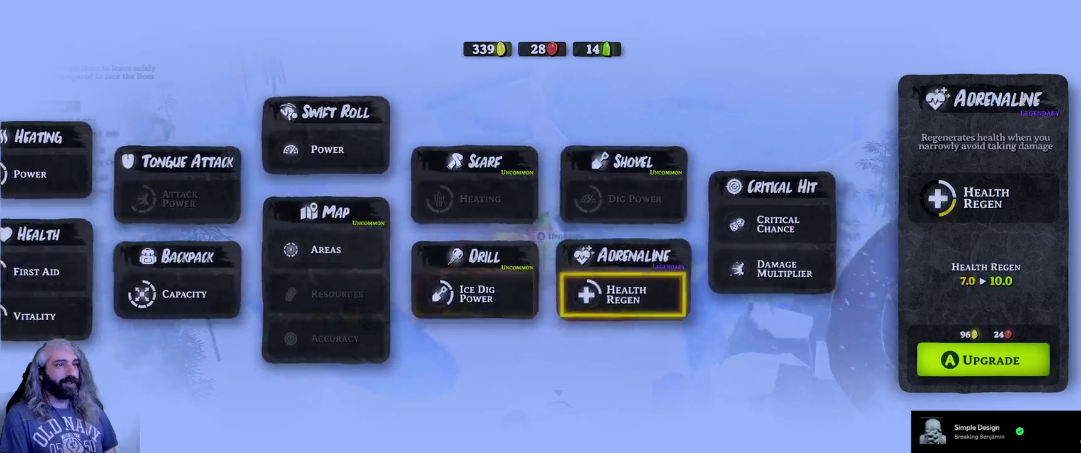
key("Right")
key("Left")
key("Left")
key("Left")
key("Right")
key("Left")
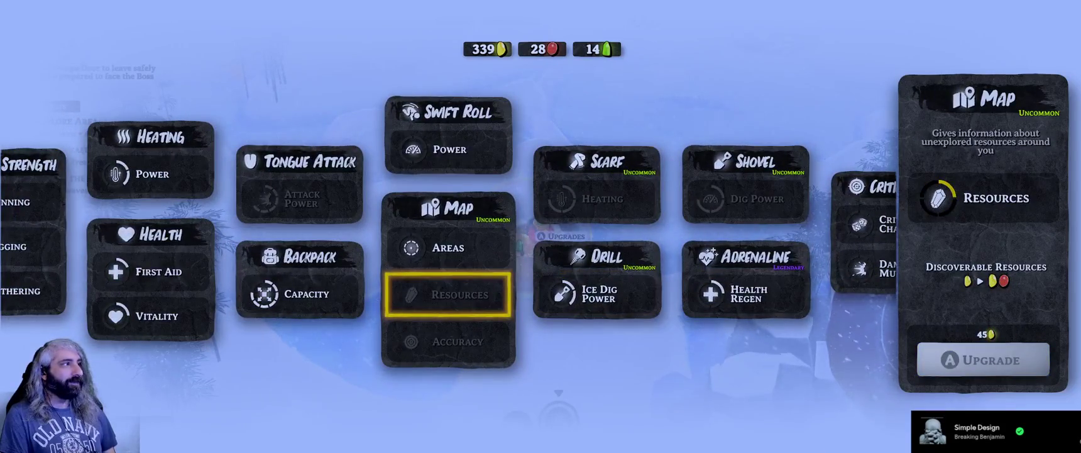
key("Right")
key("Right")
key("Right")
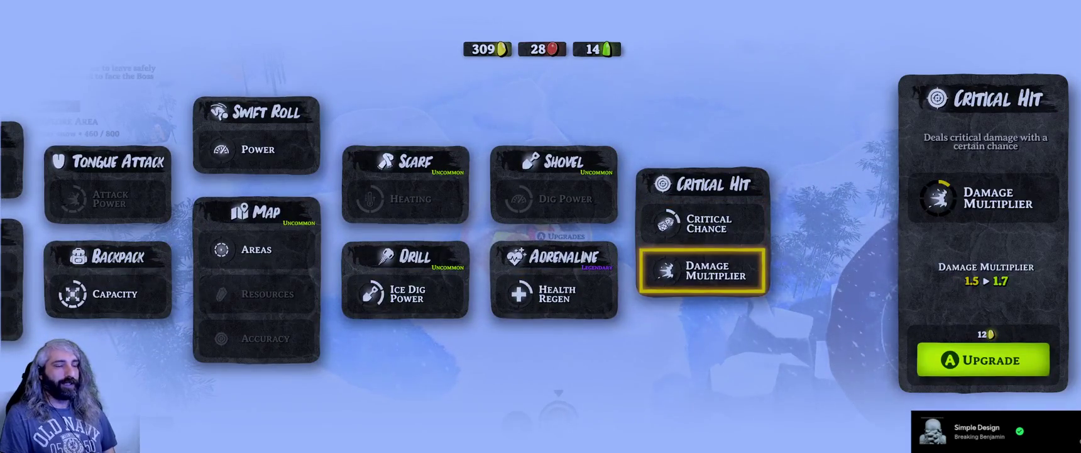
Buy Heating Power, leaving 217 coins and 12 red gems, and resume play.
key("Left")
key("Left")
key("Left")
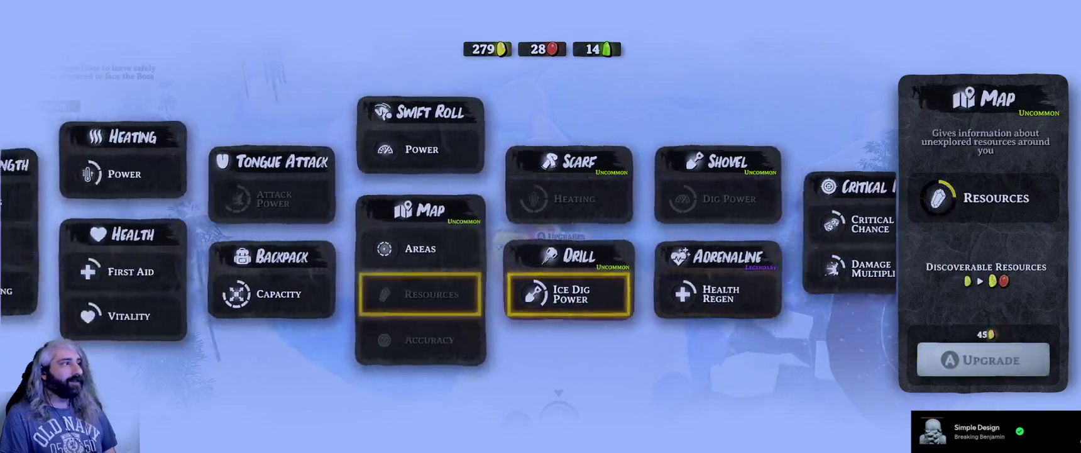
key("Left")
key("Left")
key("Up")
key("Up")
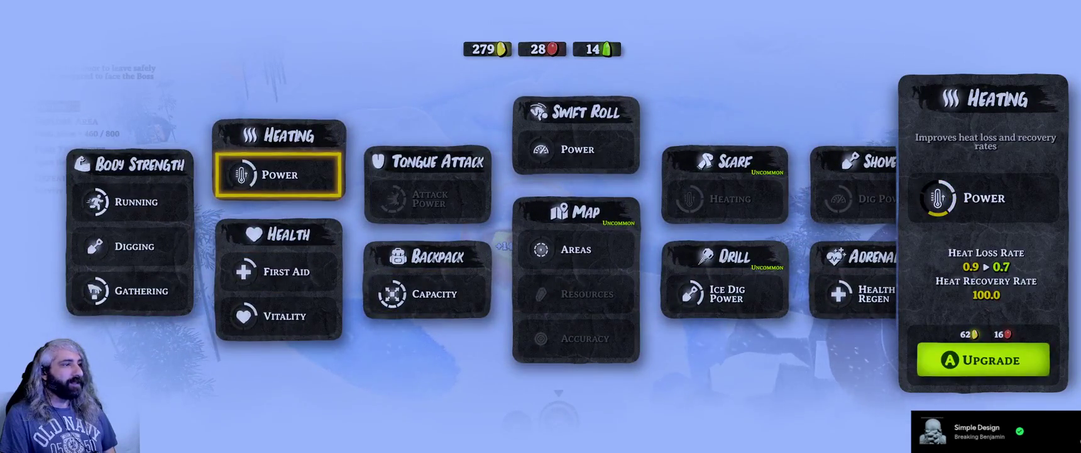
key("Return")
key("Down")
key("Right")
key("Right")
key("Right")
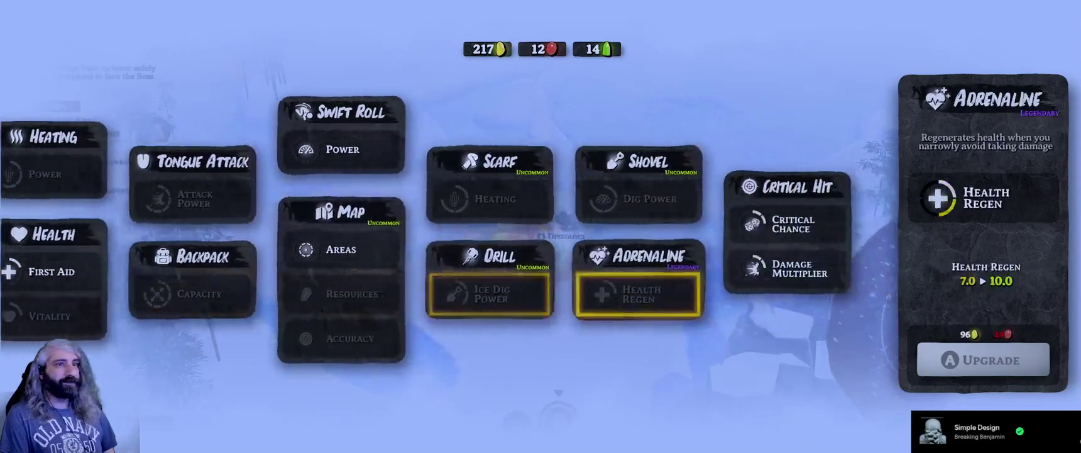
key("Escape")
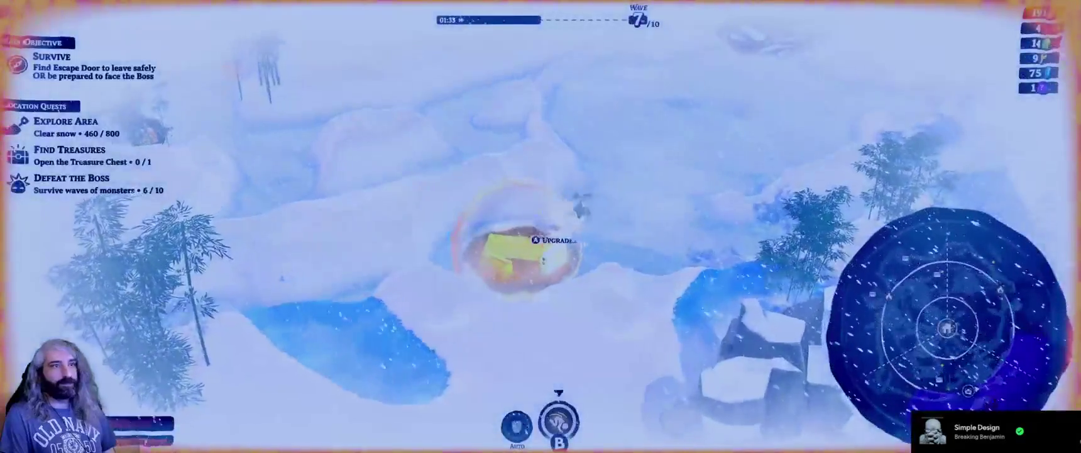
Dig right along the ice, then up into the heat bubble, reaching 303 coins and 489/800 snow.
key("d")
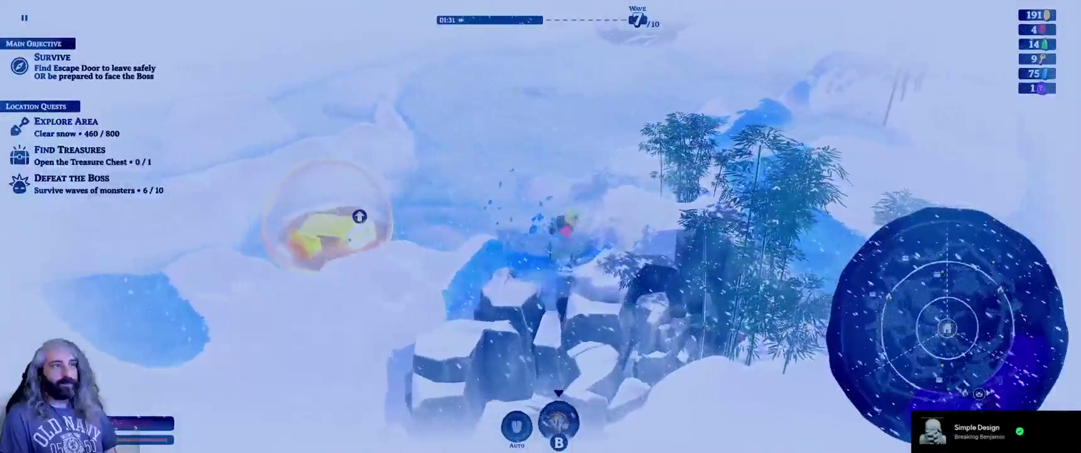
key("d")
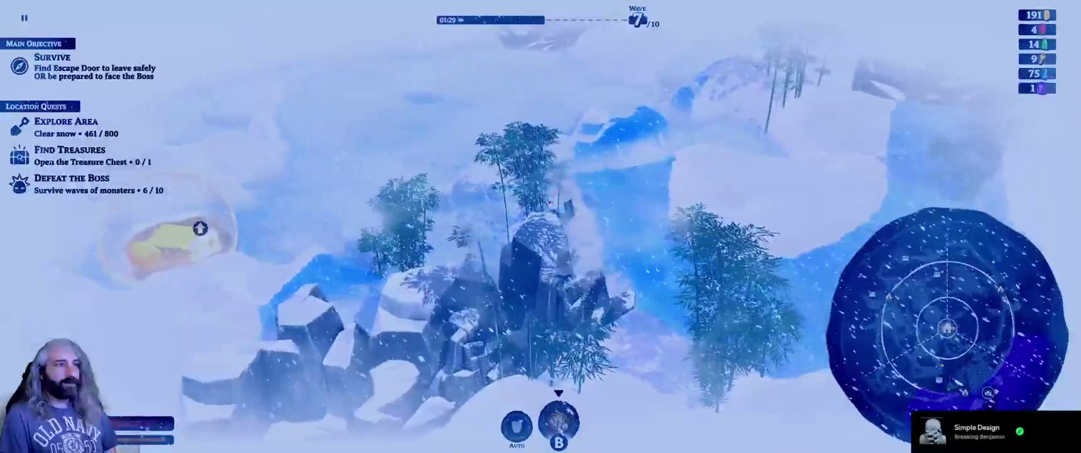
key("d")
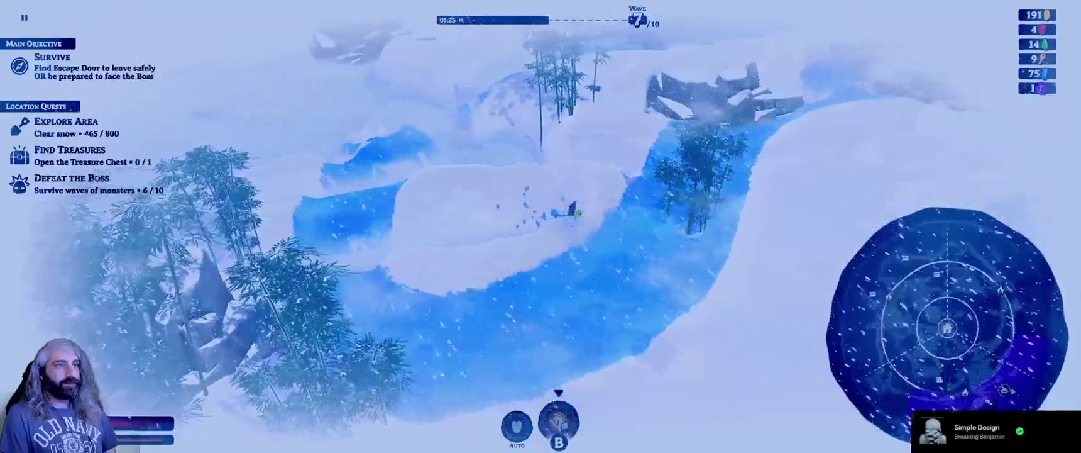
key("d")
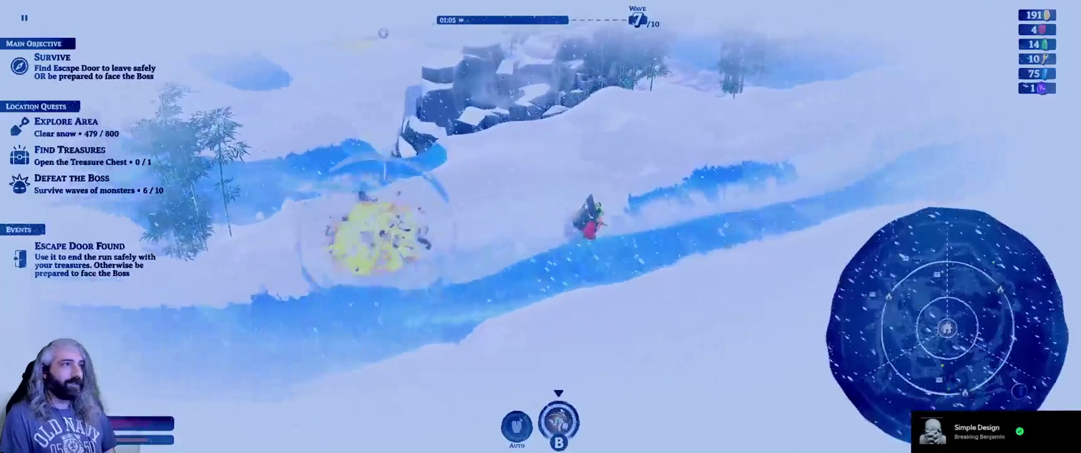
key("w")
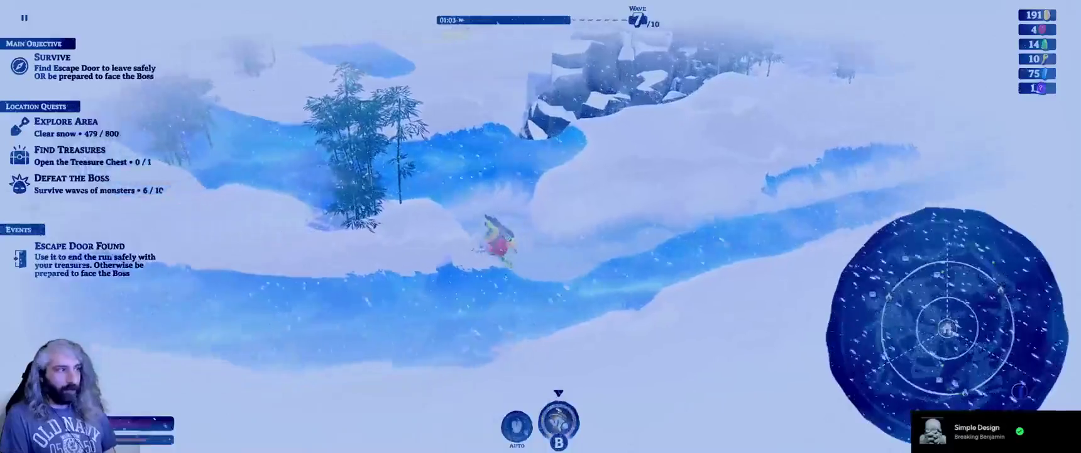
key("w")
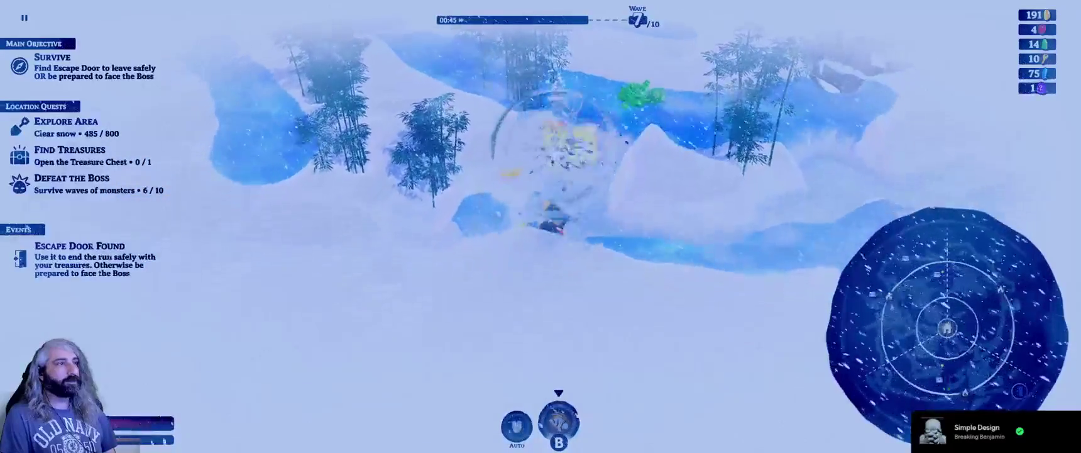
key("w")
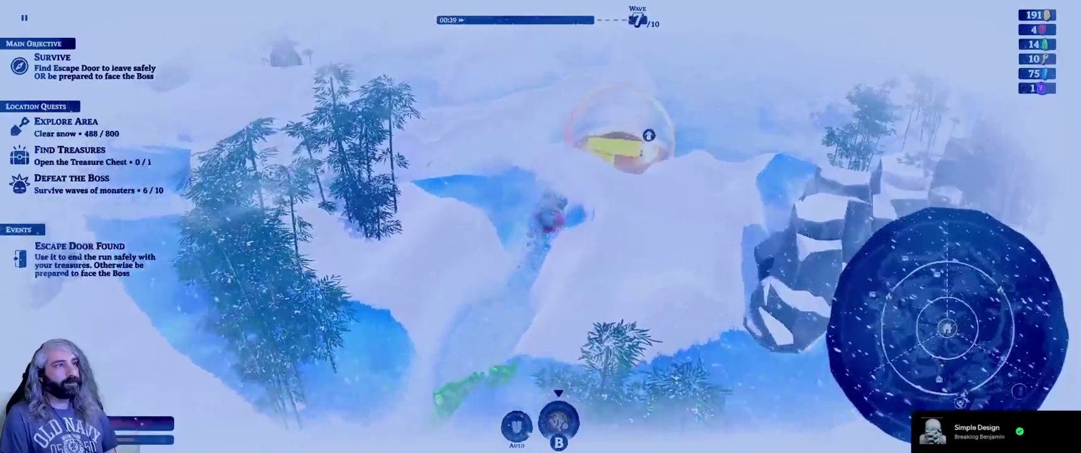
key("w")
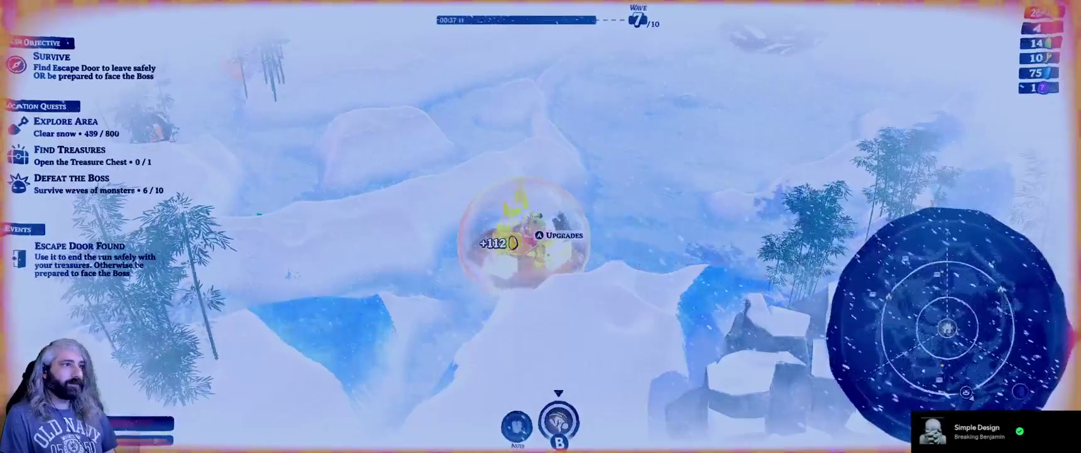
Select the Map Areas upgrade at the heat bubble and leave the menu.
key("e")
key("Left")
key("Left")
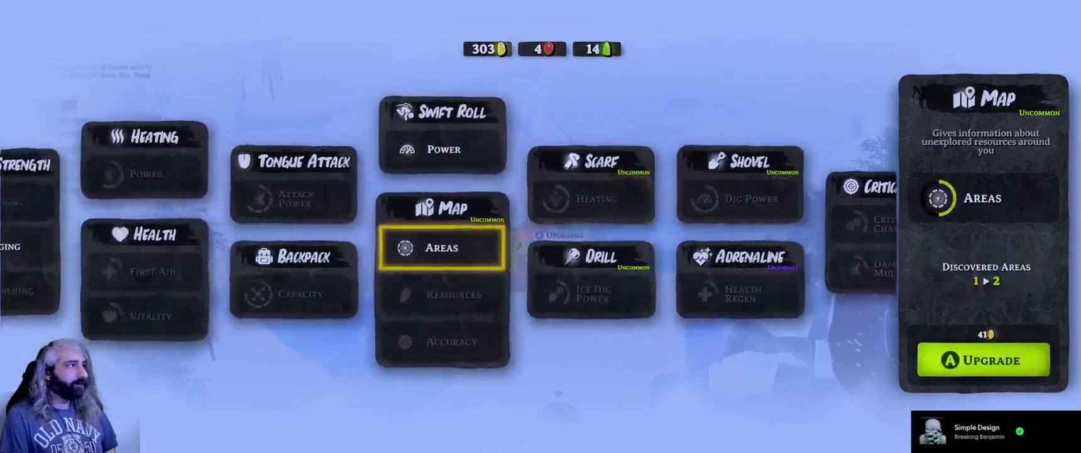
key("Escape")
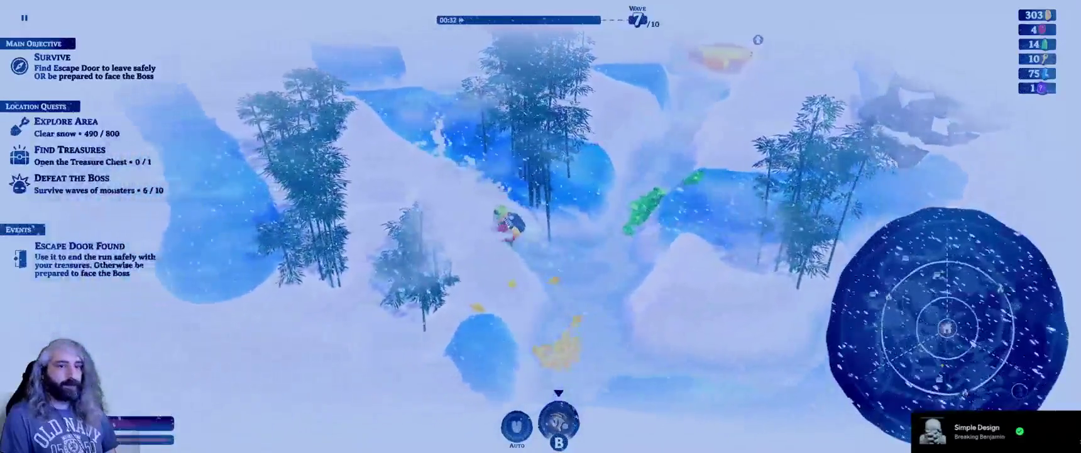
Tunnel left through the snow until 499/800 is cleared and an enemy wave is announced.
key("a")
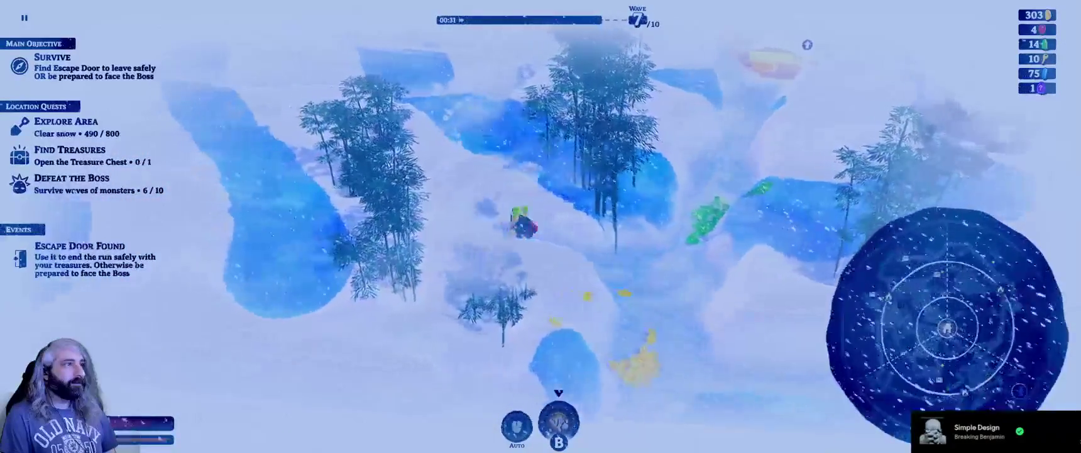
key("d")
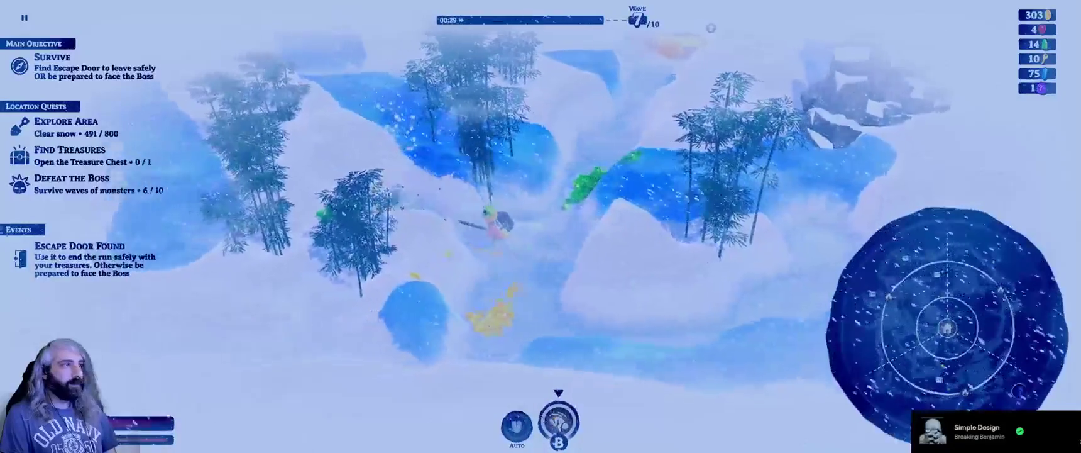
key("a")
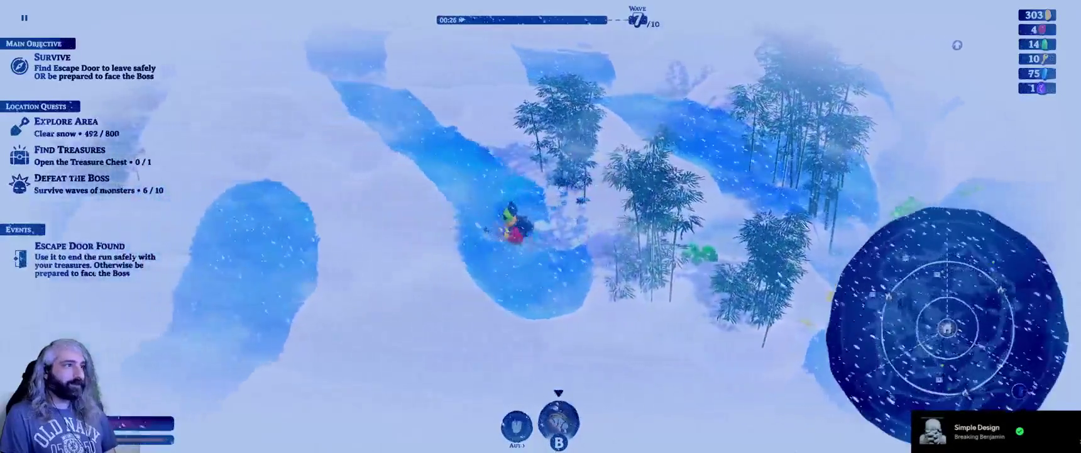
key("a")
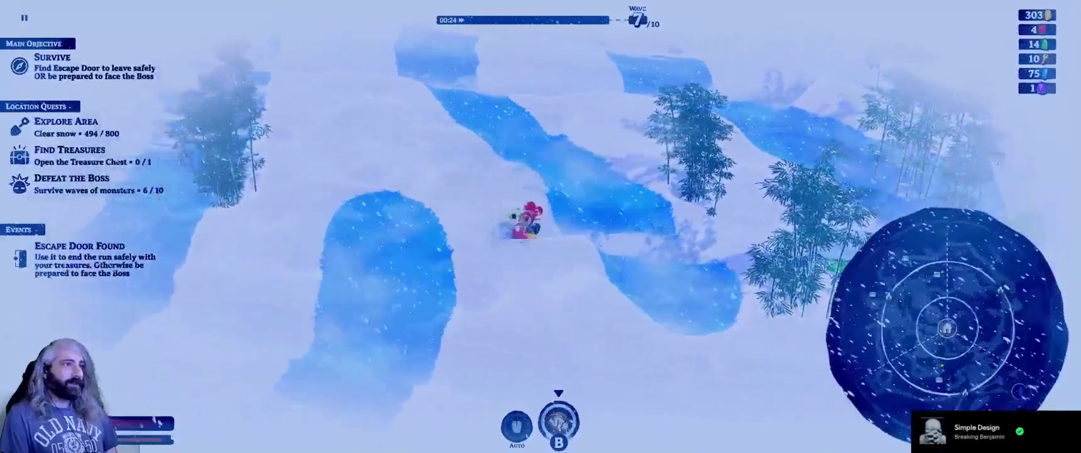
key("w")
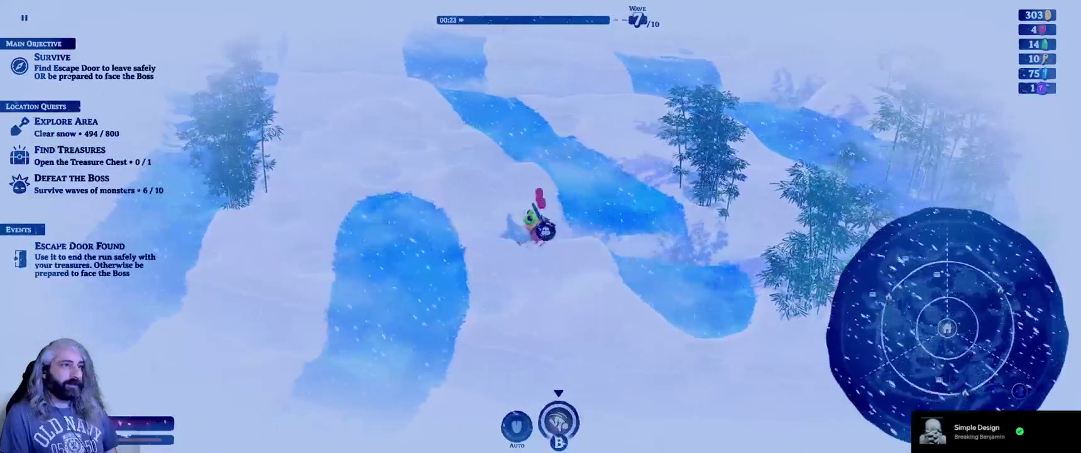
key("a")
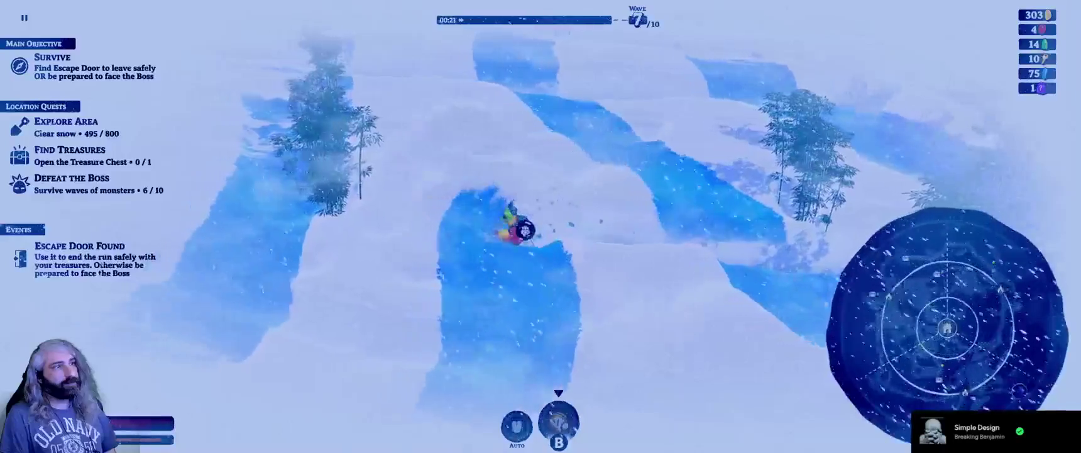
key("a")
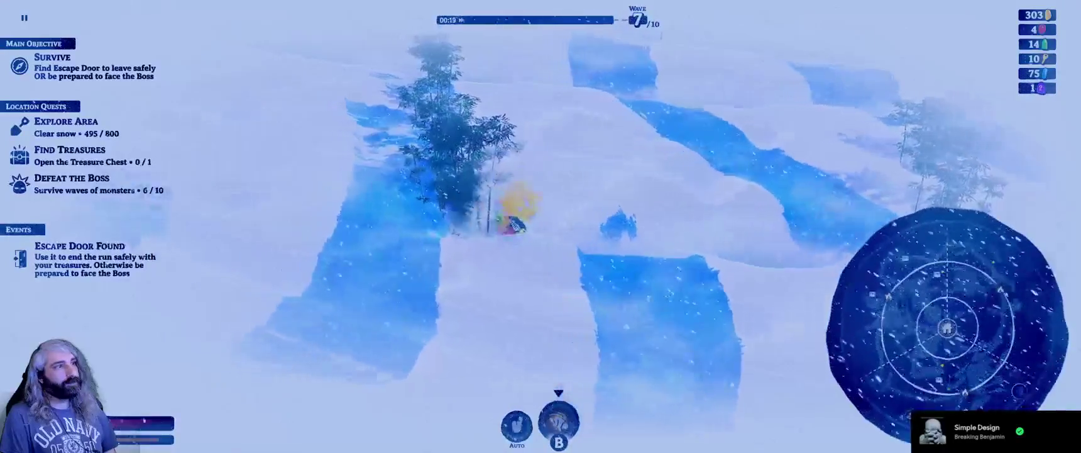
key("a")
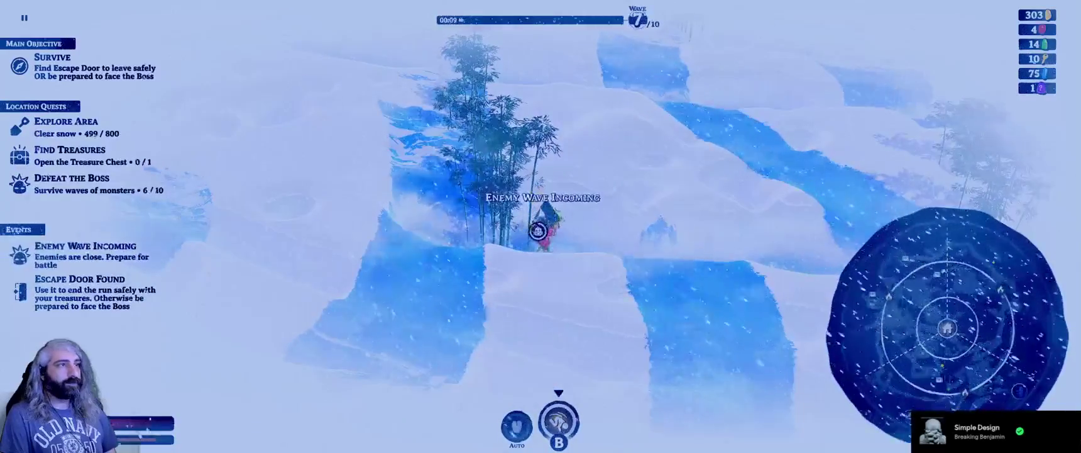
key("d")
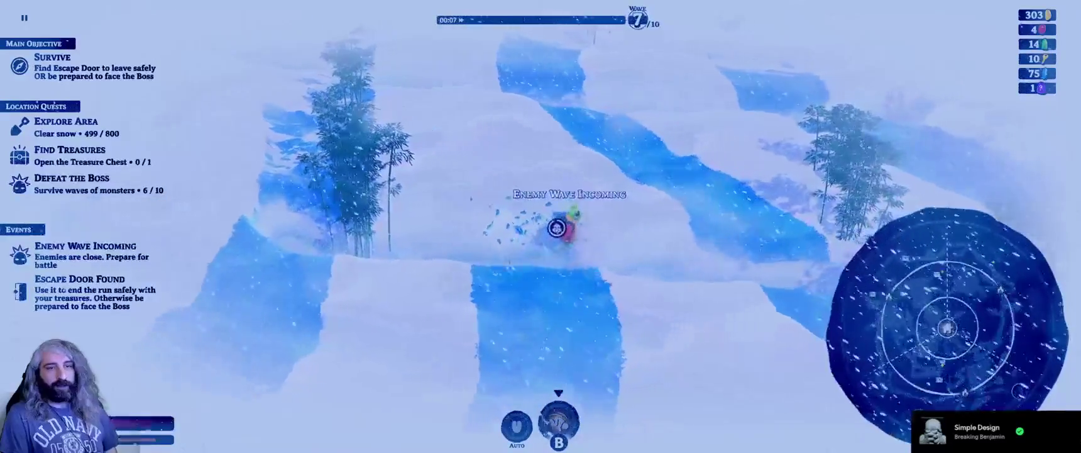
Plough right and then down-left into the frozen clearing, reaching 533/800 cleared snow.
key("d")
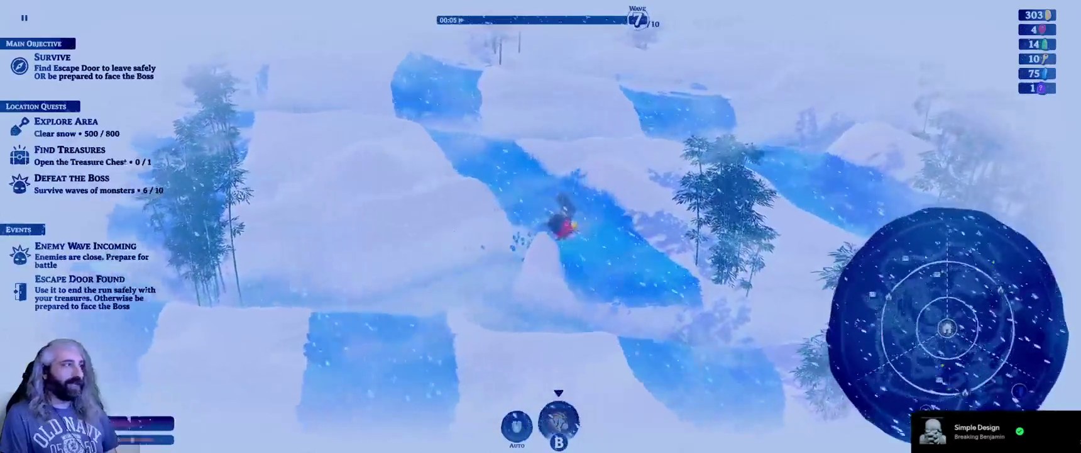
key("w")
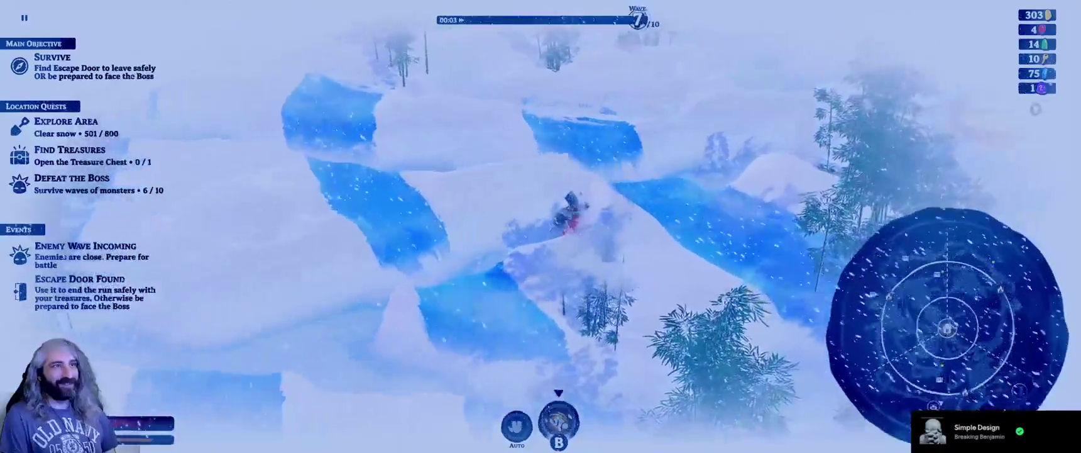
key("d")
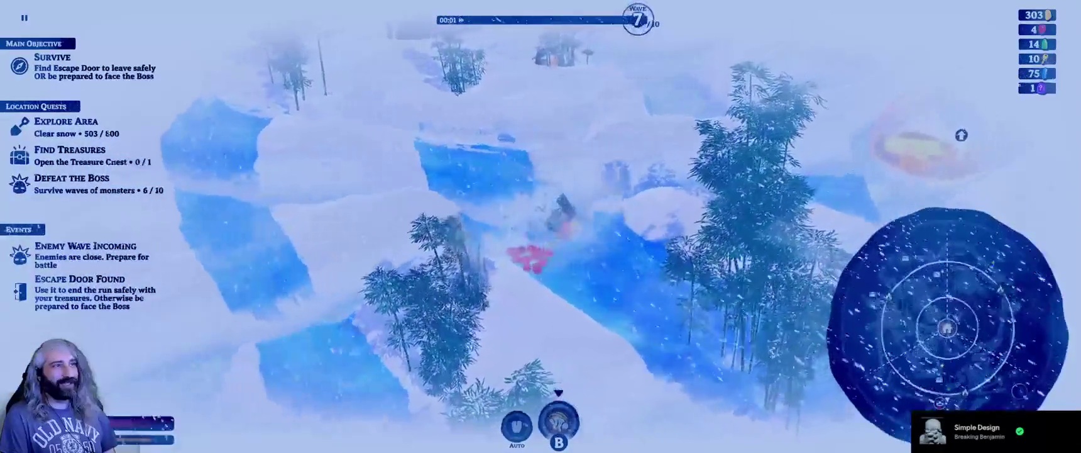
key("d")
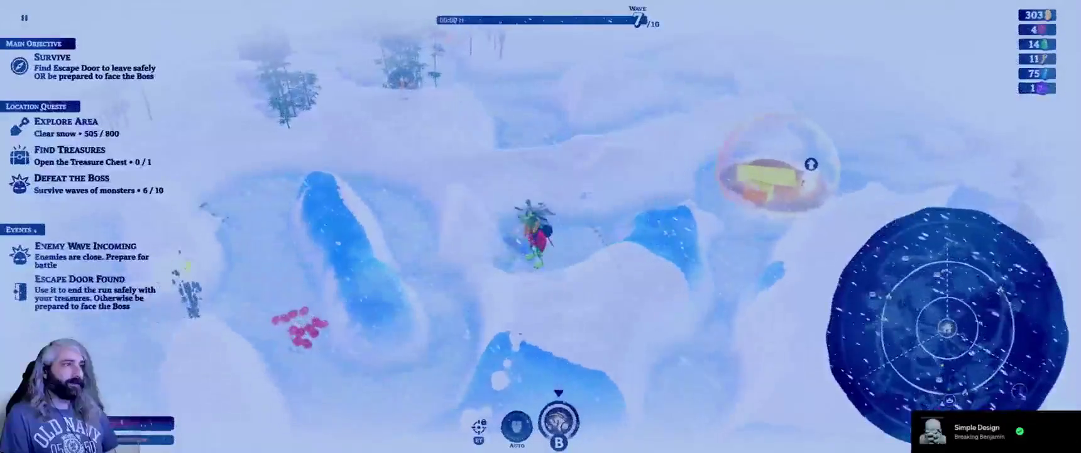
key("s")
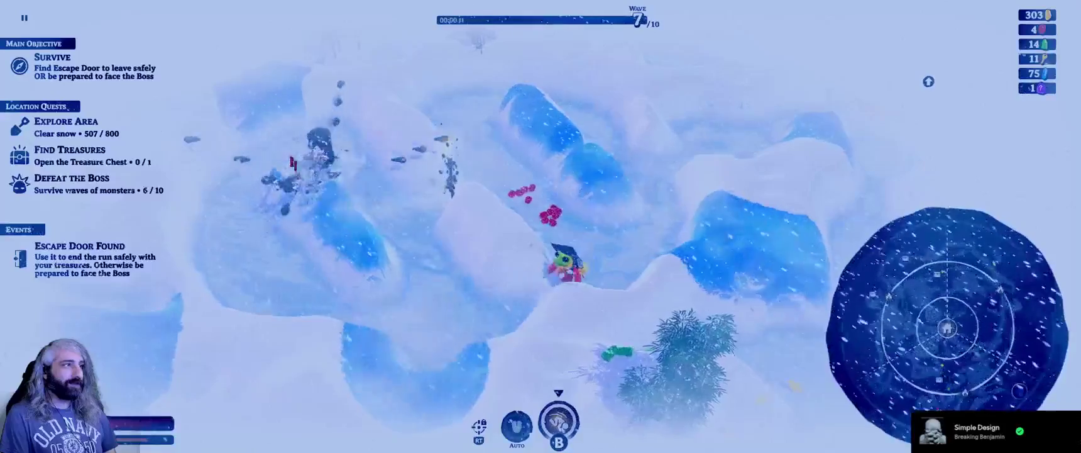
key("a")
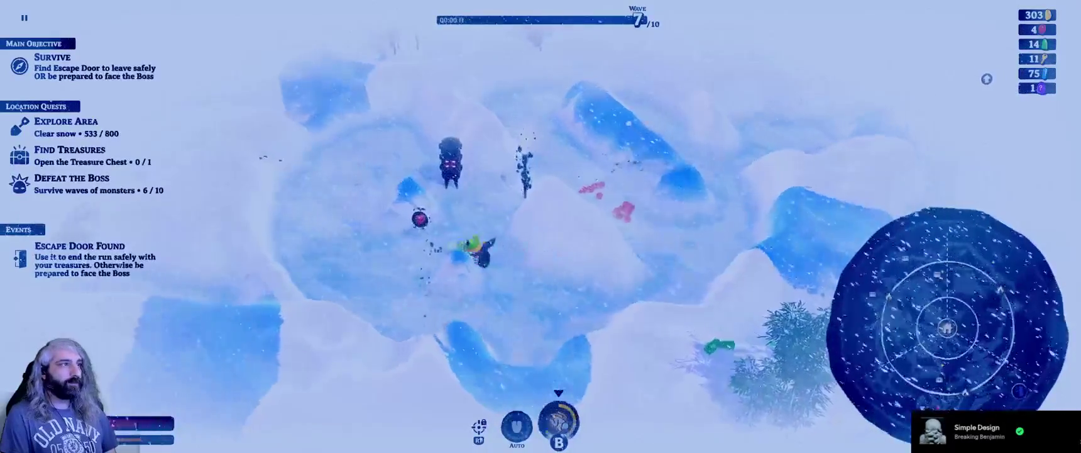
Dodge and attack the wave 7 monsters around the icy clearing near the treasure chest.
key("a")
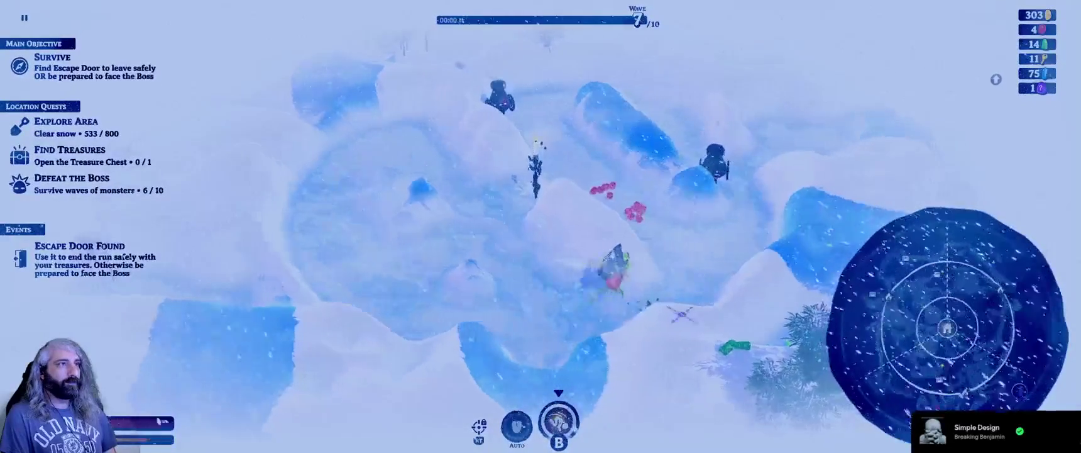
key("d")
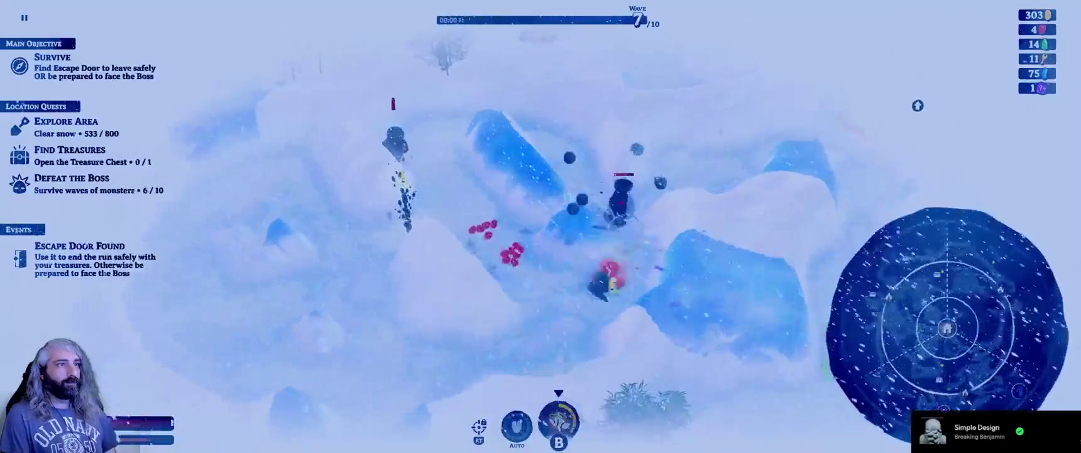
key("d")
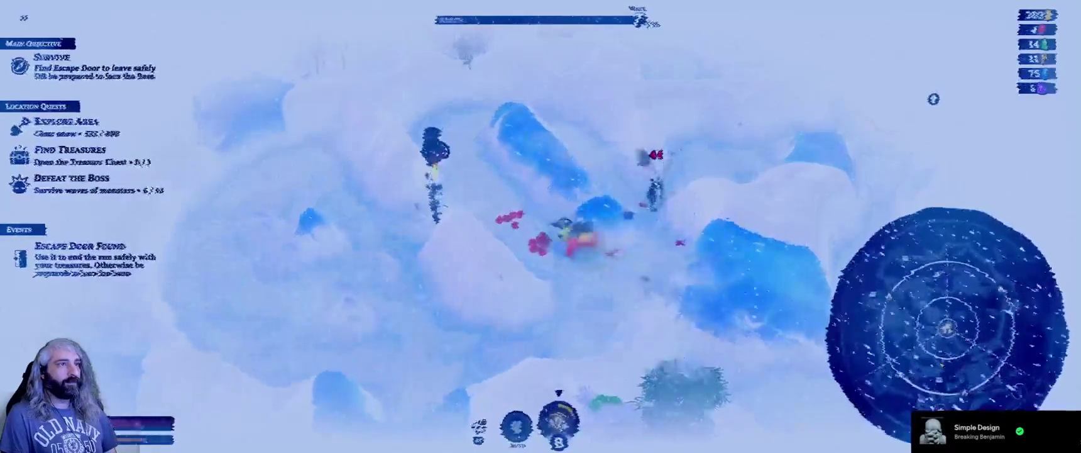
key("a")
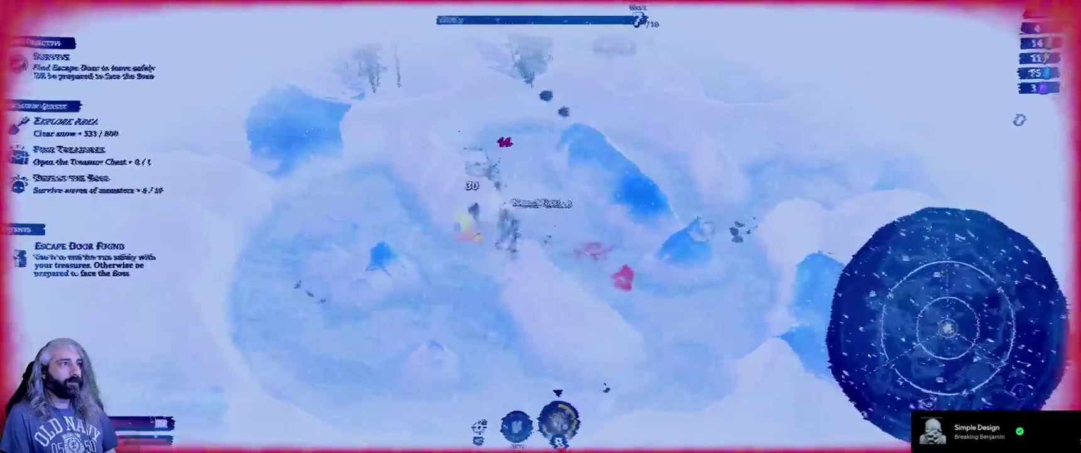
key("a")
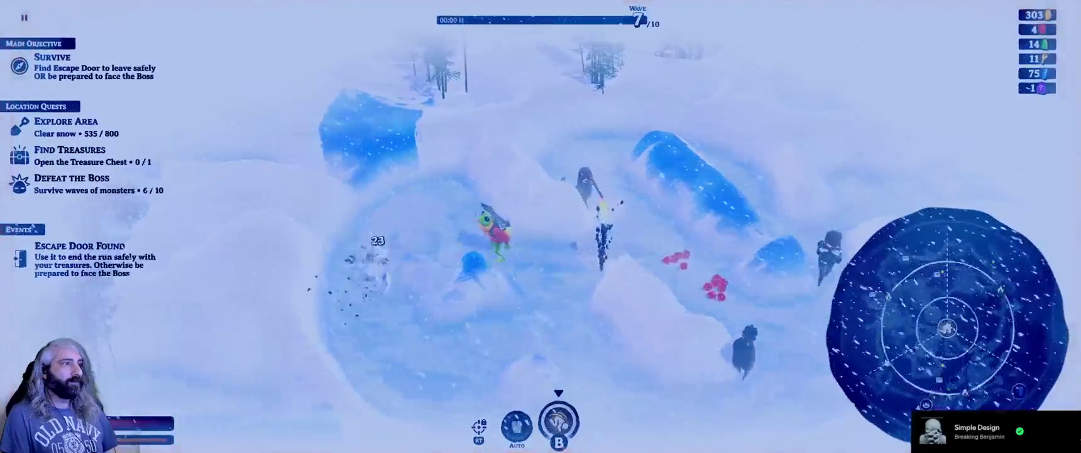
key("a")
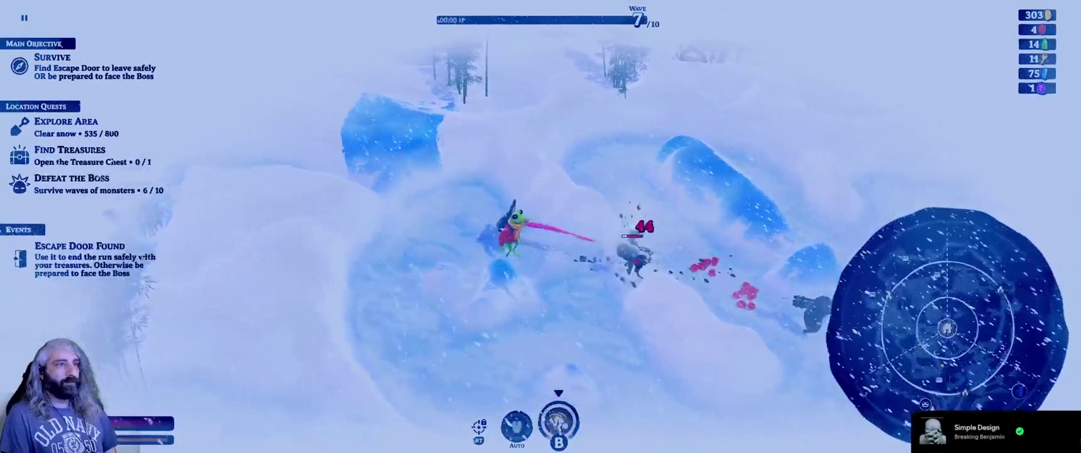
key("a")
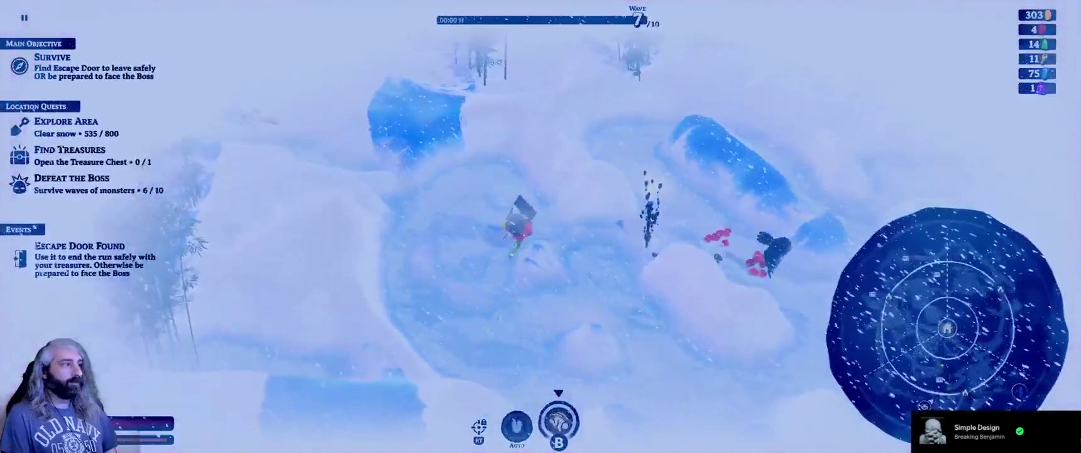
key("d")
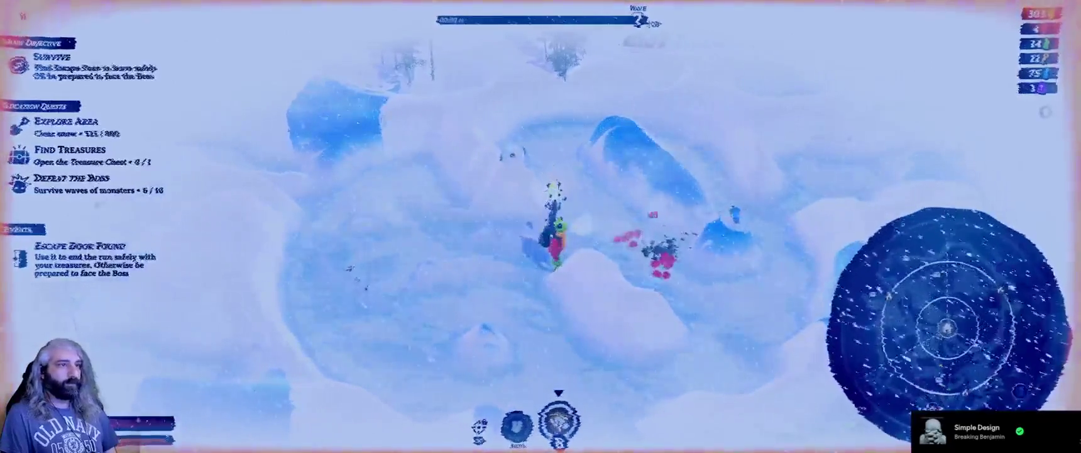
key("d")
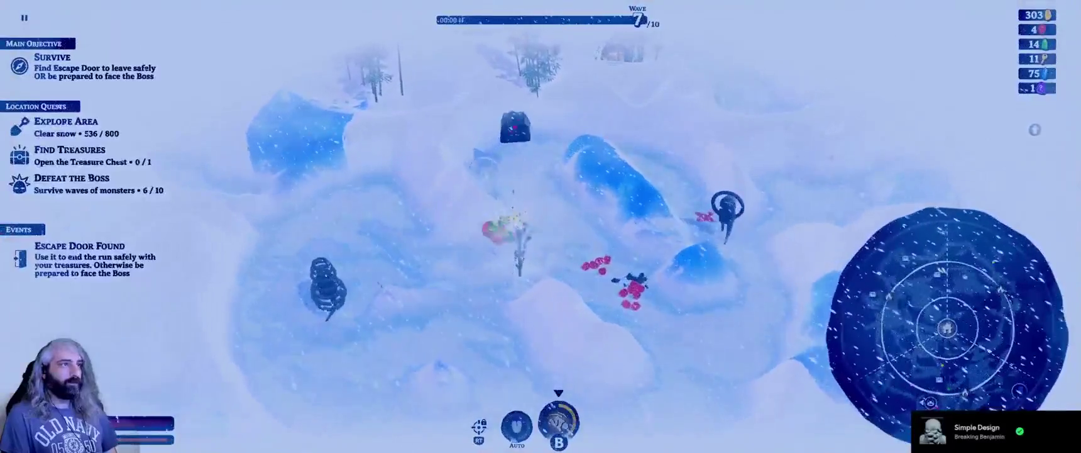
key("a")
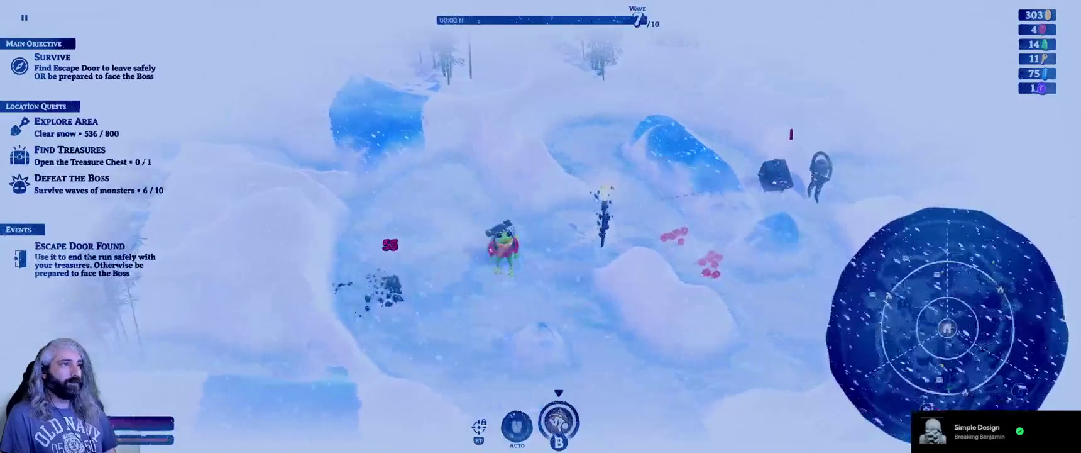
key("d")
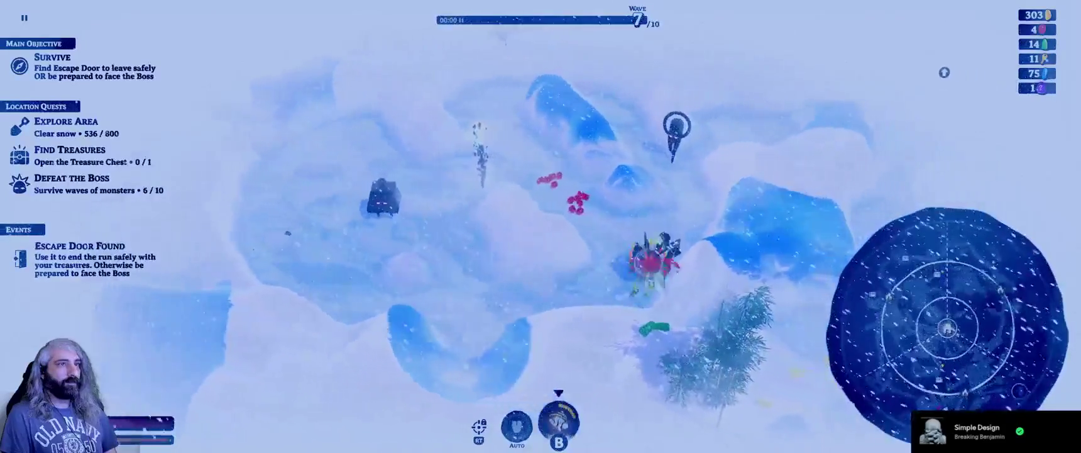
Keep circling and retreating from the attackers until the wave counter reaches 8/10.
key("w")
key("d")
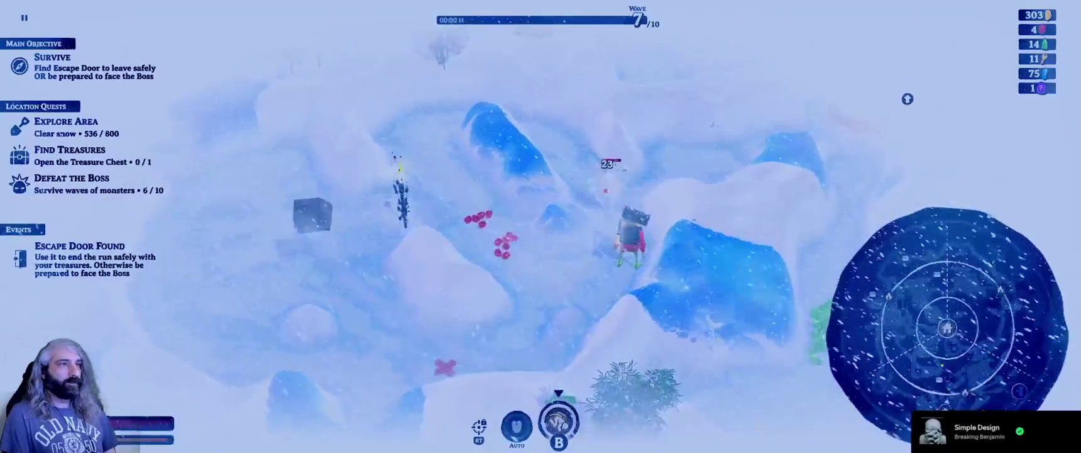
key("s")
key("a")
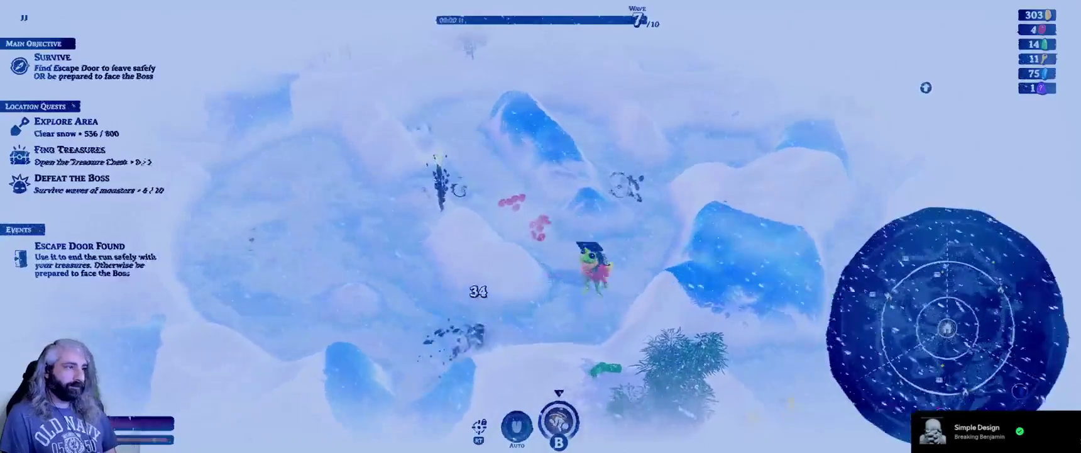
key("w")
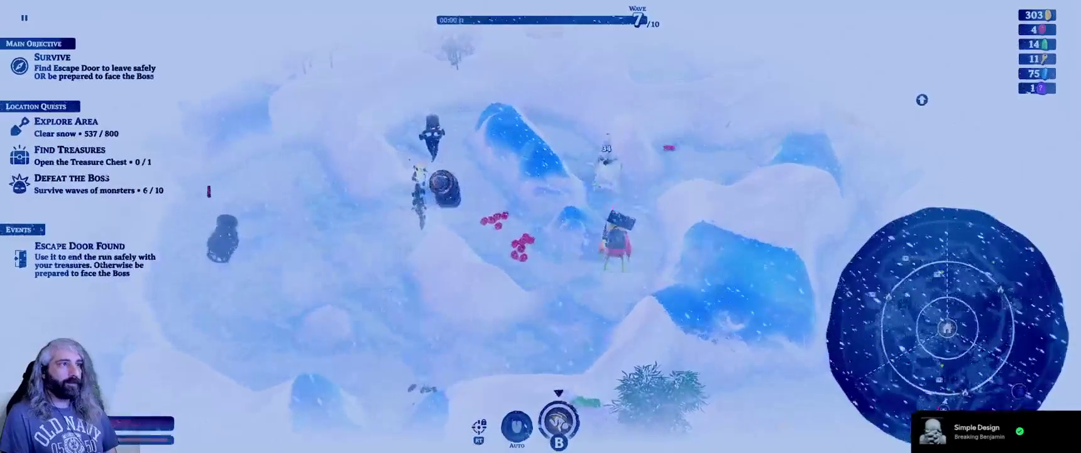
key("a")
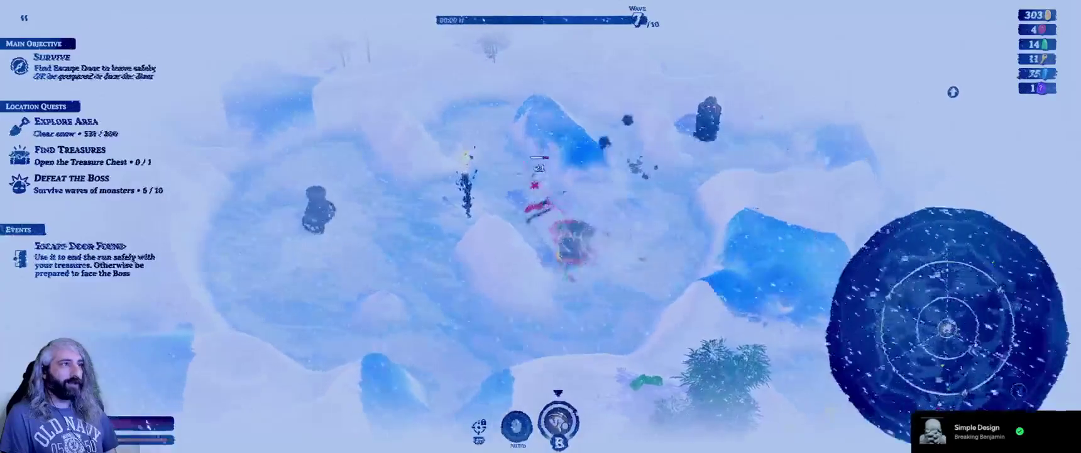
key("a")
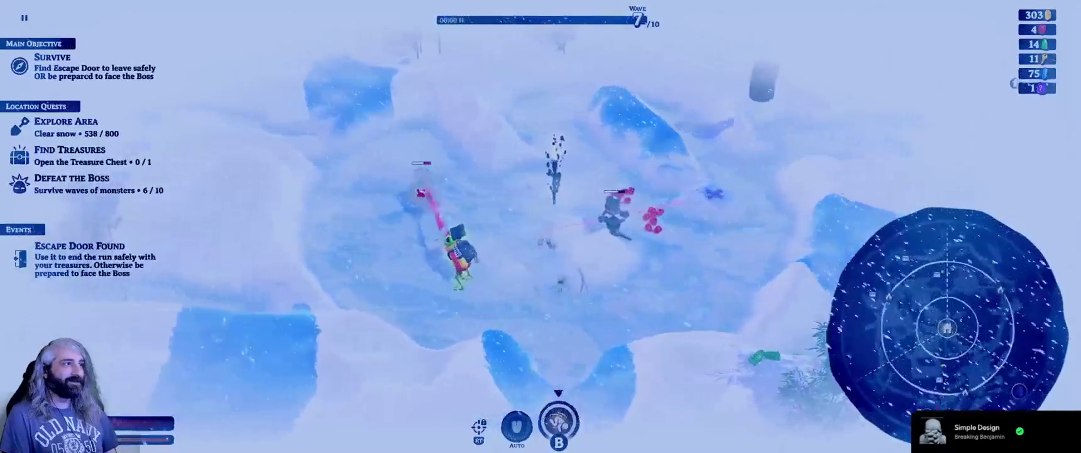
key("s")
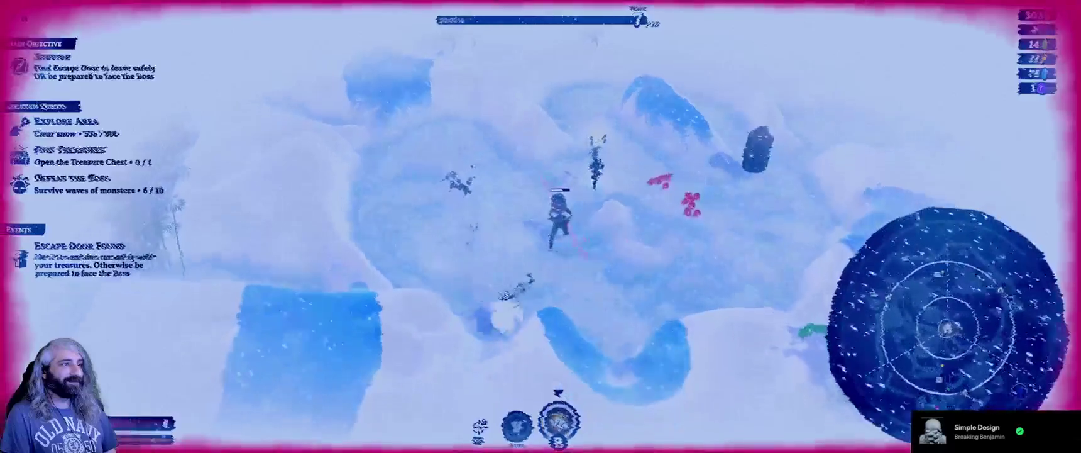
key("d")
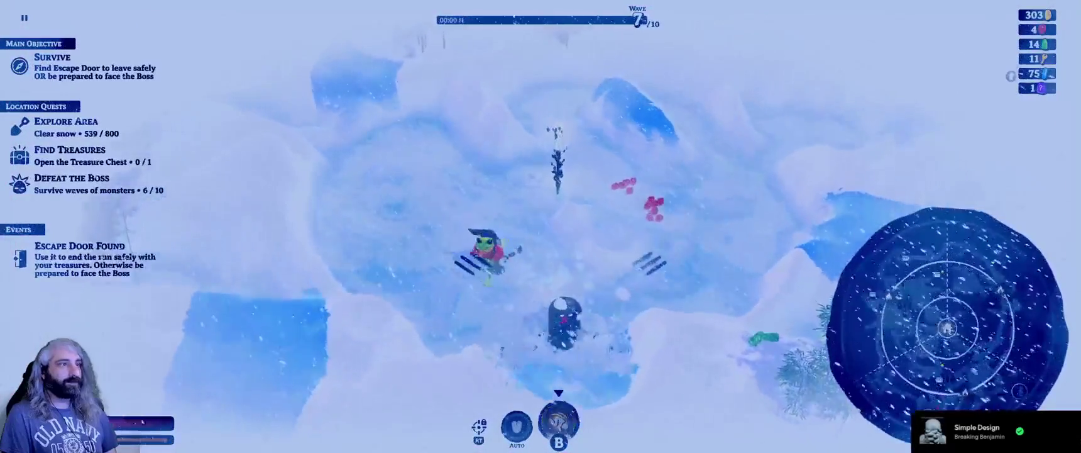
key("d")
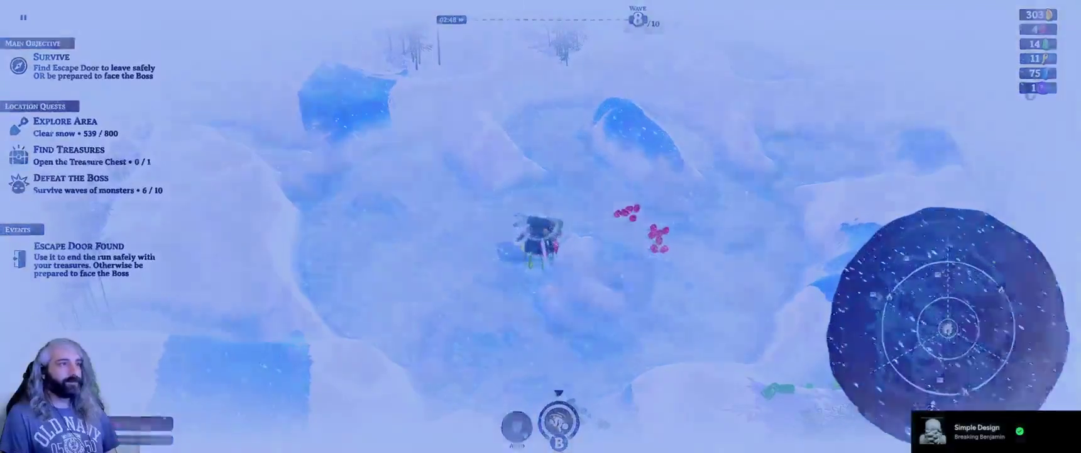
Pick the offered skill card and walk right into the heat bubble.
key("d")
key("d")
key("d")
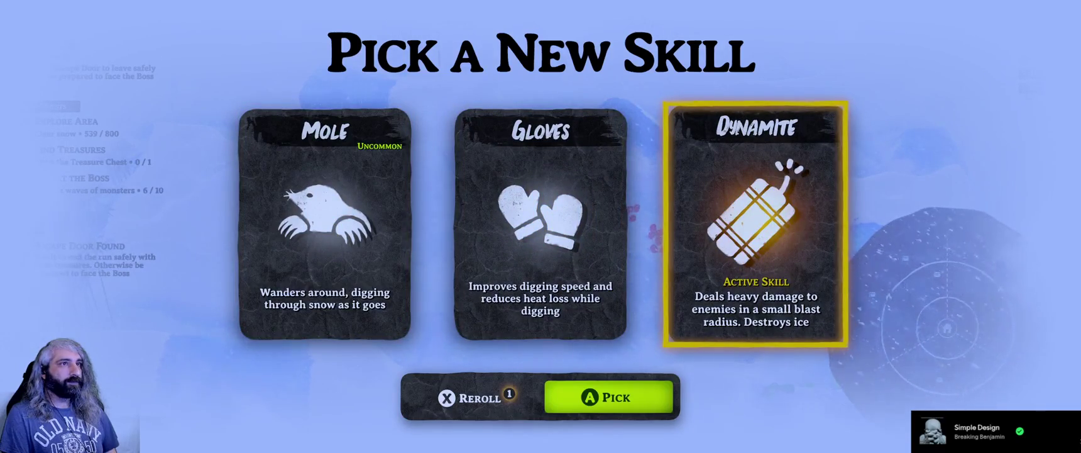
key("a")
key("space")
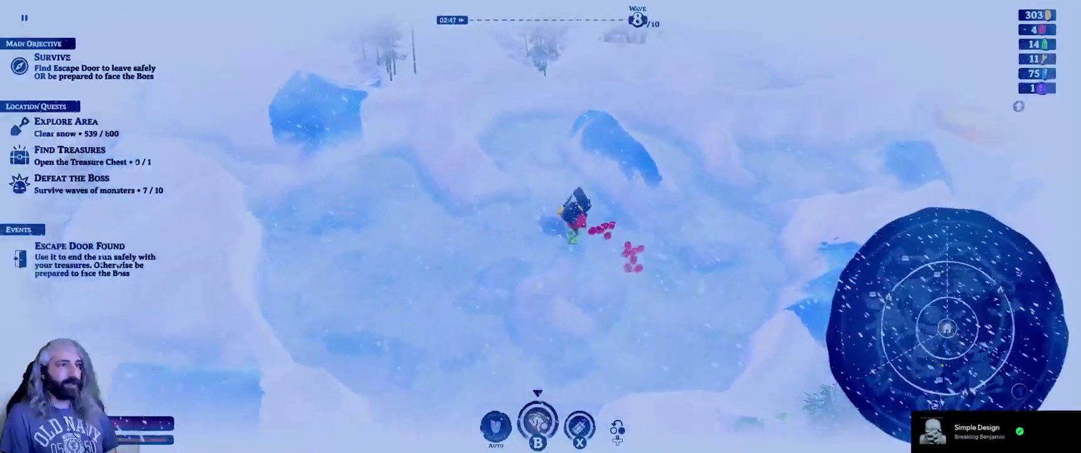
key("d")
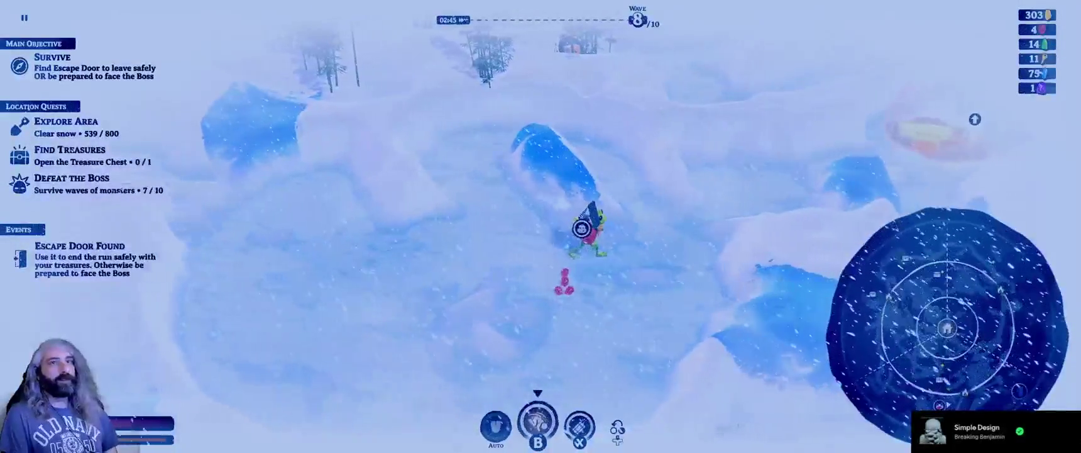
key("d")
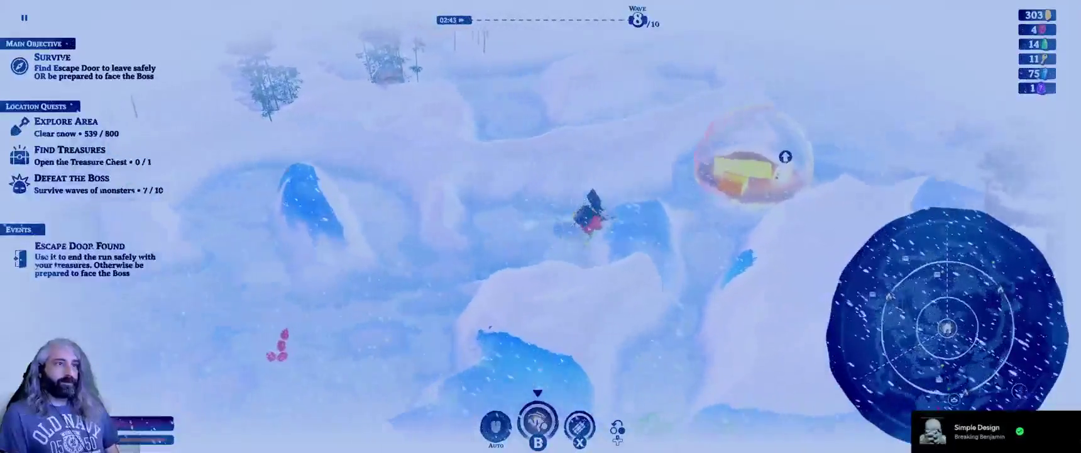
key("d")
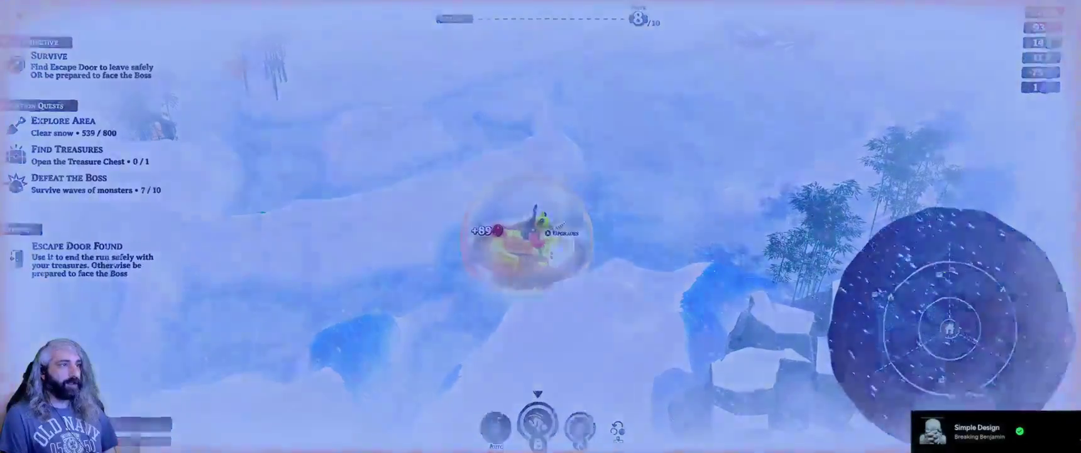
Upgrade Tongue Attack's Attack Power, dropping coins from 326 to 170 and red gems to 53.
key("e")
key("w")
key("a")
key("w")
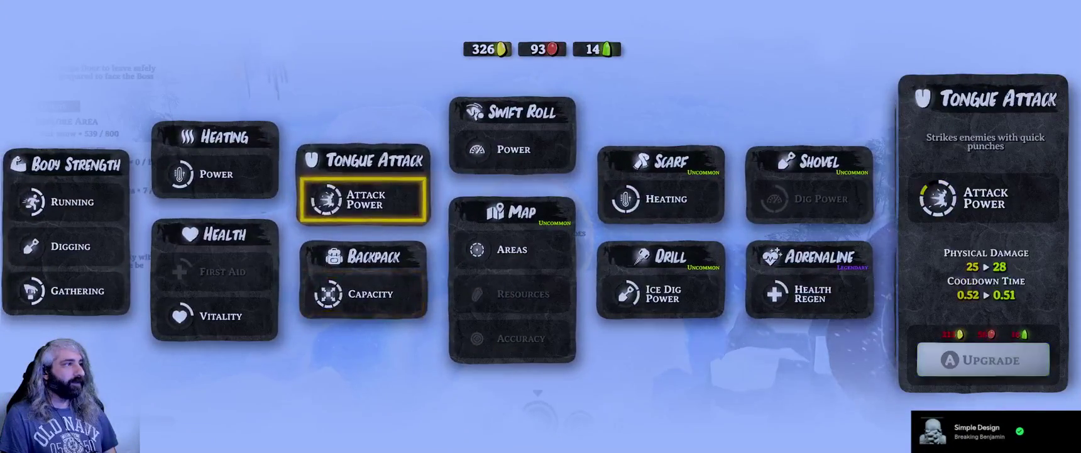
key("Escape")
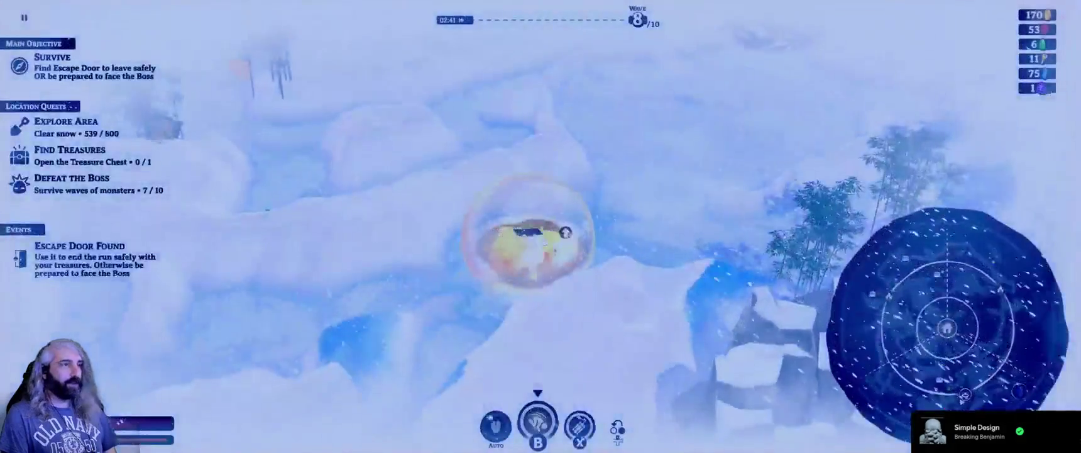
Move across the snow and into the orange heat bubble to collect its resources.
key("s")
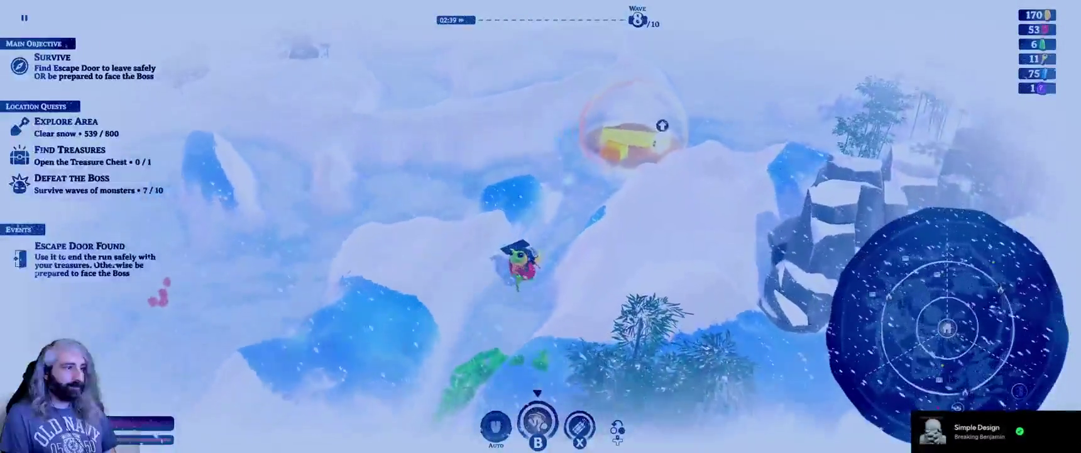
key("w")
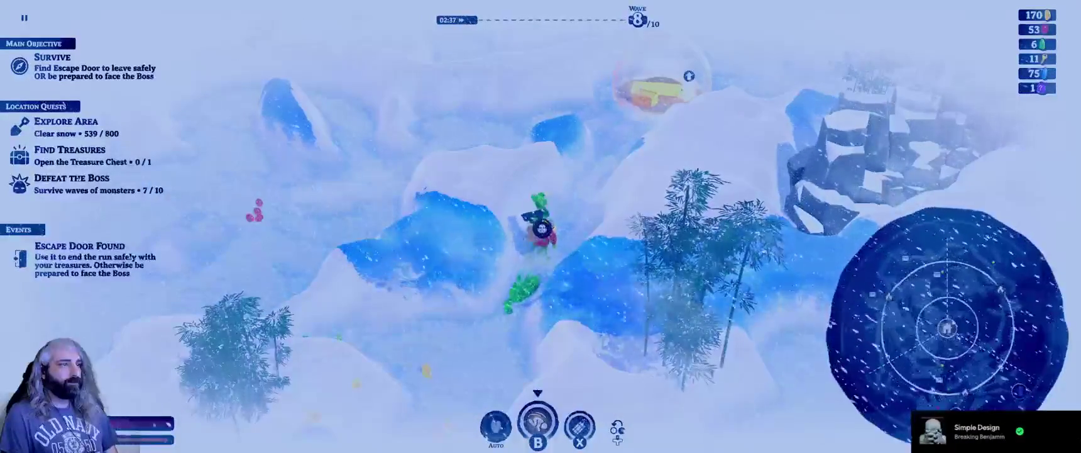
key("s")
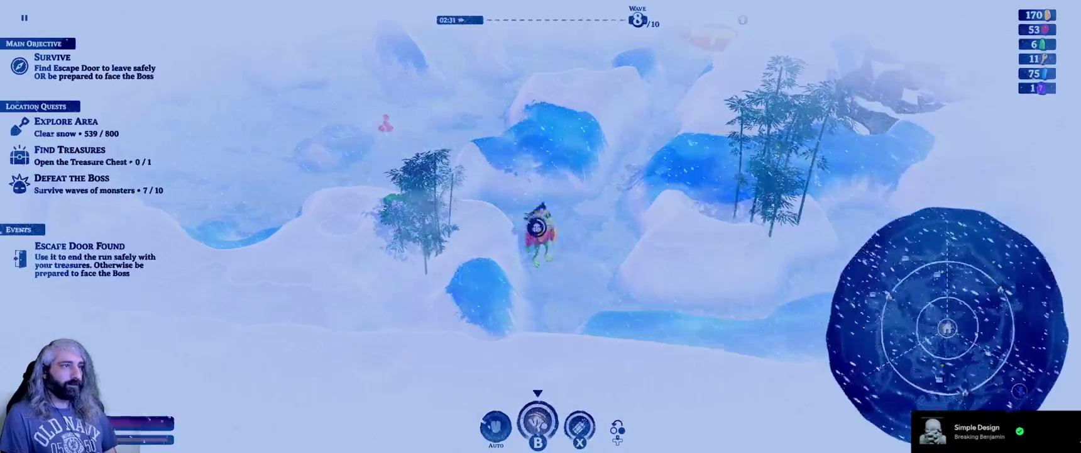
key("a")
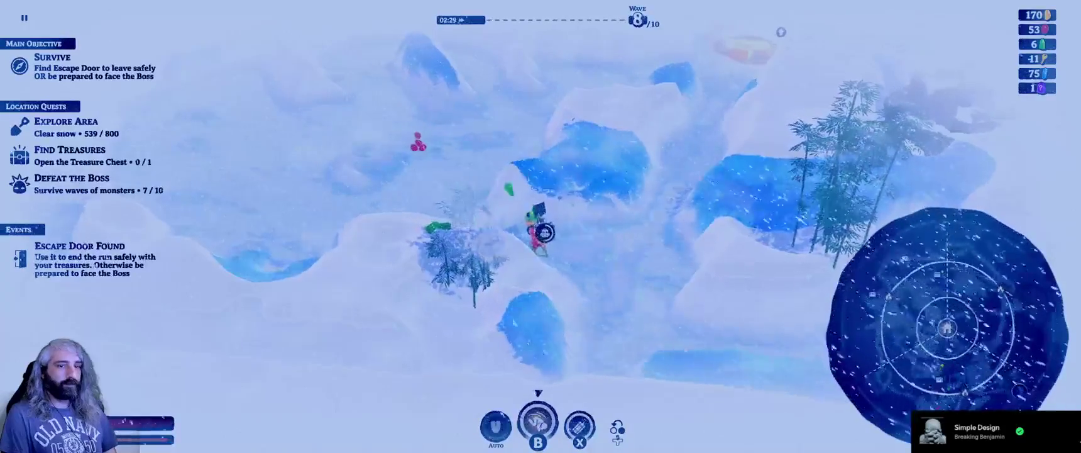
key("a")
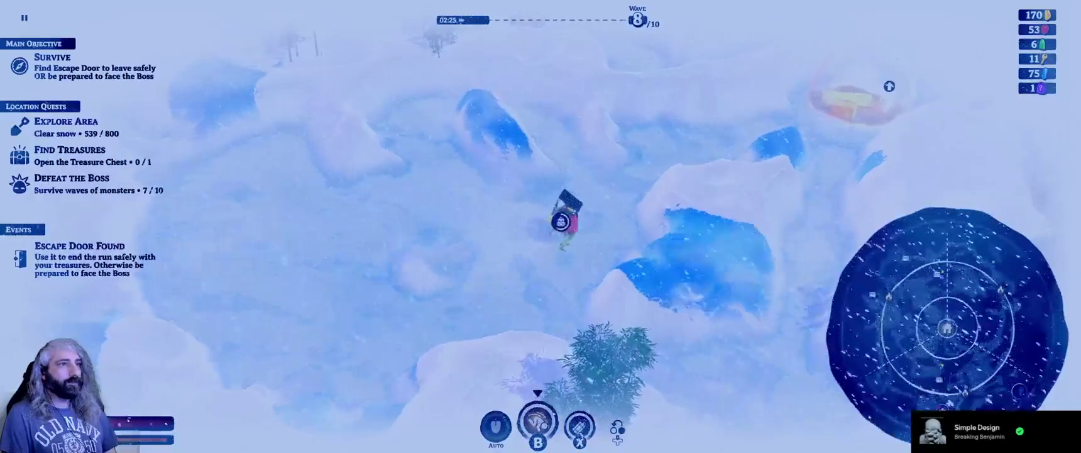
key("w")
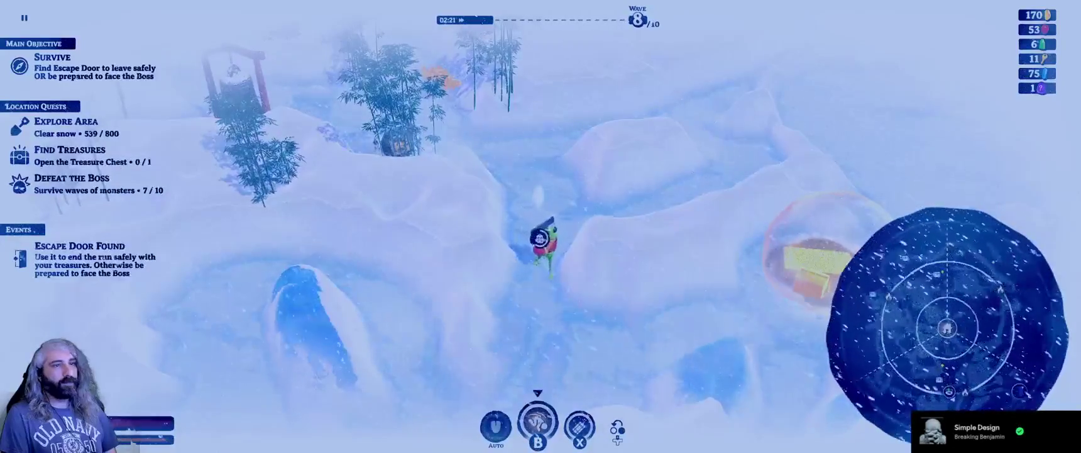
key("d")
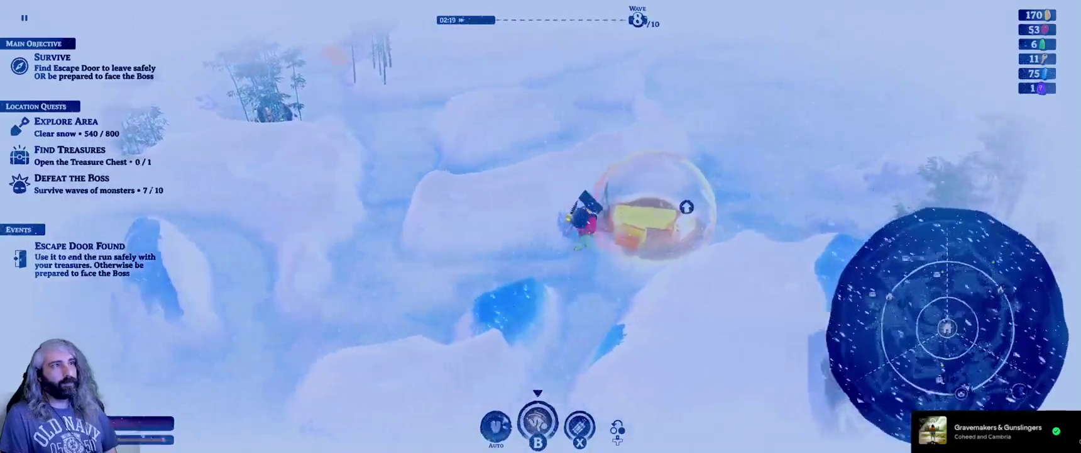
Head up past the bell to the lockable item, bringing up the Pick an Upgrade choice.
key("a")
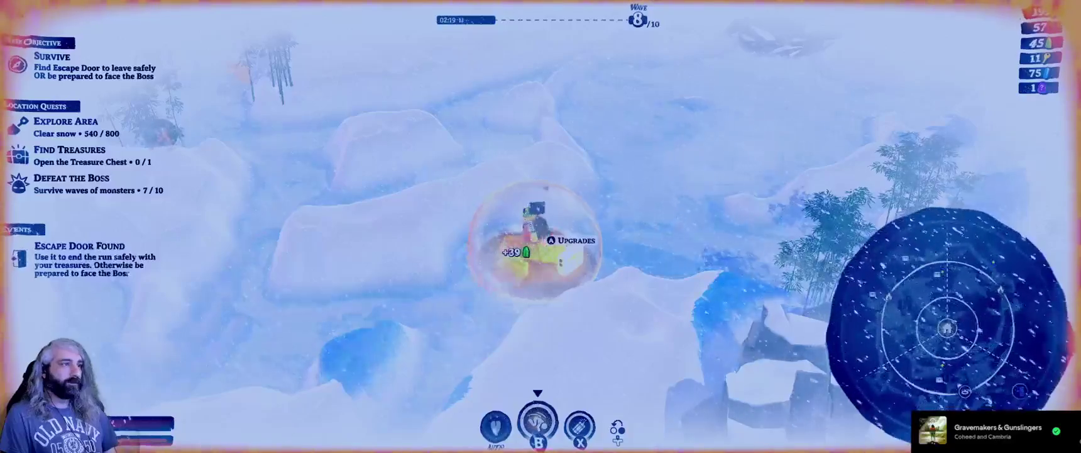
key("w")
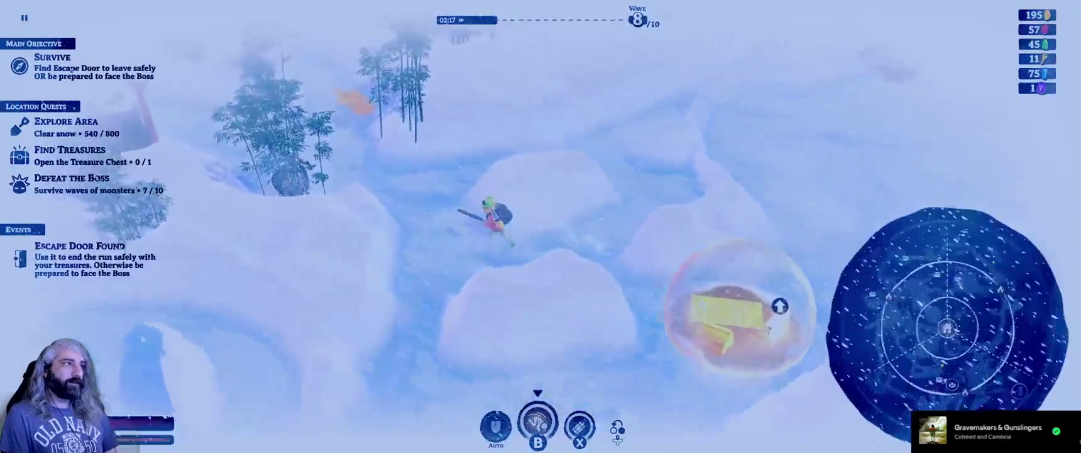
key("w")
key("a")
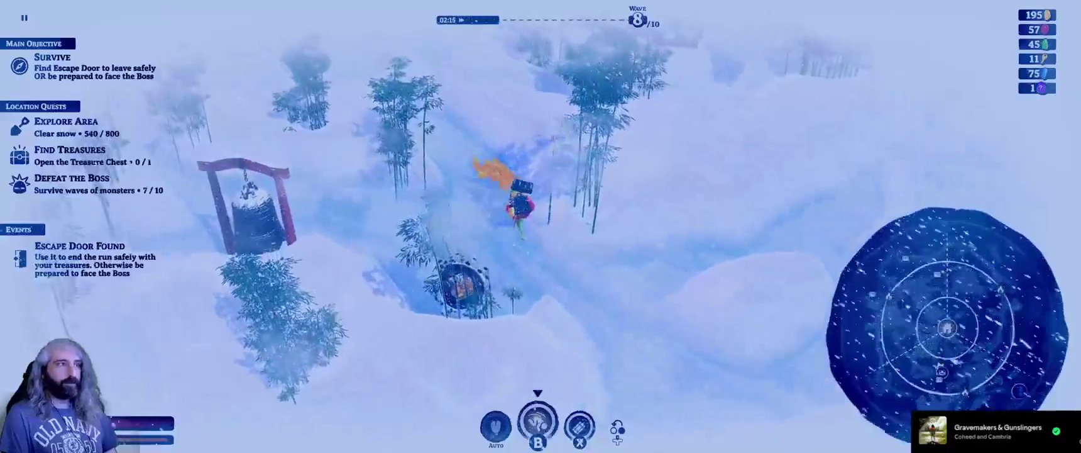
key("w")
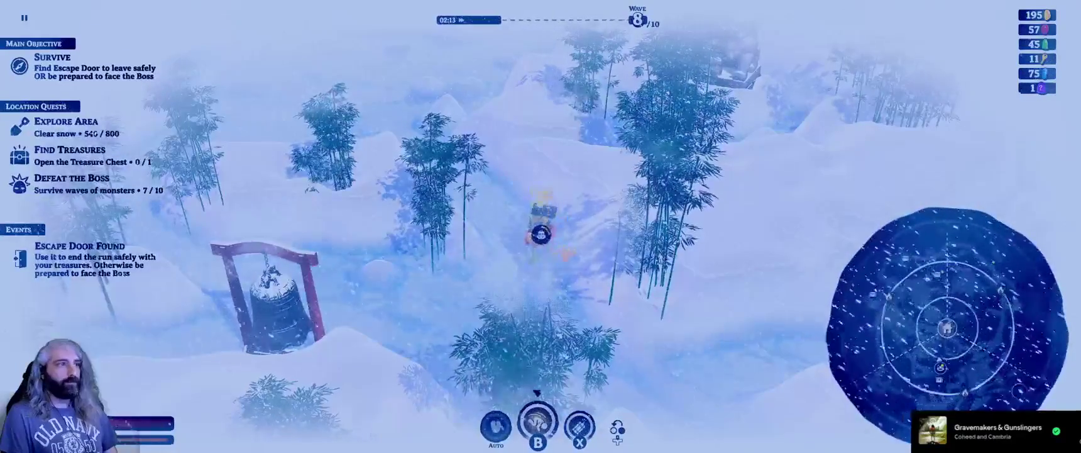
key("s")
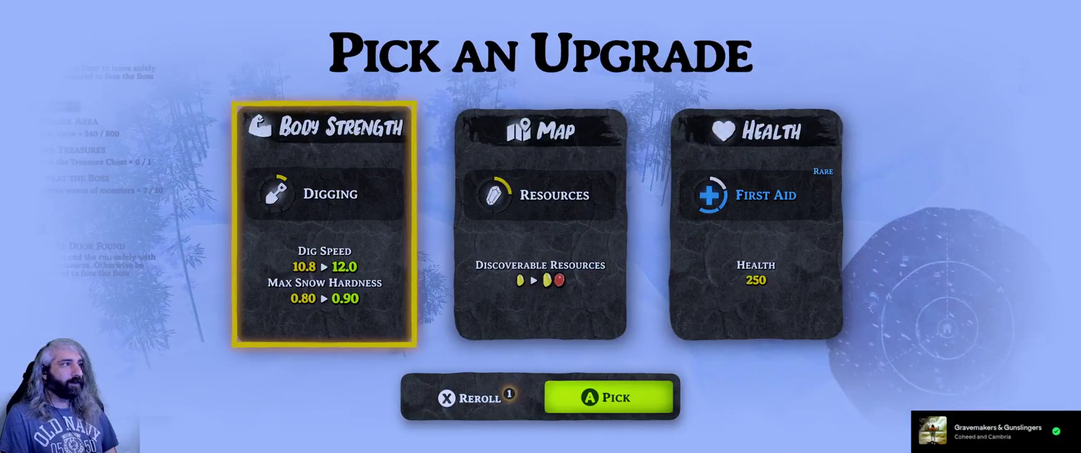
Take the offered upgrade card, then use the heat bubble's upgrade tree, leaving 9 coins.
key("Return")
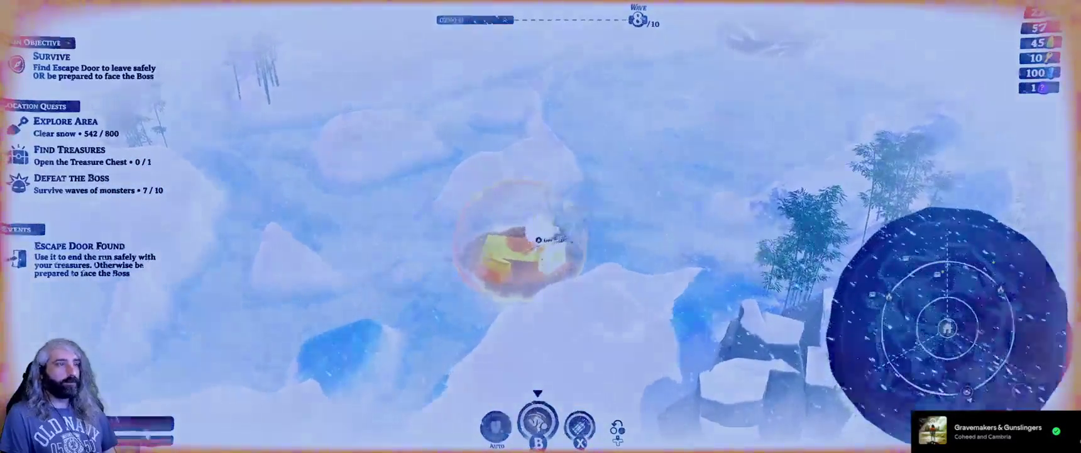
key("a")
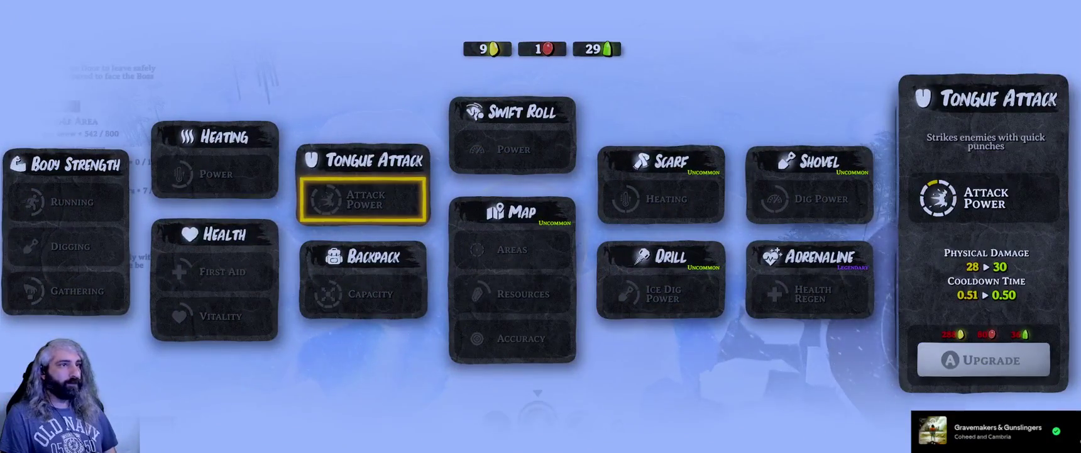
key("Escape")
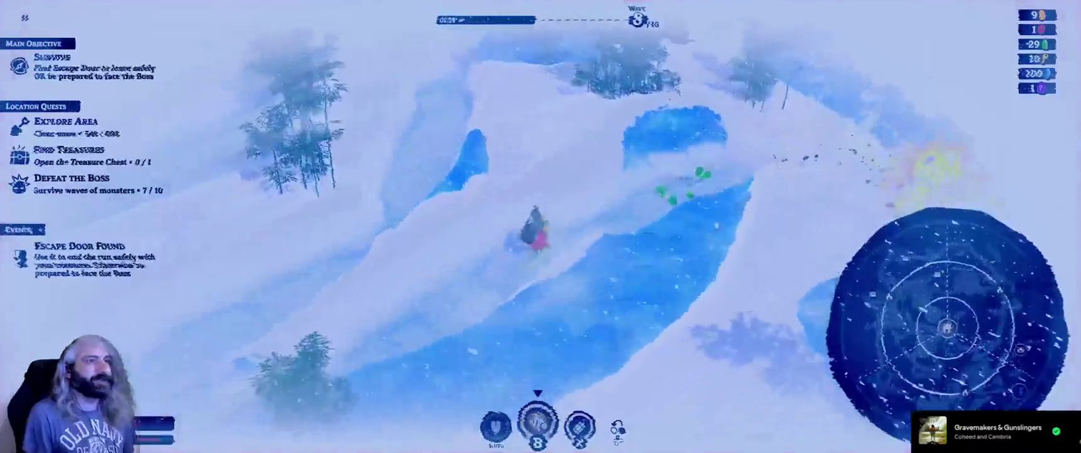
Run up the snowy path to the chest, open it and take the Shovel Dig Power upgrade.
key("w")
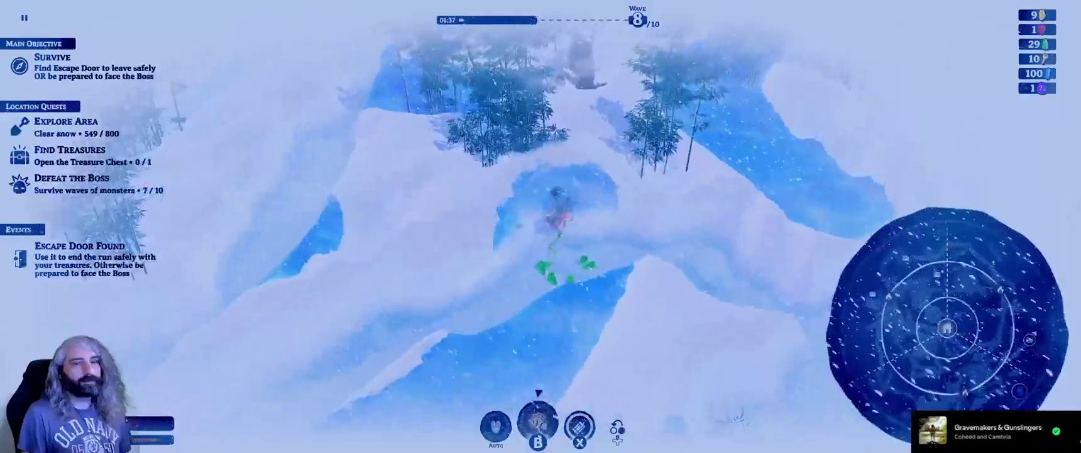
key("w")
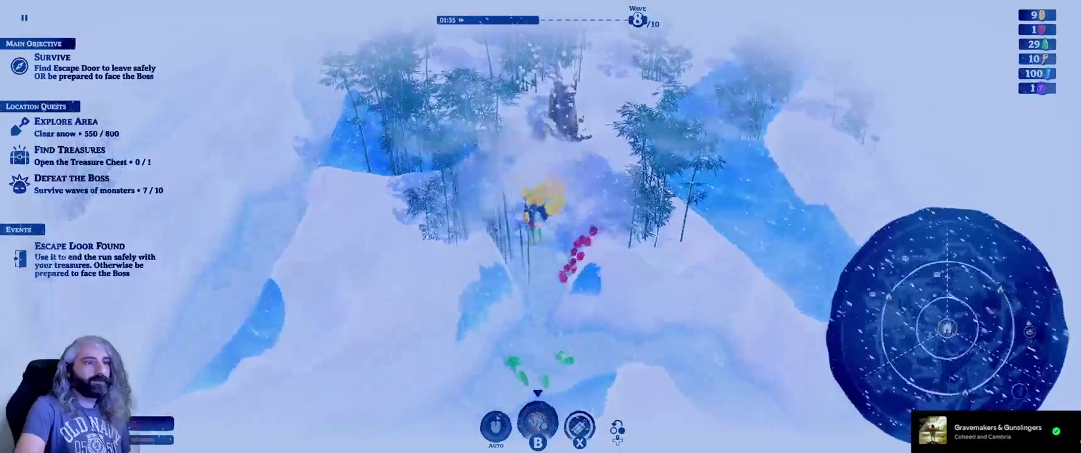
key("w")
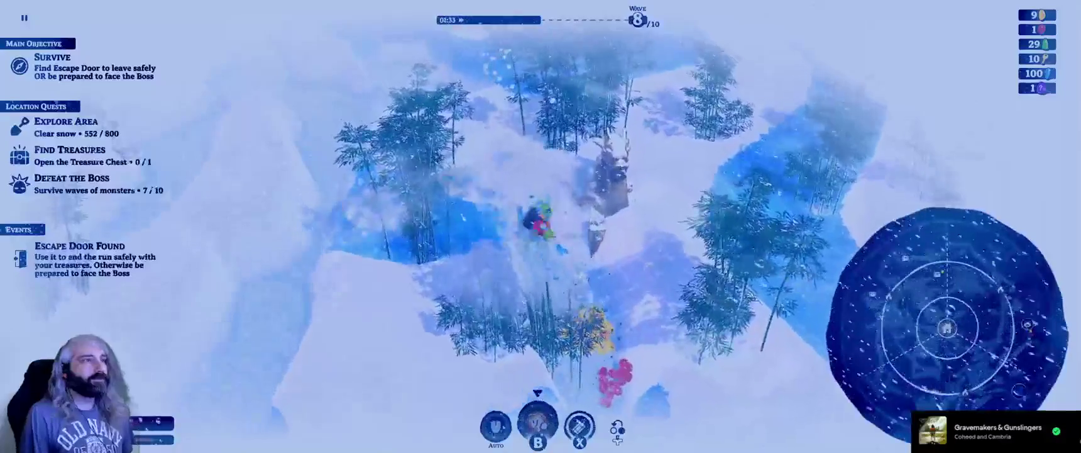
key("w")
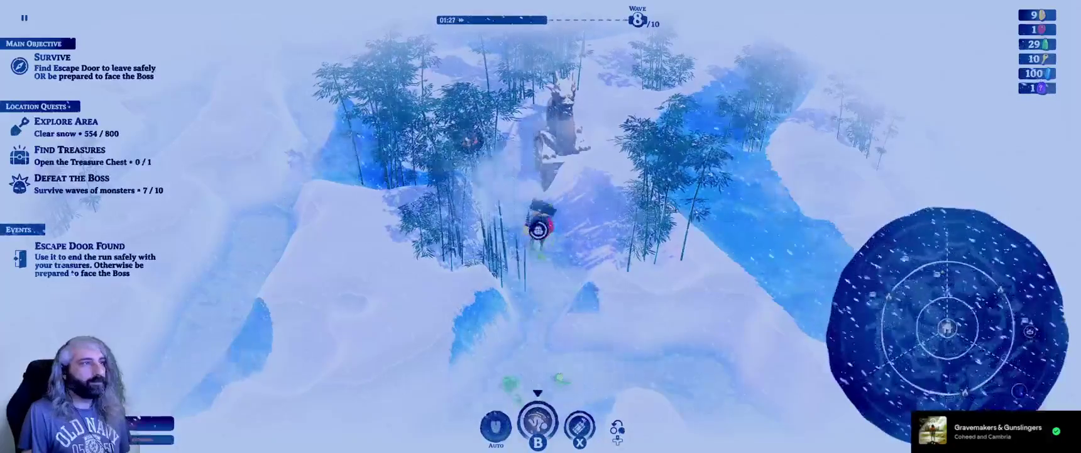
key("w")
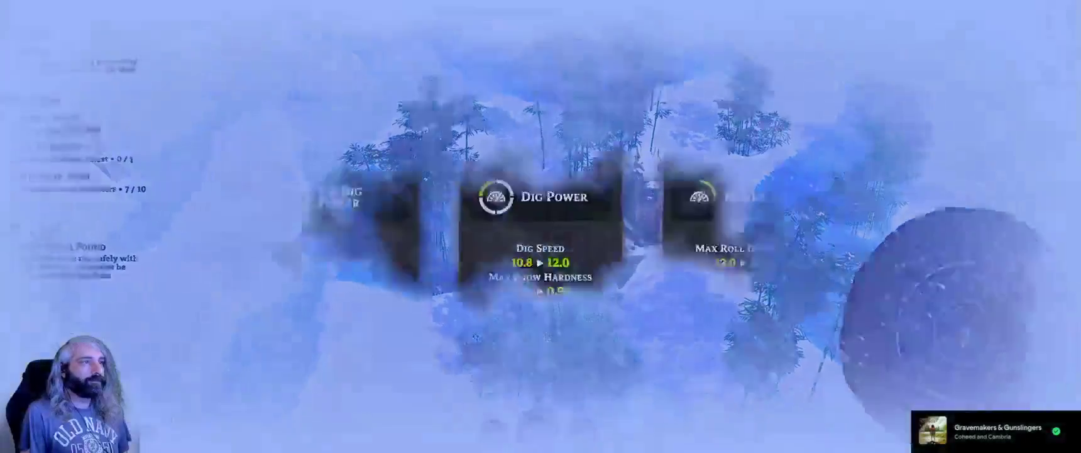
key("Right")
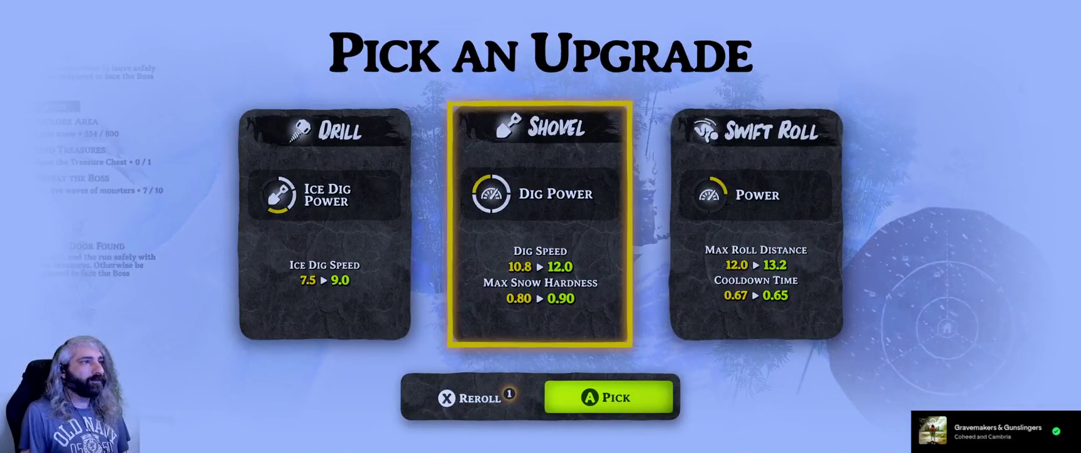
key("Return")
Run up-left through the snow into the glowing heat bubble to collect resources.
key("w")
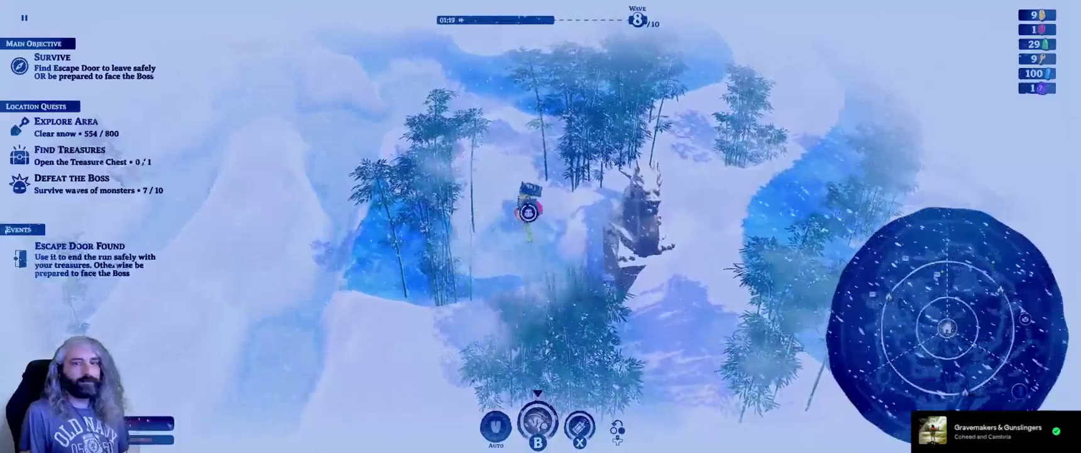
key("a")
key("w")
key("a")
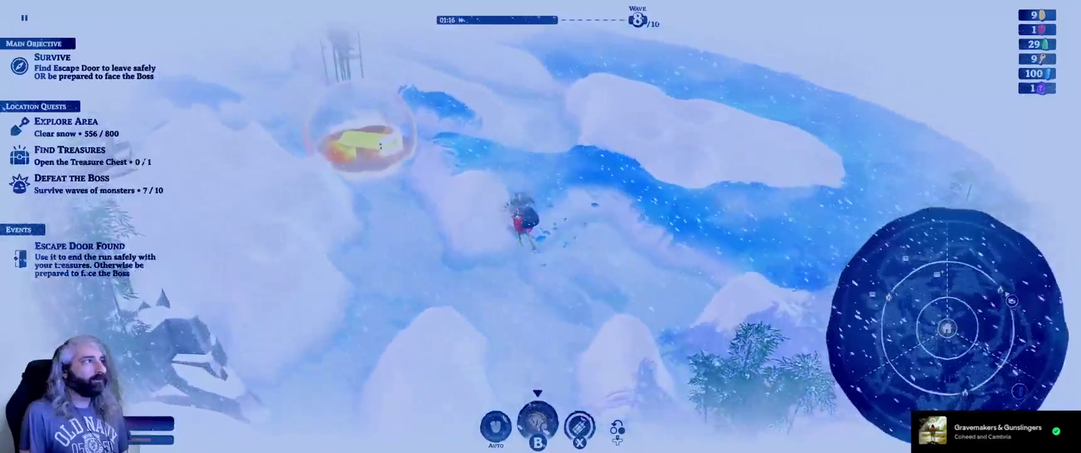
key("w")
key("a")
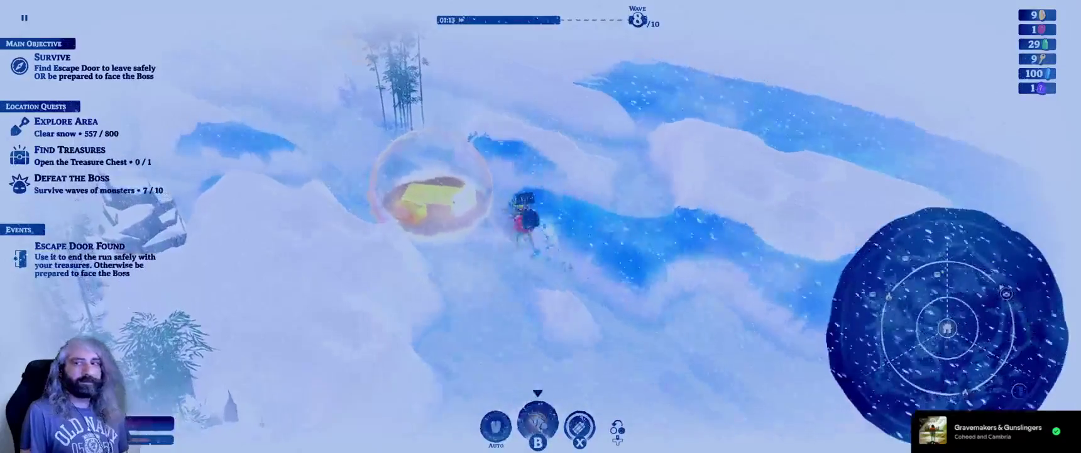
key("w")
key("a")
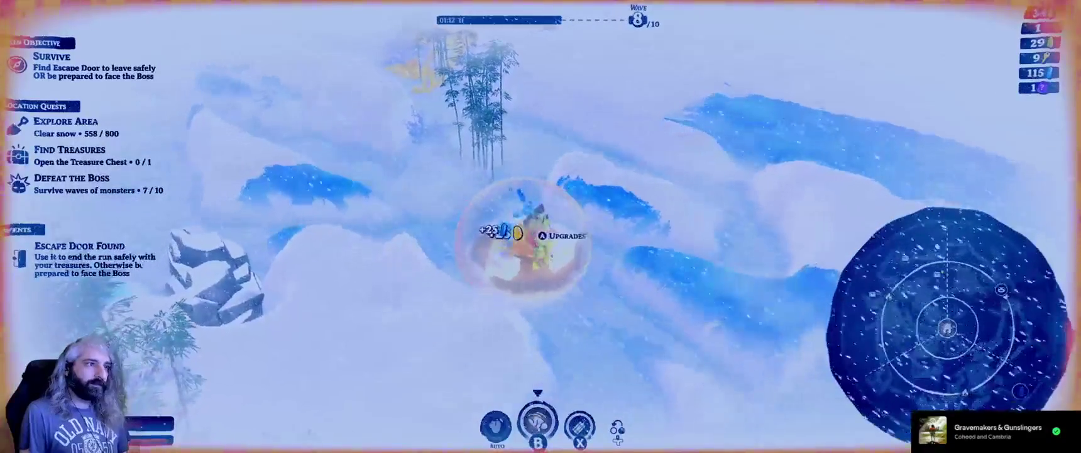
Browse the upgrade tree past Scarf Heating and Shovel Dig Power, buying an upgrade that cuts coins from 34 to 8.
key("e")
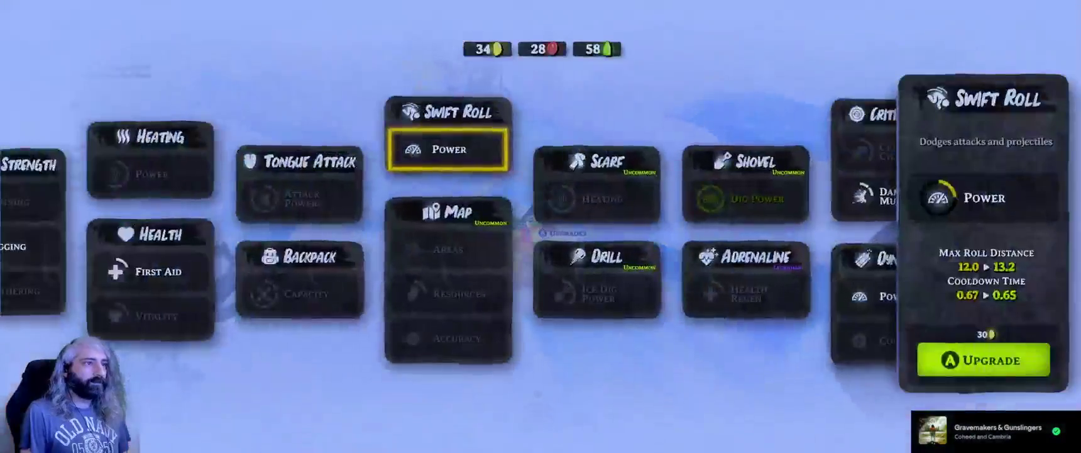
key("d")
key("d")
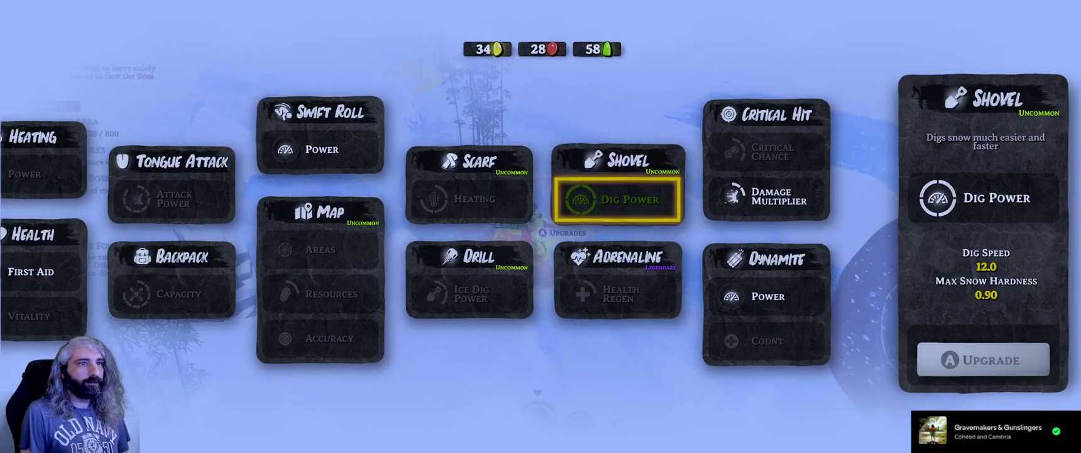
key("d")
key("a")
key("a")
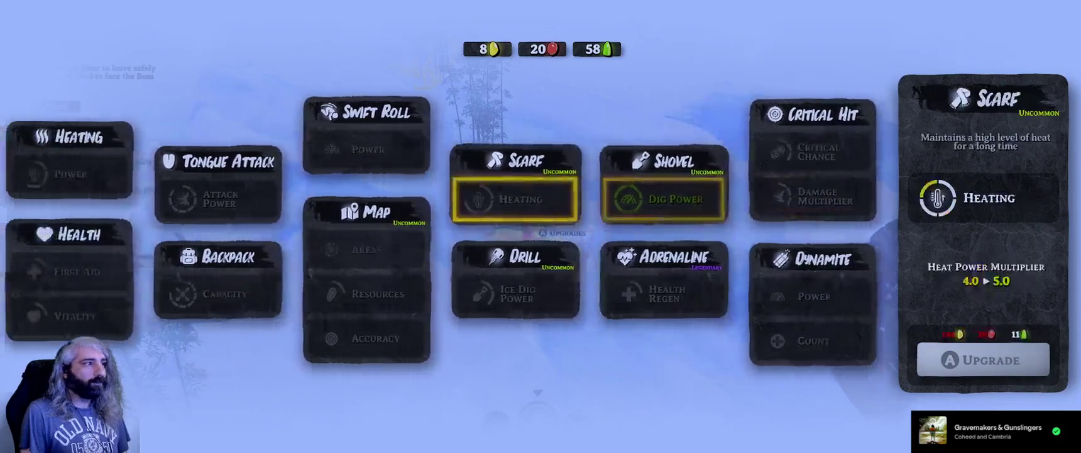
key("a")
key("a")
key("Escape")
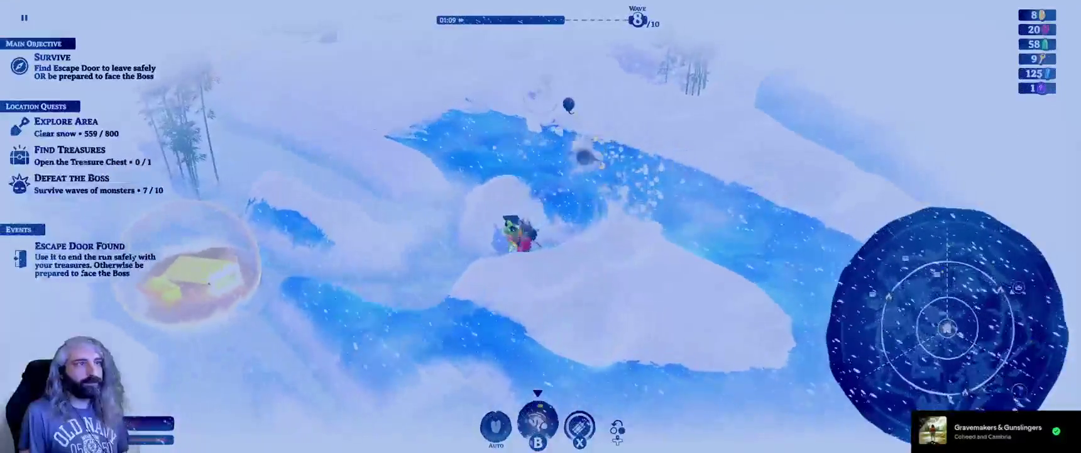
Dig left and up across the snowfield toward the next upgrade bubble.
key("a")
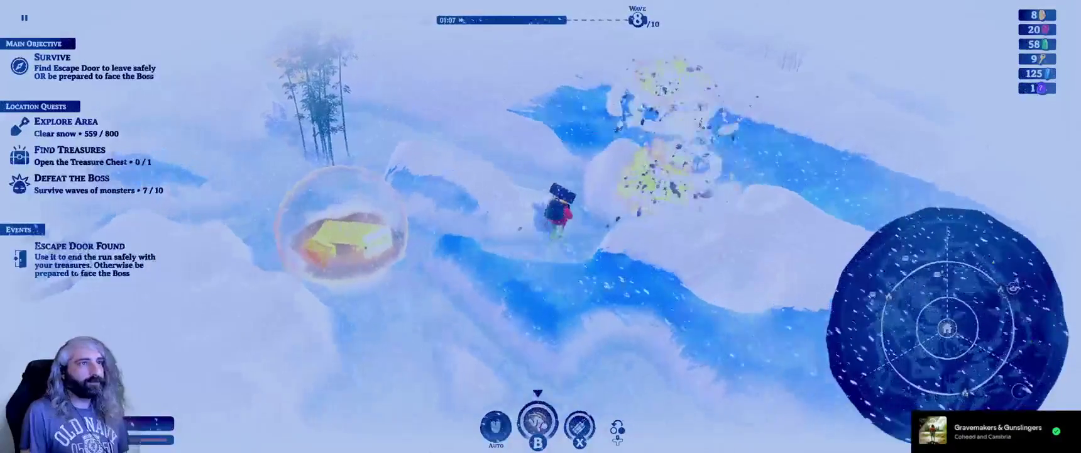
key("w")
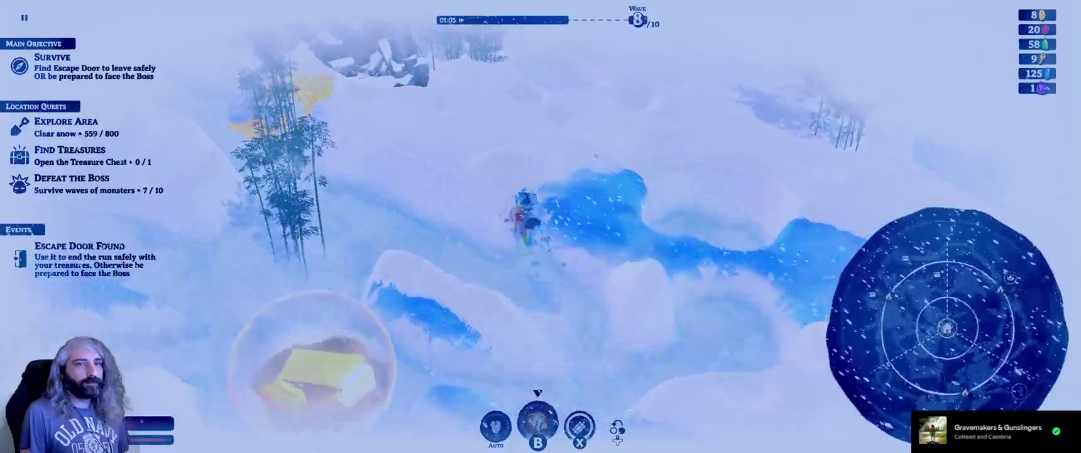
key("w")
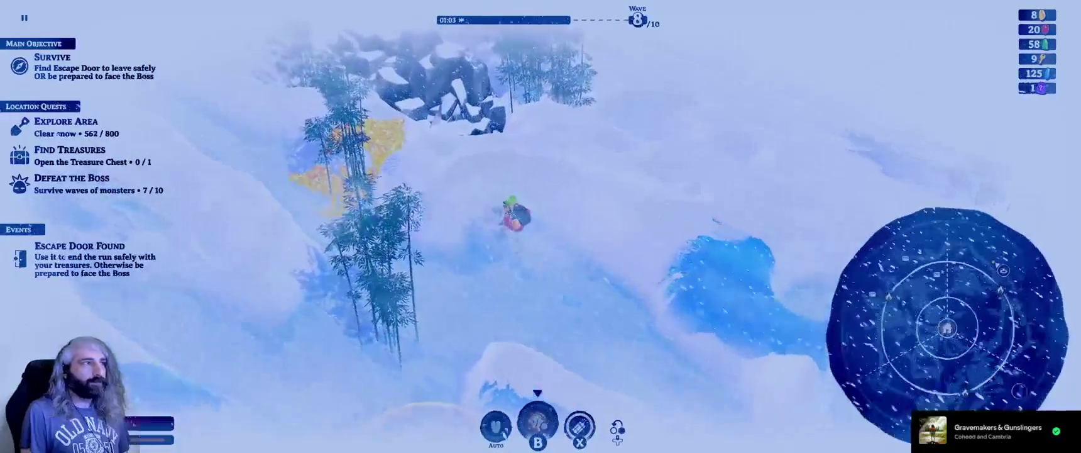
key("a")
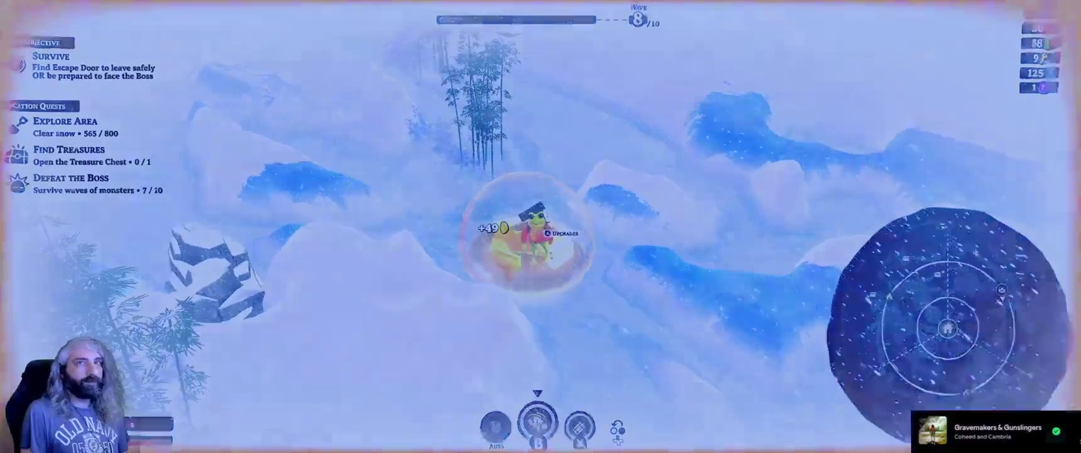
Buy the Critical Chance upgrade under Critical Hit at the heat bubble.
key("e")
key("Right")
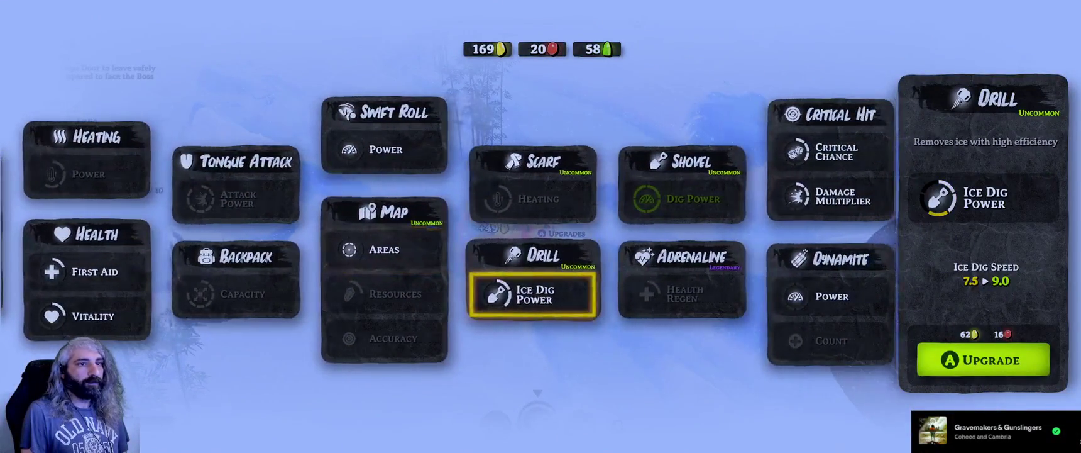
key("Right")
key("Right")
key("Up")
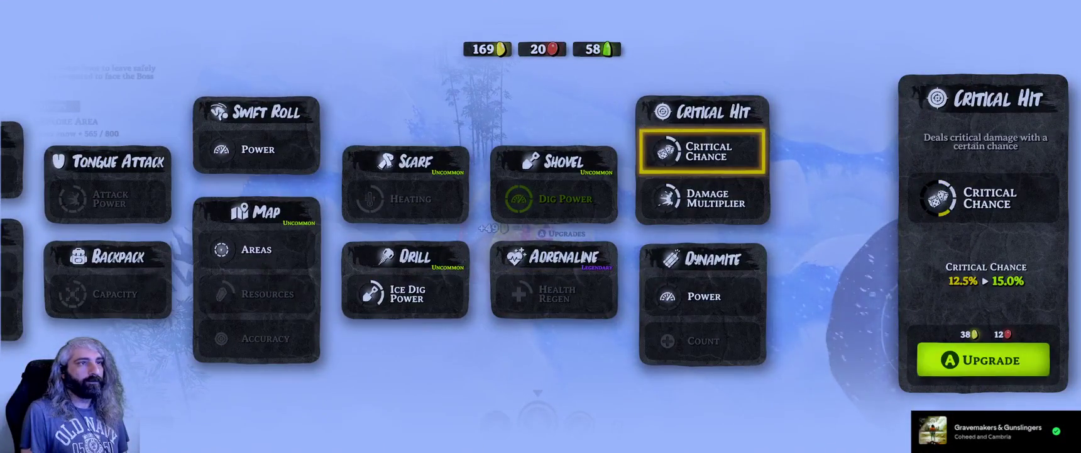
key("Escape")
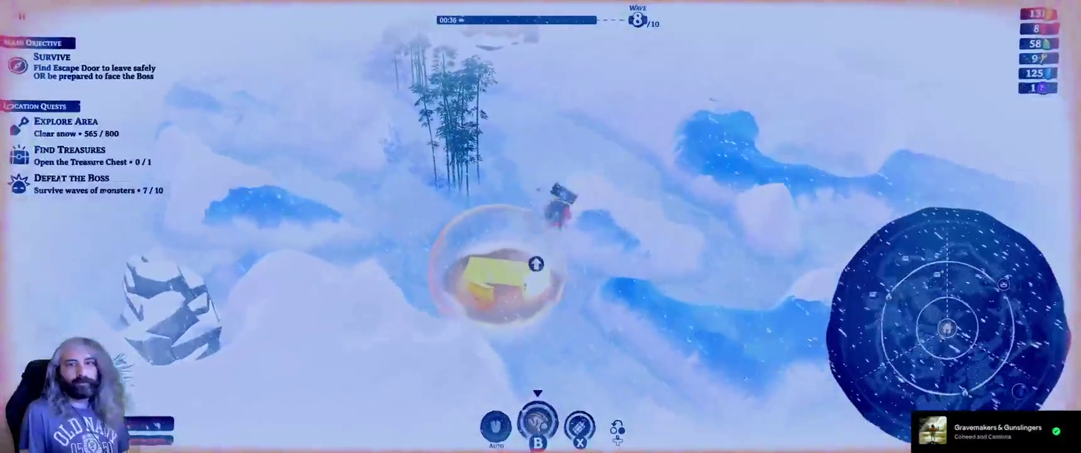
Dig north, then west past the rocks and bamboo until the treasure chest appears.
key("w")
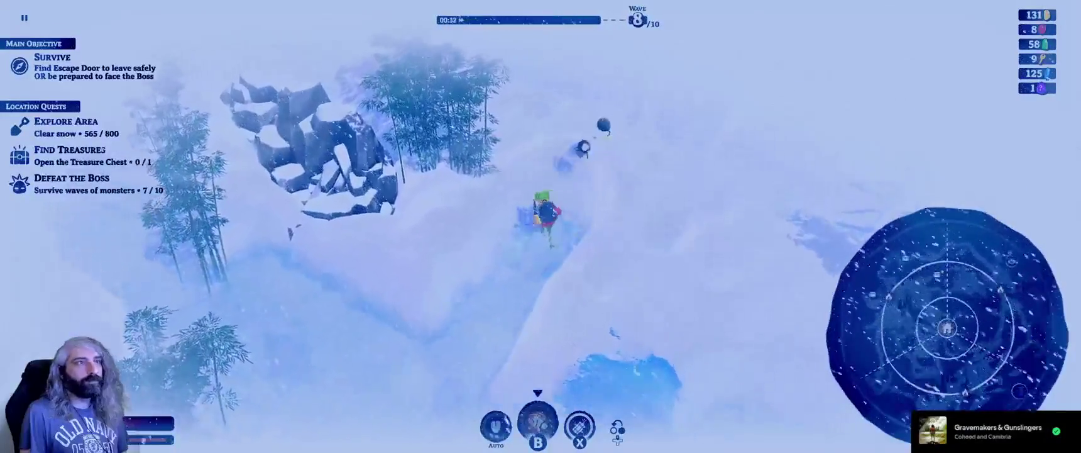
key("a")
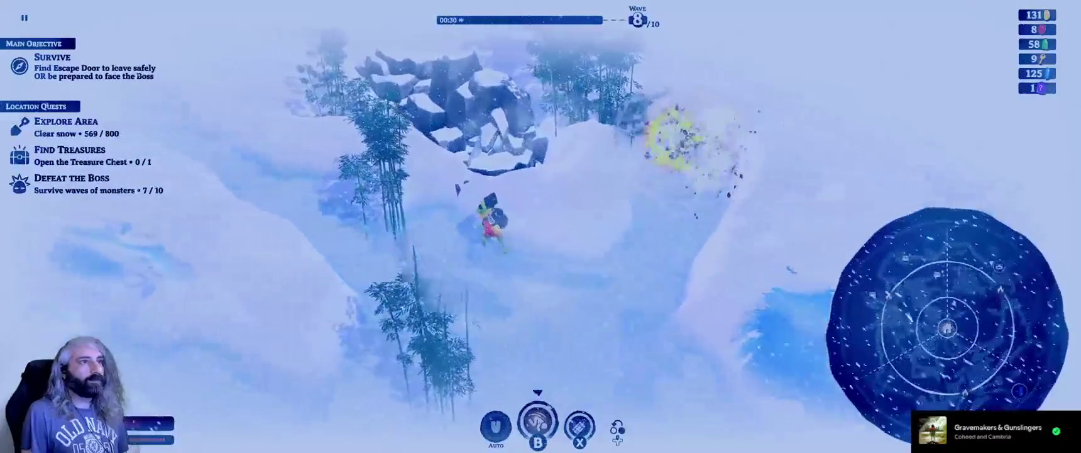
key("a")
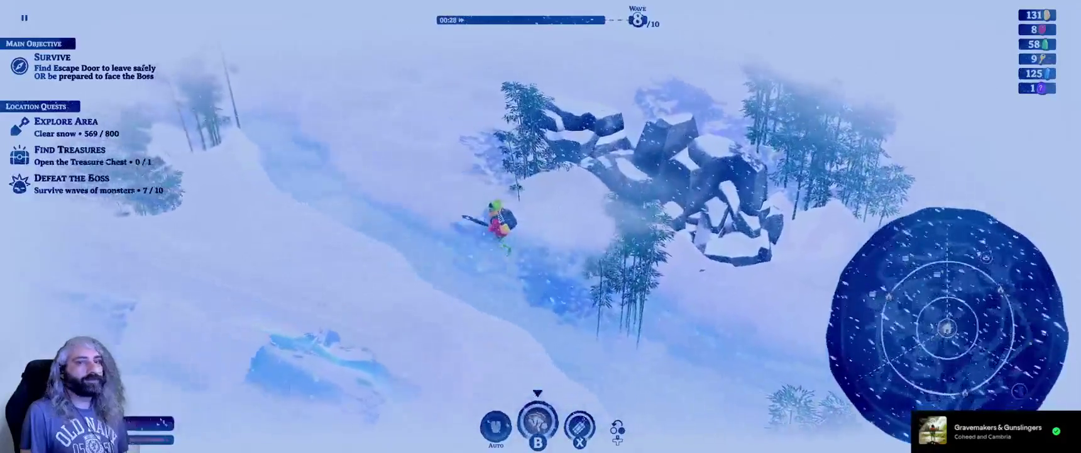
key("a")
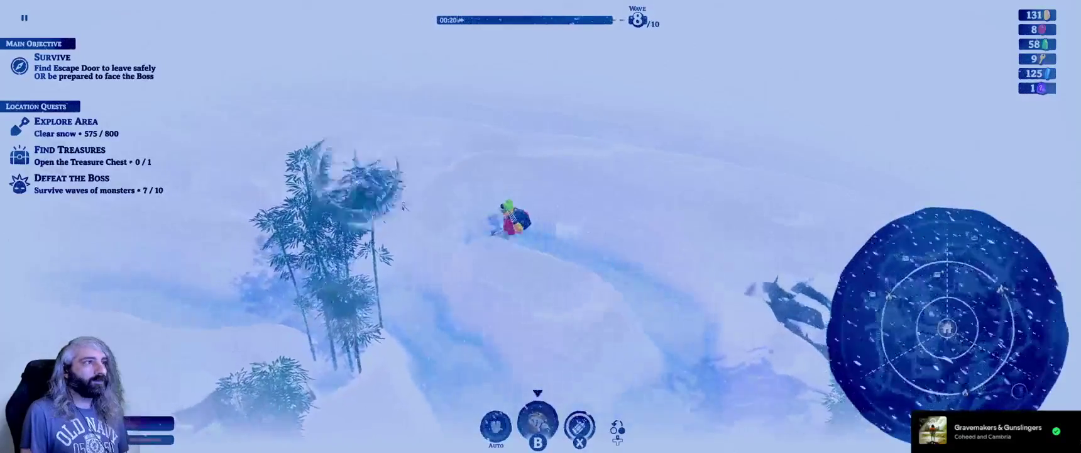
key("a")
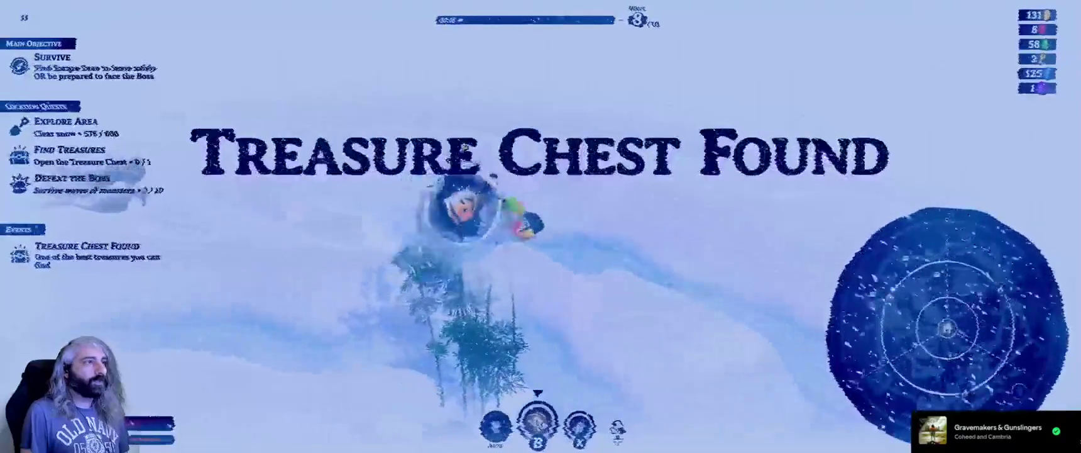